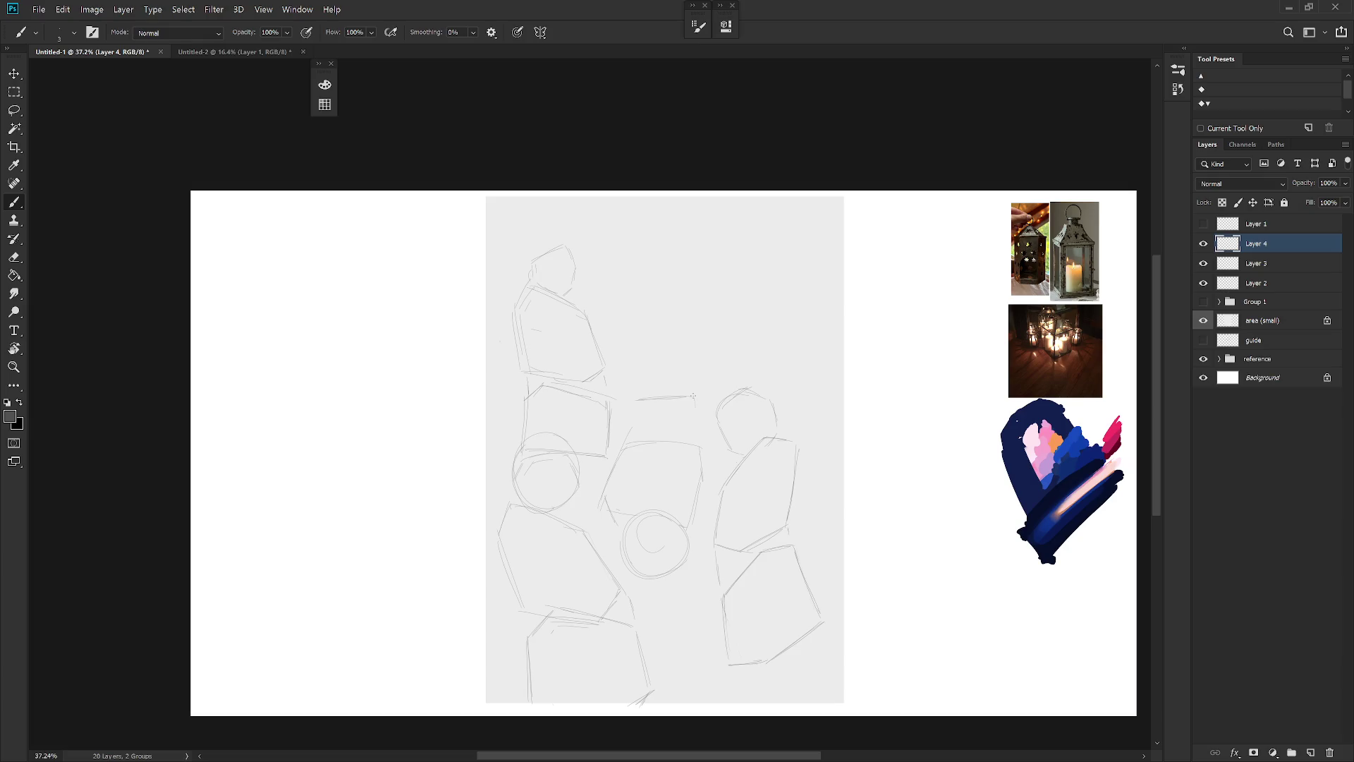
On Layer 4, sketch the peaked central lantern's sides and base and an upper-right curved lantern top
drag(694, 397, 698, 410)
drag(635, 391, 627, 430)
mouse_move(625, 433)
mouse_down()
mouse_move(684, 433)
mouse_move(704, 416)
mouse_move(701, 392)
mouse_up()
drag(647, 340, 671, 331)
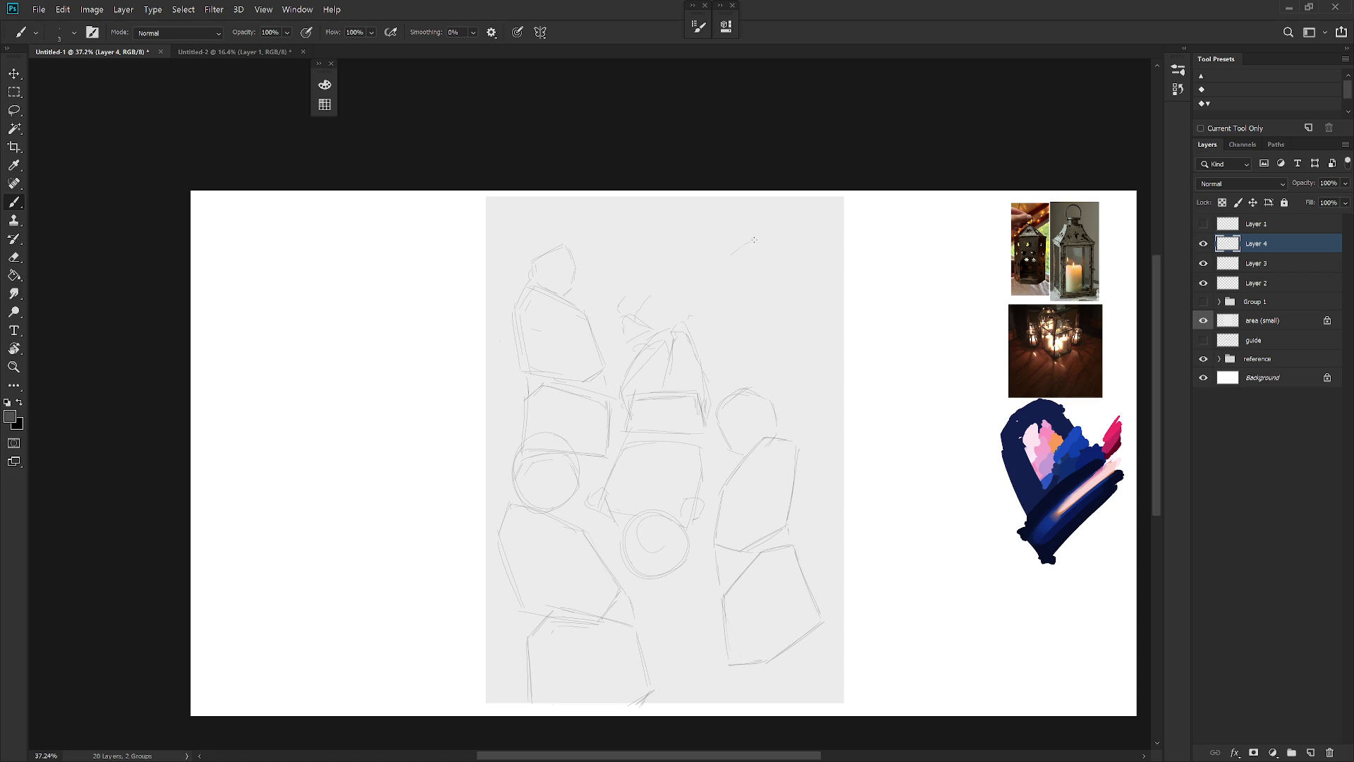
drag(727, 273, 772, 260)
click(1204, 283)
Hide the Layer 2 sketch and add a new Layer 5
click(1204, 283)
click(1267, 285)
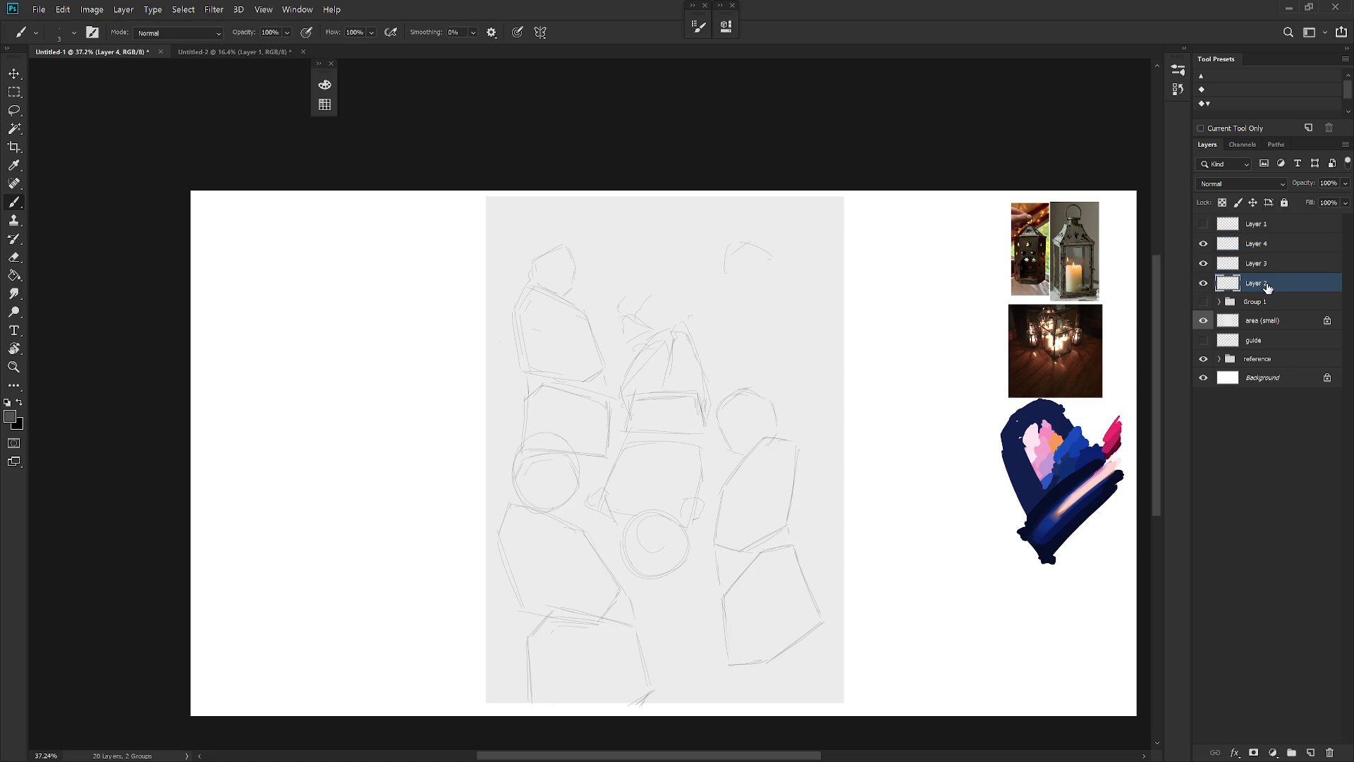
click(1203, 283)
click(1203, 283)
click(1203, 283)
key(ctrl+shift+n)
key(Return)
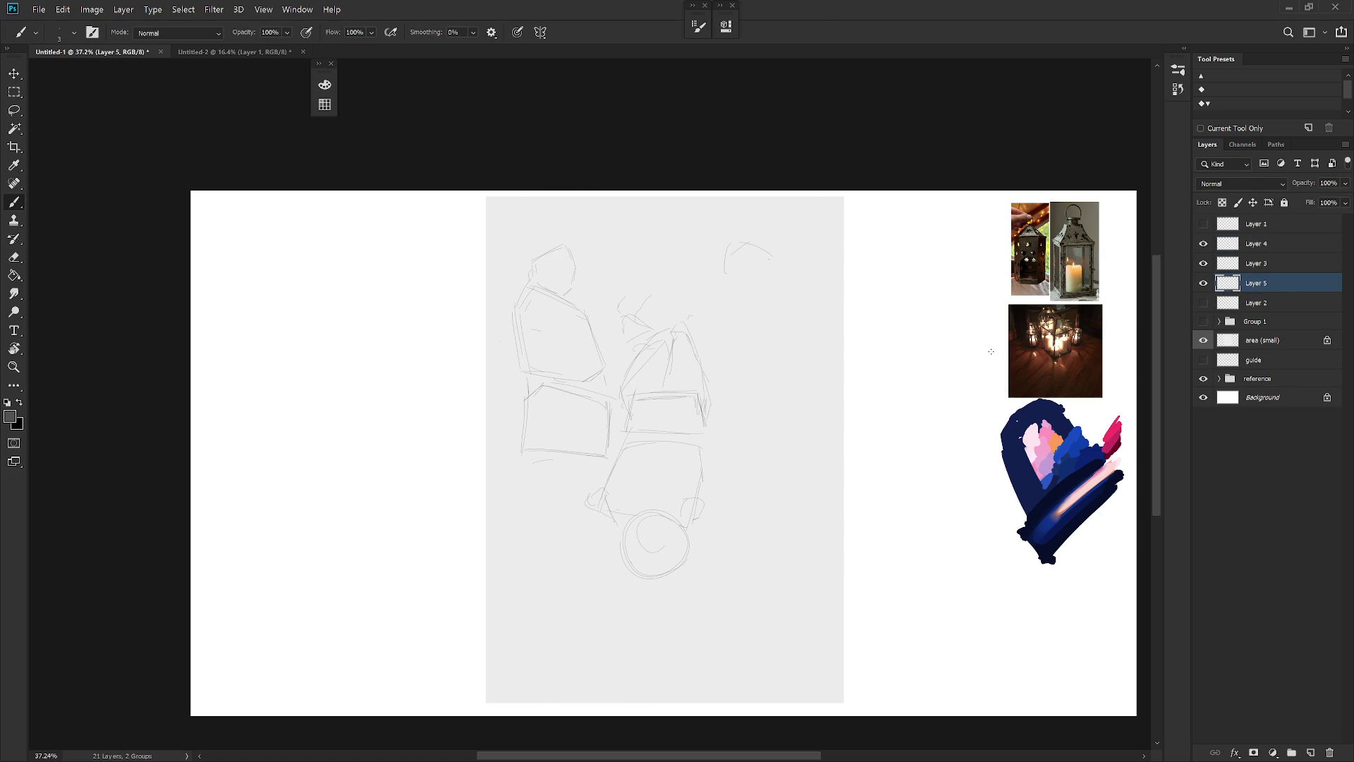
Draw the right lantern's diagonal and vertical edges with a round circle on top
key(ctrl+z)
drag(722, 567, 758, 641)
drag(762, 486, 799, 538)
drag(820, 482, 810, 545)
drag(787, 331, 757, 362)
key(ctrl+z)
key(ctrl+z)
key(ctrl+z)
drag(779, 349, 810, 395)
drag(815, 467, 808, 547)
Compare briefly against Layer 2, then add a new empty Layer 6
click(1204, 303)
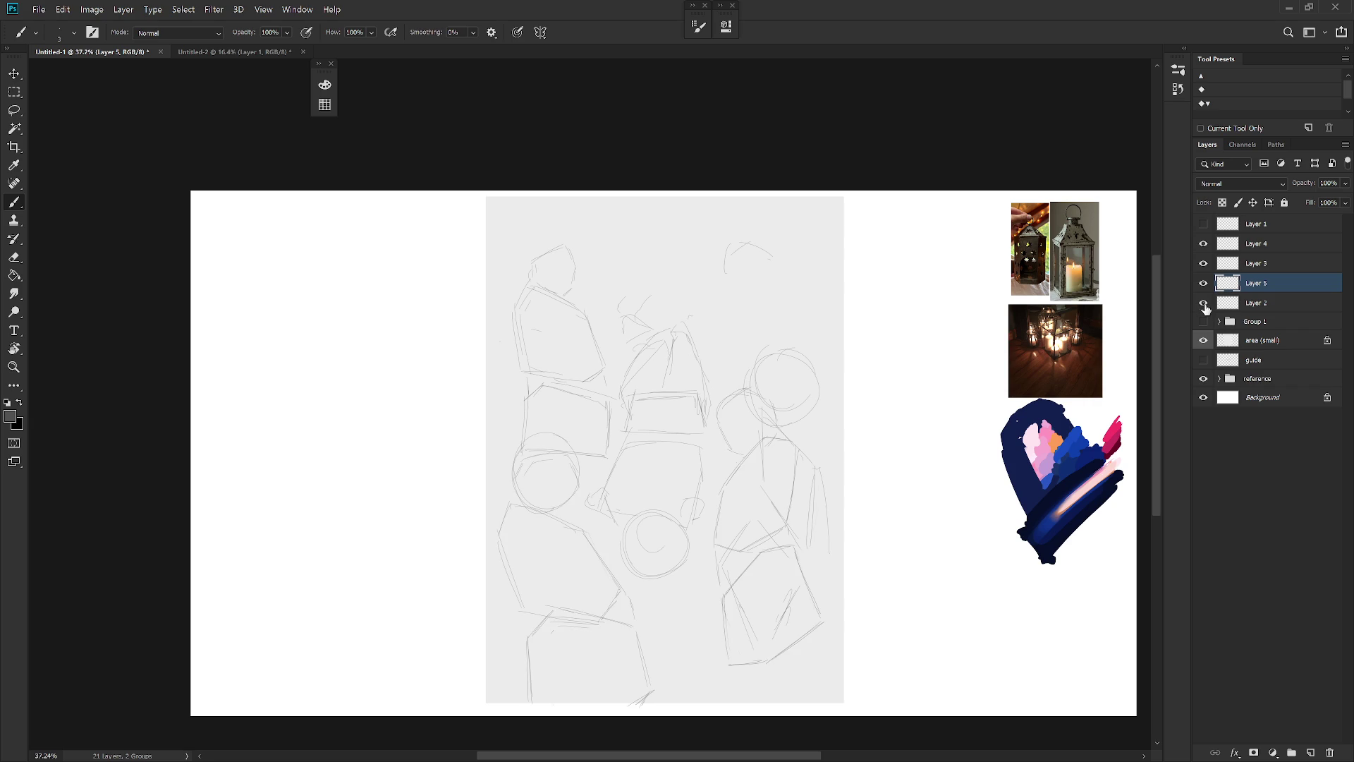
click(1204, 304)
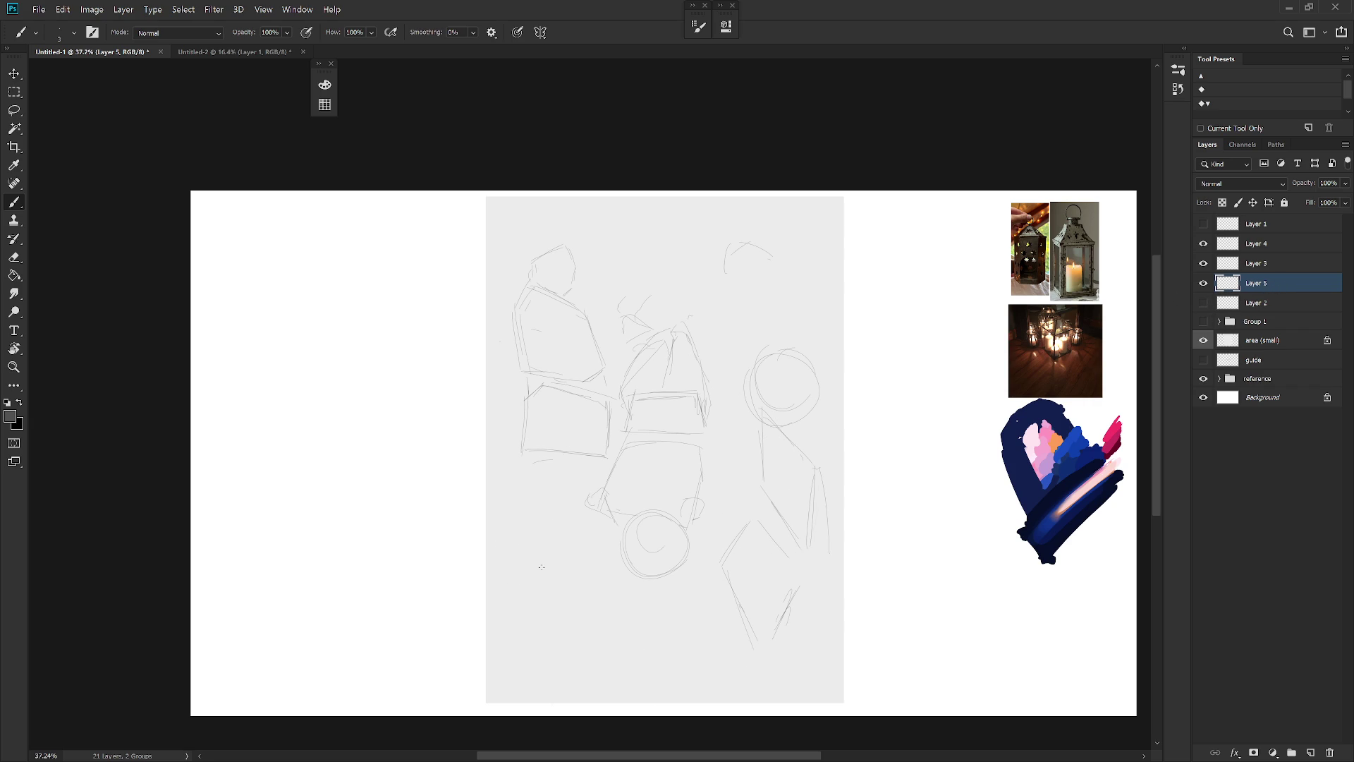
key(ctrl+shift+n)
key(Return)
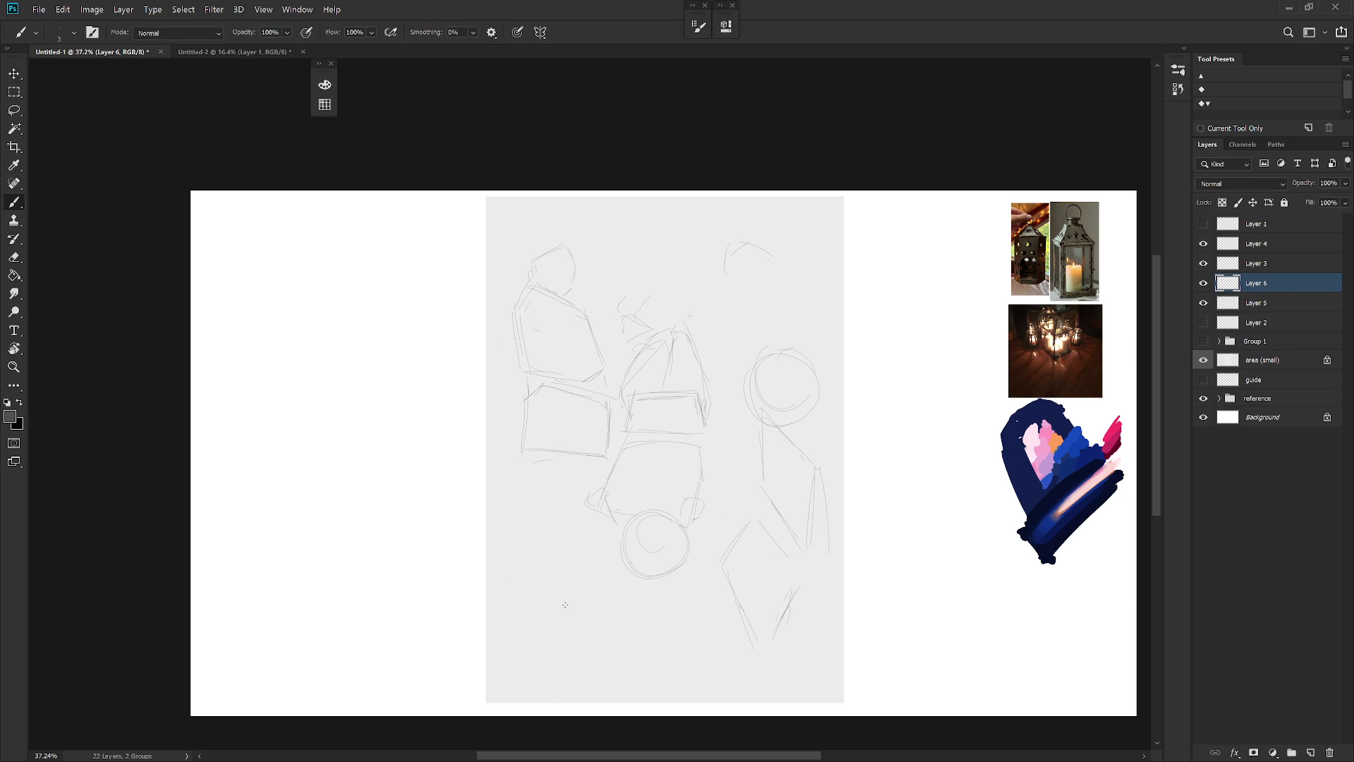
On Layer 6, sketch the lower-left lantern's round top and diagonal body edges, then select Layer 2
mouse_move(523, 551)
mouse_down()
mouse_move(503, 573)
mouse_move(557, 549)
mouse_up()
key(ctrl+z)
key(ctrl+z)
drag(508, 490, 534, 566)
drag(611, 663, 613, 677)
key(ctrl+z)
key(ctrl+z)
drag(565, 596, 600, 679)
drag(615, 685, 620, 692)
click(1266, 322)
Add Layer 7 above Layer 2 and draw a long perspective line on the right
key(ctrl+shift+n)
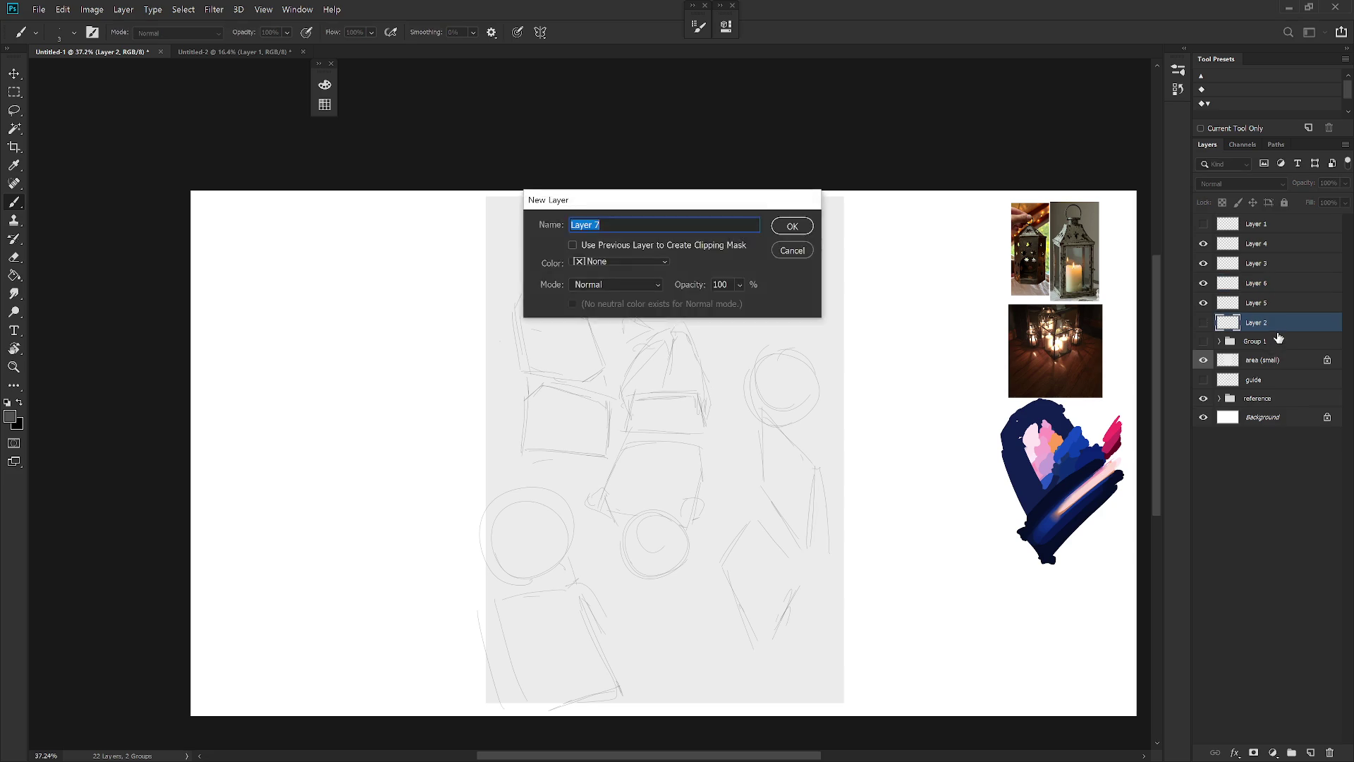
key(Return)
drag(784, 204, 817, 371)
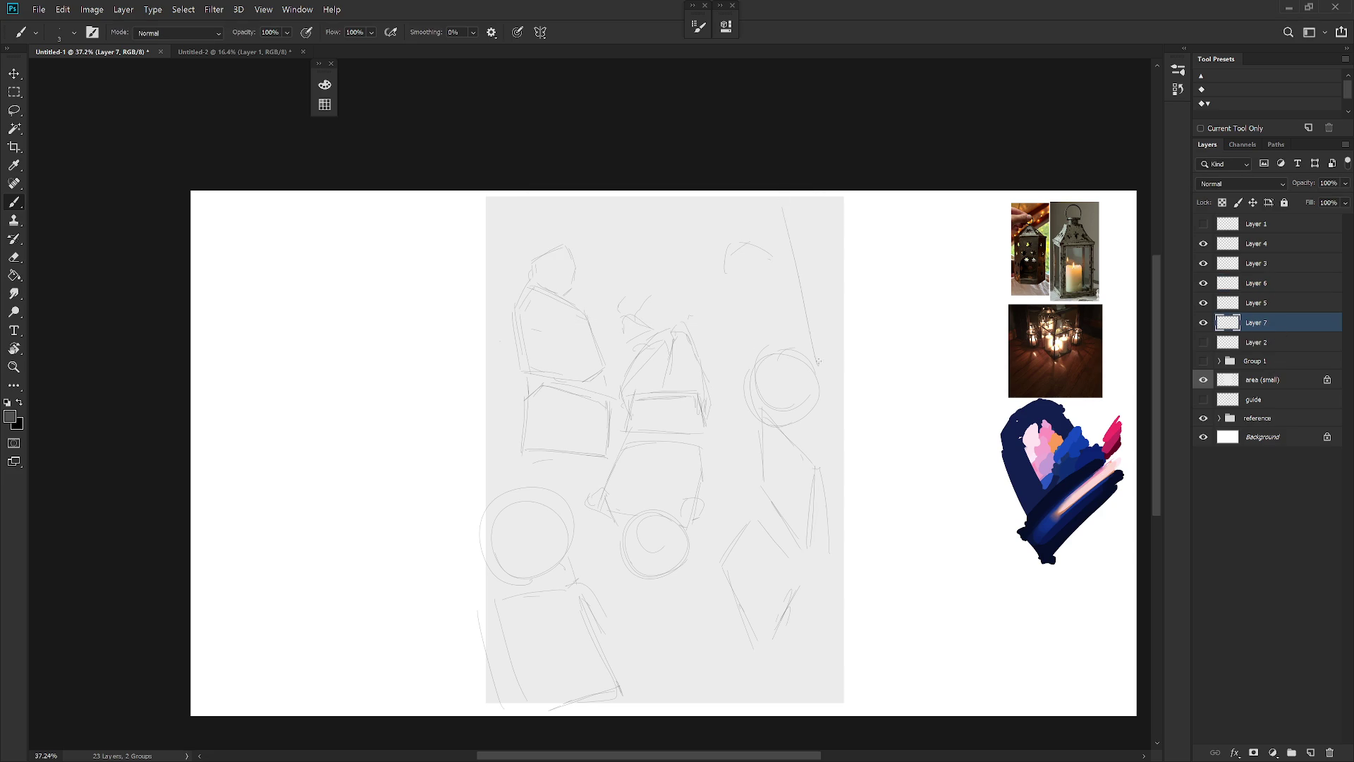
key(ctrl+z)
drag(808, 205, 836, 374)
key(ctrl+z)
drag(811, 197, 839, 377)
Draw two long perspective lines down the left side and a short stroke at right
drag(532, 197, 488, 383)
drag(502, 297, 467, 455)
key(ctrl+z)
key(ctrl+z)
drag(517, 196, 481, 385)
mouse_move(501, 275)
mouse_down()
mouse_move(466, 423)
mouse_move(484, 354)
mouse_up()
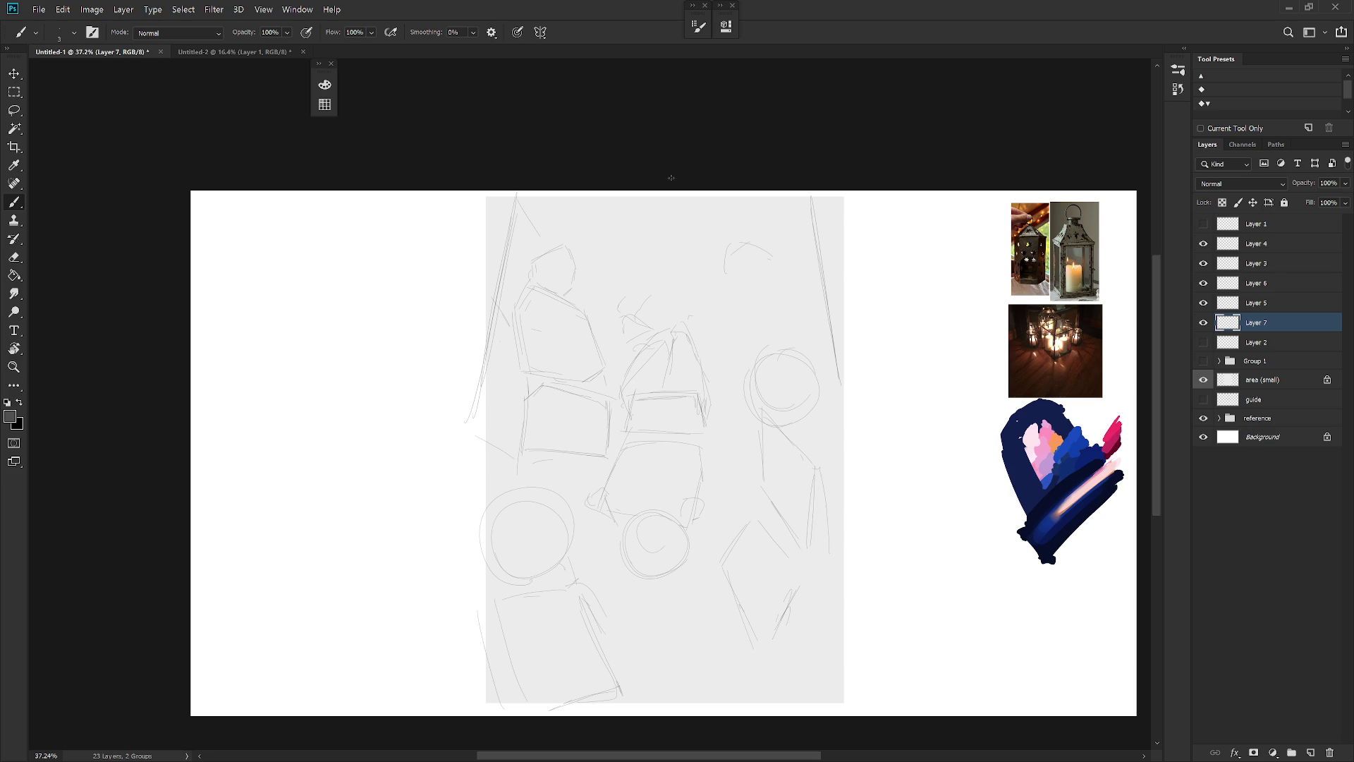
drag(824, 306, 811, 323)
key(ctrl+z)
drag(826, 453, 850, 440)
Group Layers 4 through 7 into Group 2
click(1275, 247)
click(1263, 322)
shift+click(1285, 248)
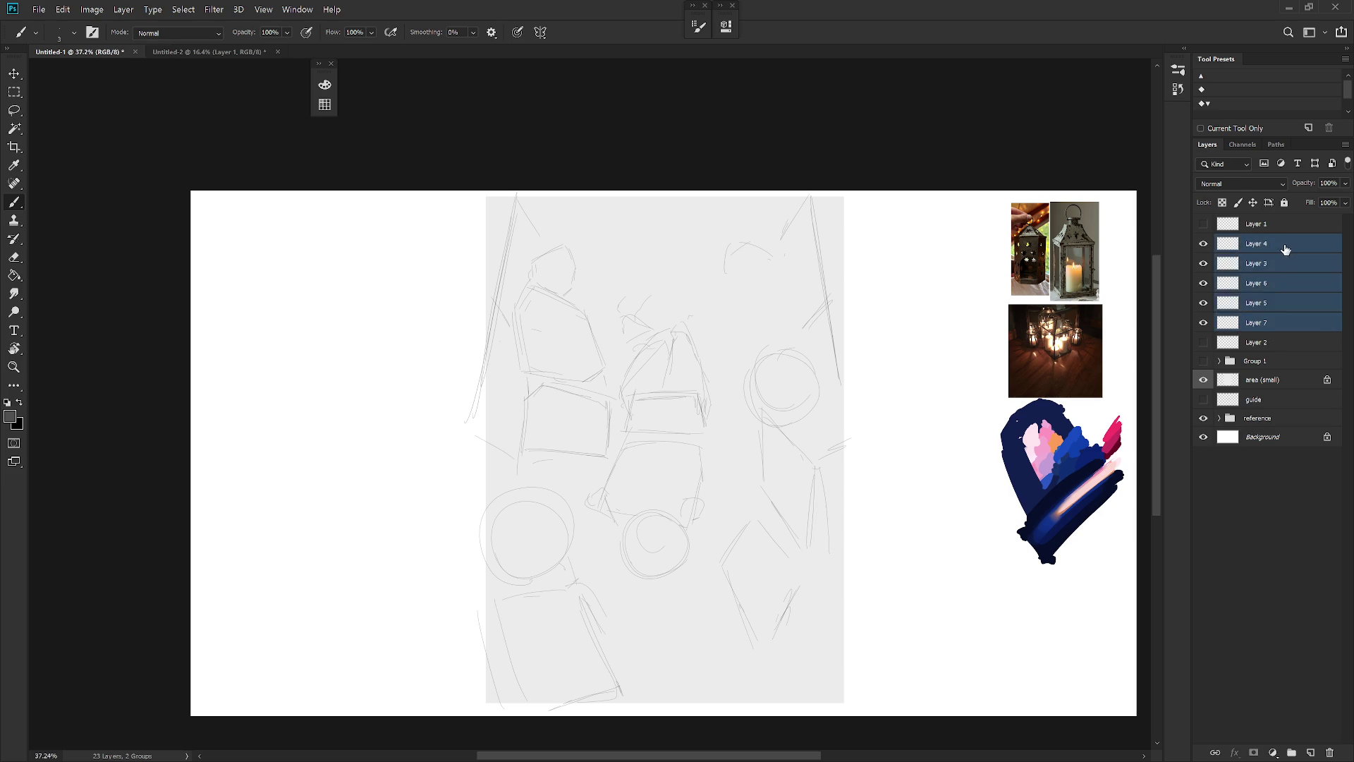
key(ctrl+g)
Show and expand Group 1, hiding its five RH layers
click(1203, 280)
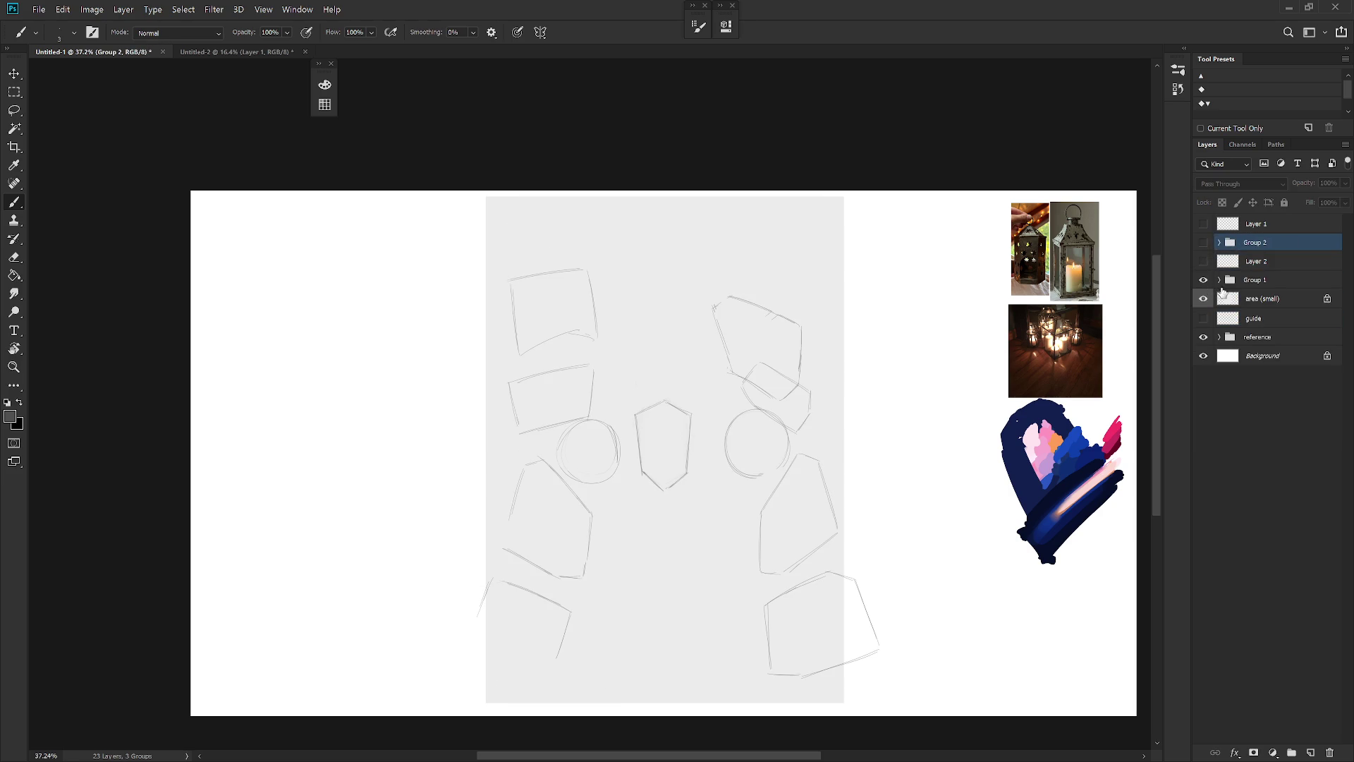
click(1221, 282)
click(1220, 280)
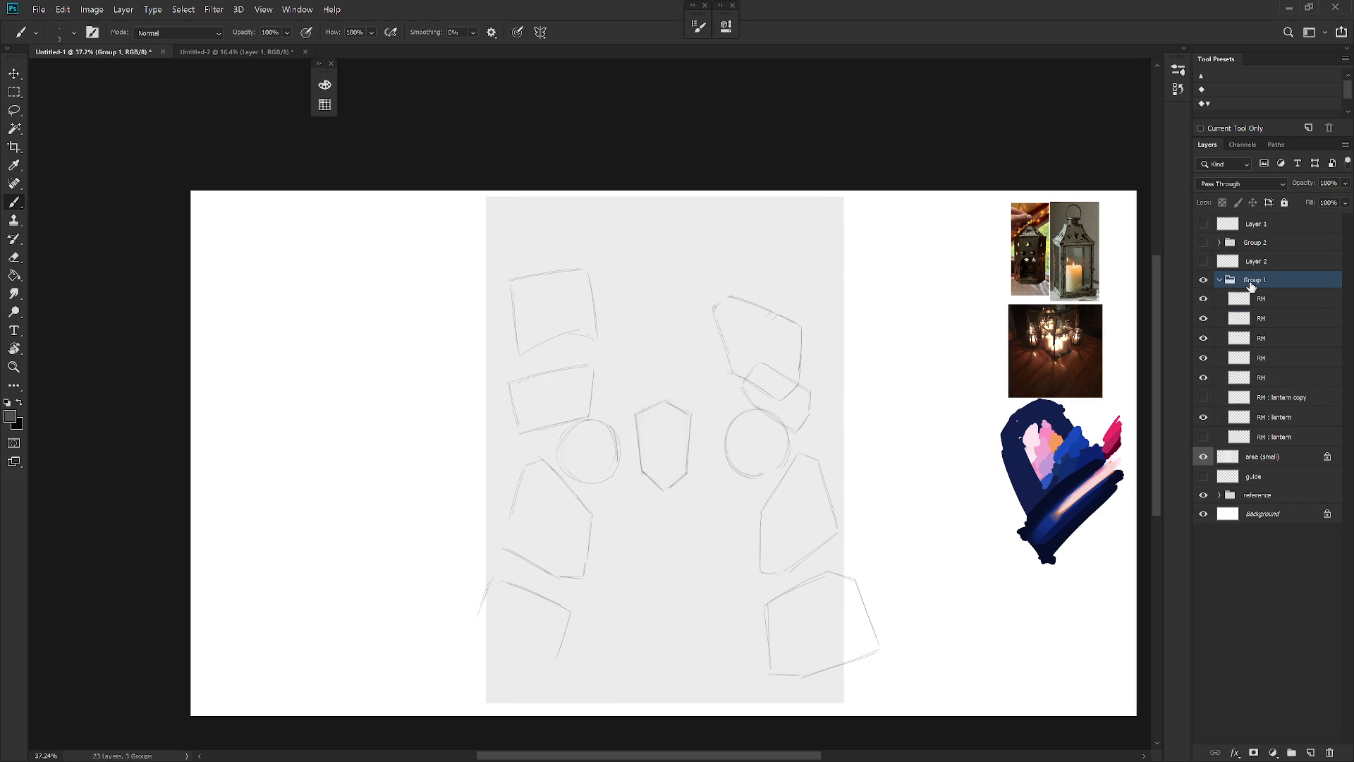
drag(1210, 319, 1203, 380)
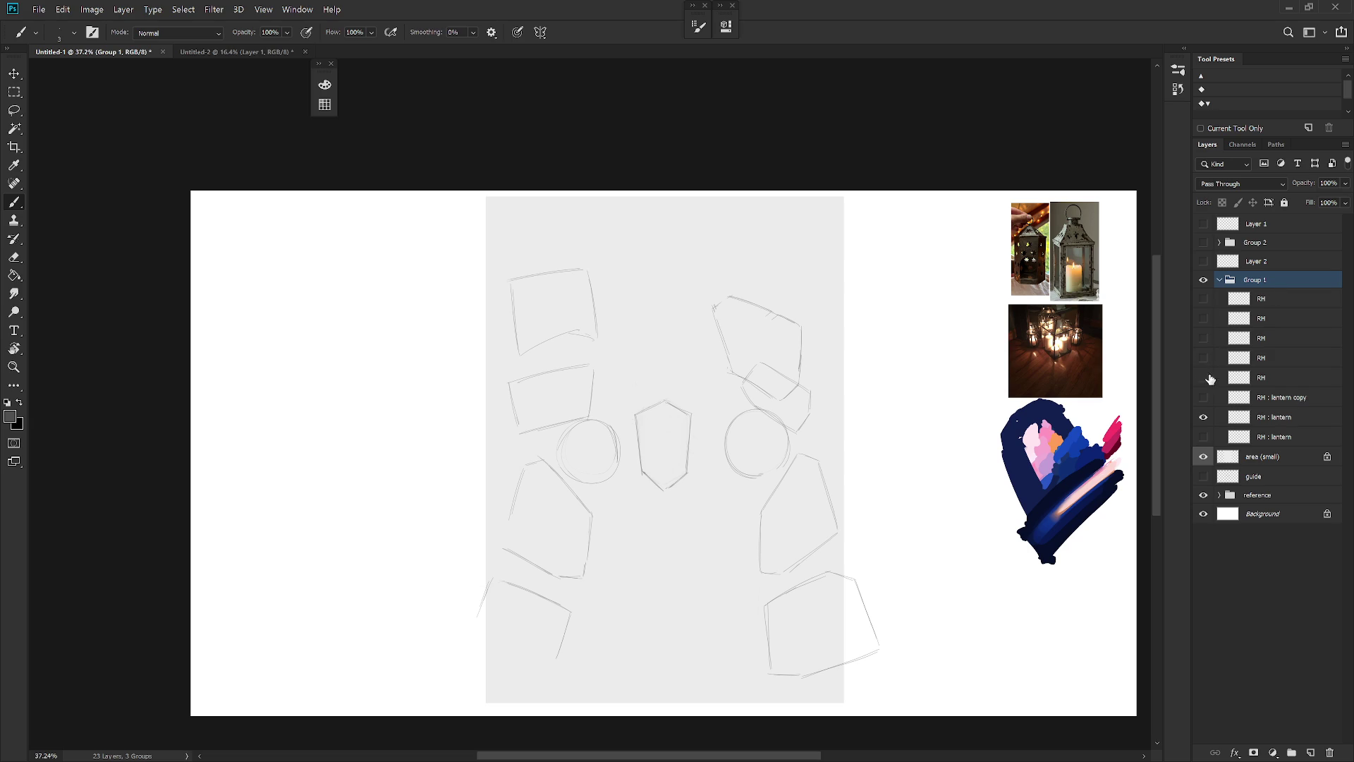
click(1270, 379)
Add Layer 8 and draw wide perspective lines on the left and right
key(ctrl+shift+n)
key(Return)
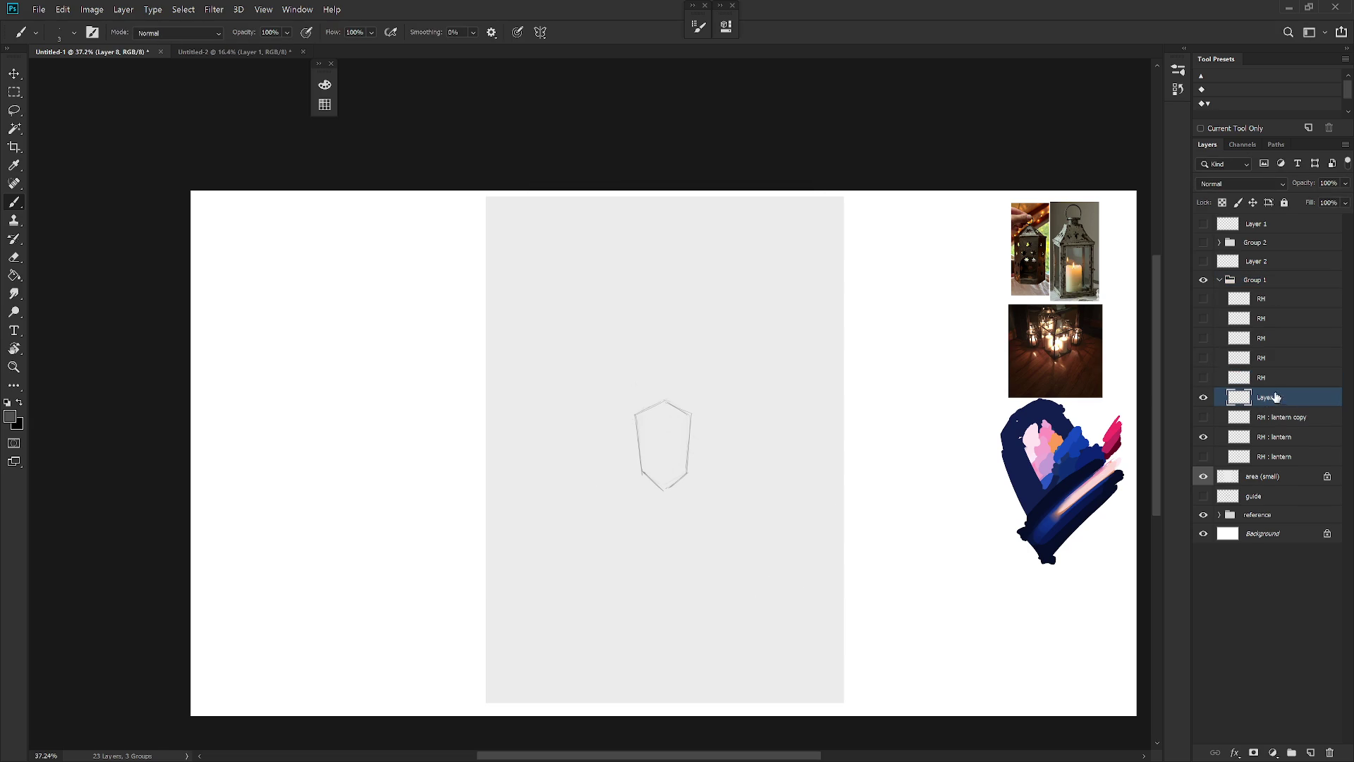
scroll(793, 554, up, 1)
scroll(818, 545, down, 1)
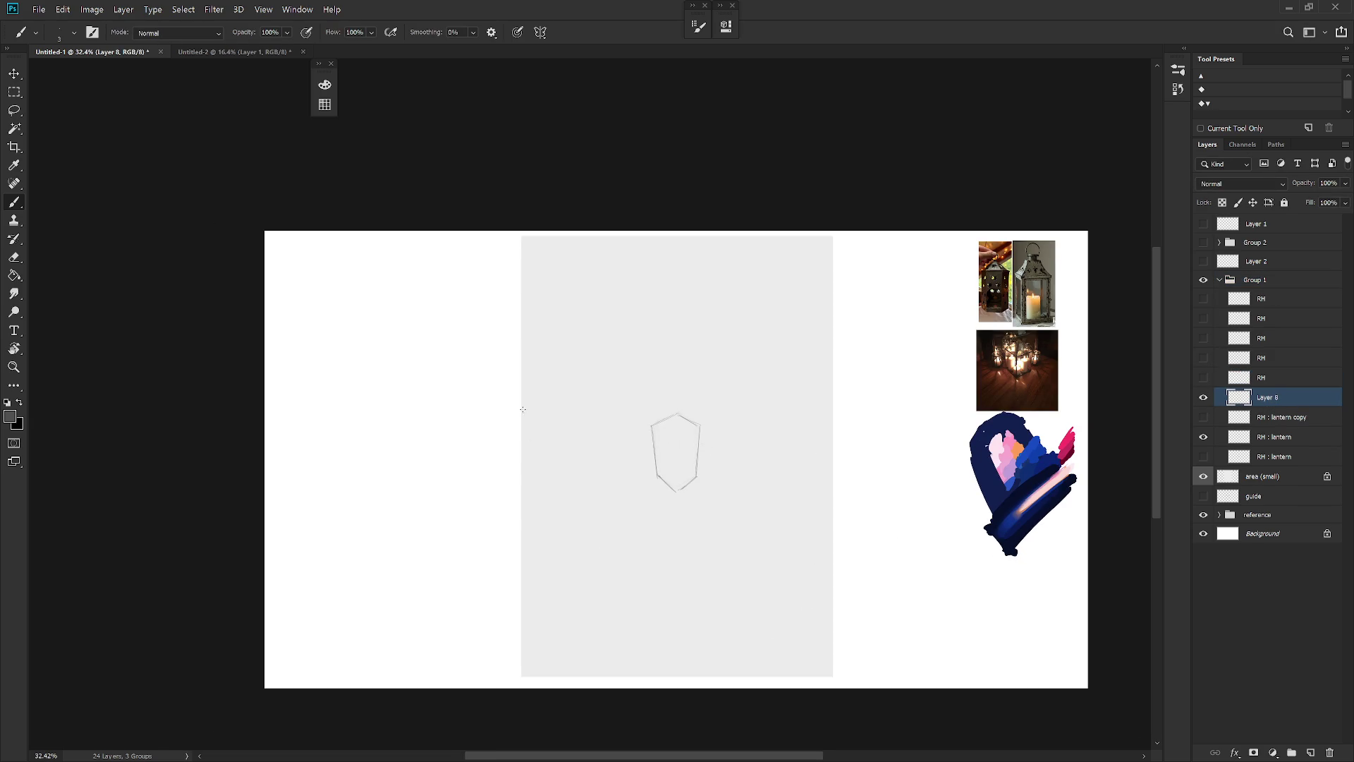
drag(488, 334, 541, 492)
key(ctrl+z)
drag(466, 311, 527, 445)
key(ctrl+z)
drag(878, 298, 816, 444)
key(ctrl+z)
drag(880, 293, 800, 451)
Lasso and delete the excess upper part of the left perspective stroke
key(l)
drag(520, 452, 517, 378)
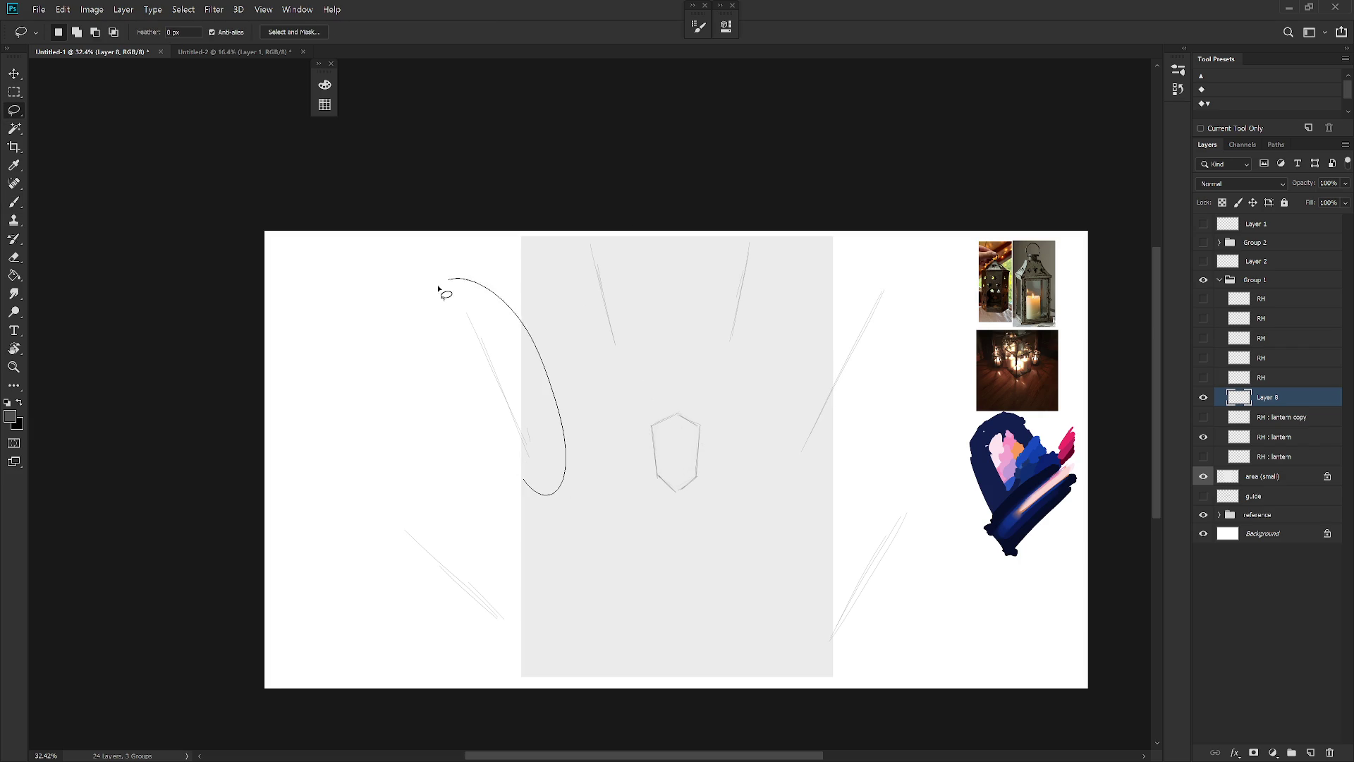
key(Delete)
key(ctrl+d)
key(b)
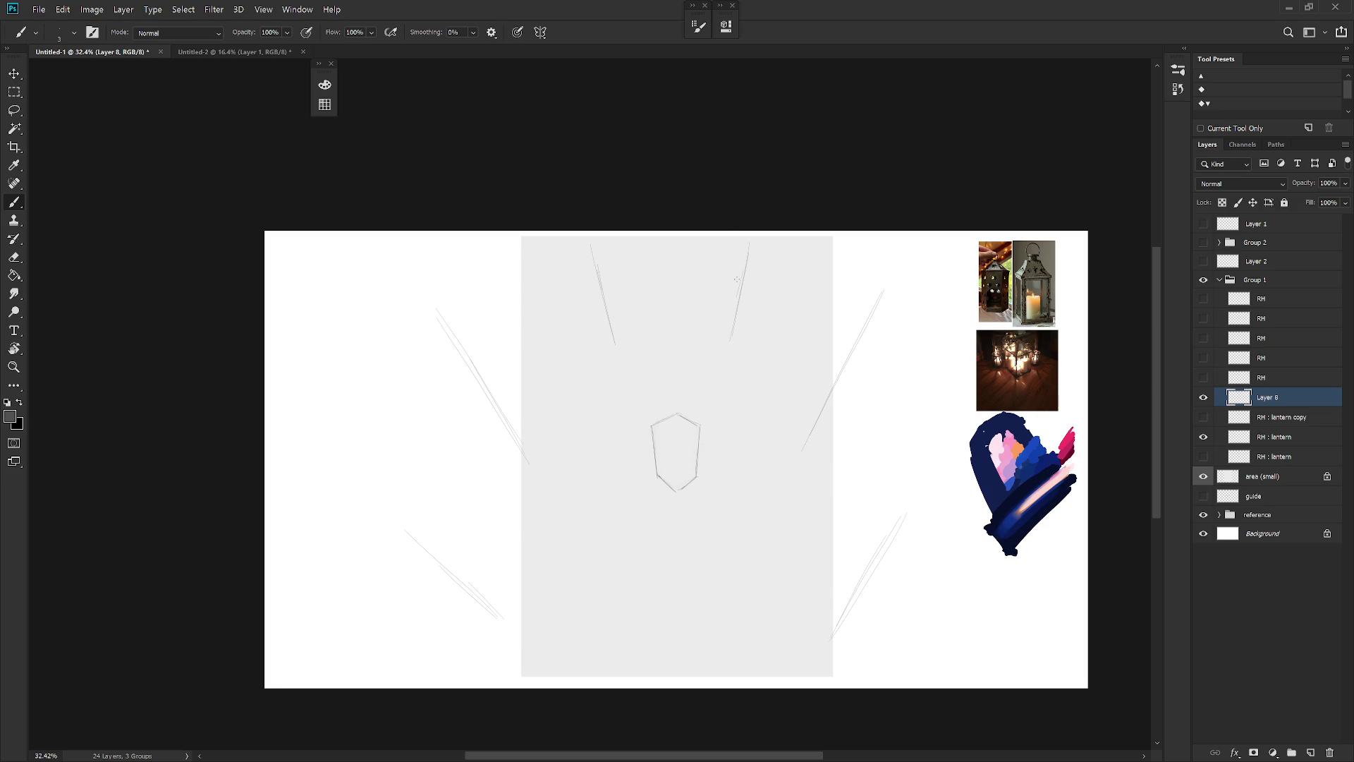
Compare the RH rectangle, circle and polygon sketches, leaving them hidden
click(1203, 377)
click(1203, 358)
click(1203, 338)
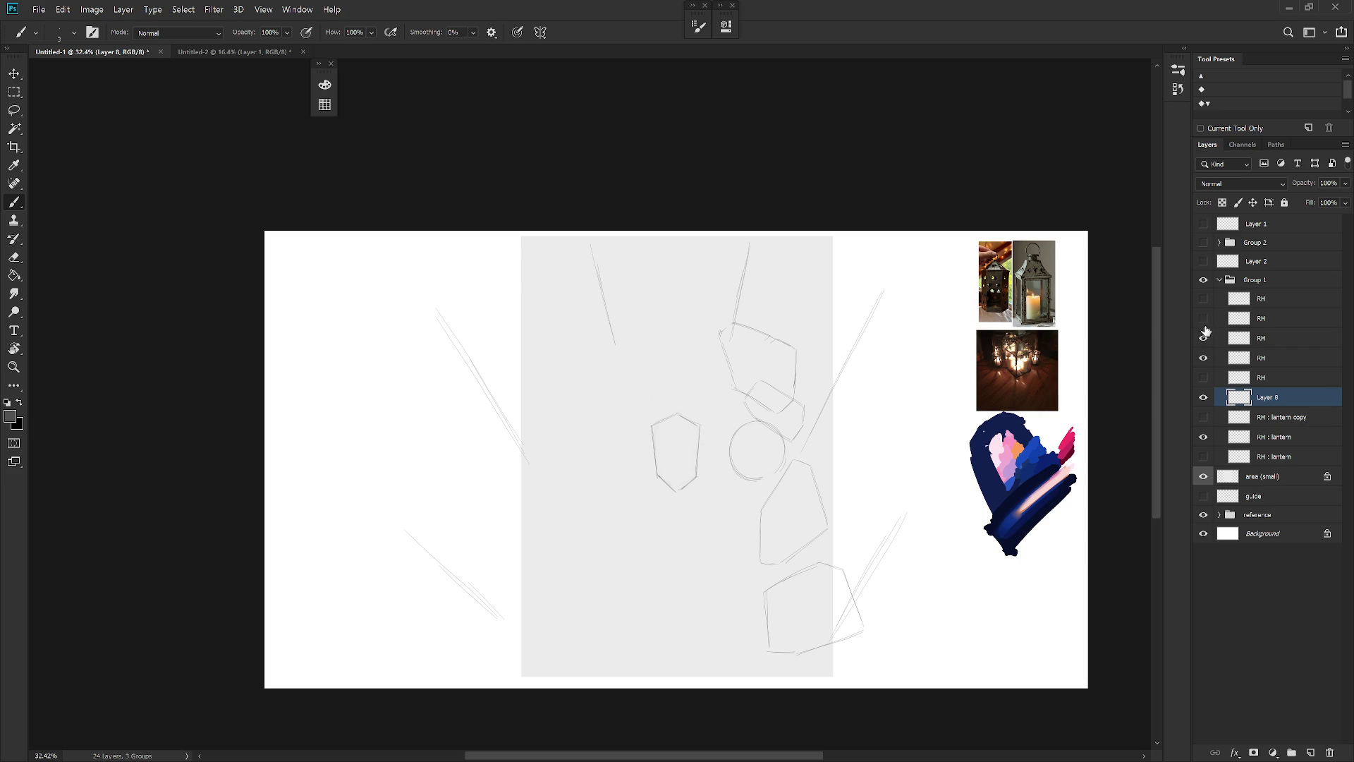
click(1204, 338)
click(1203, 358)
Add Layer 9 and move the central lantern down slightly
key(ctrl+shift+n)
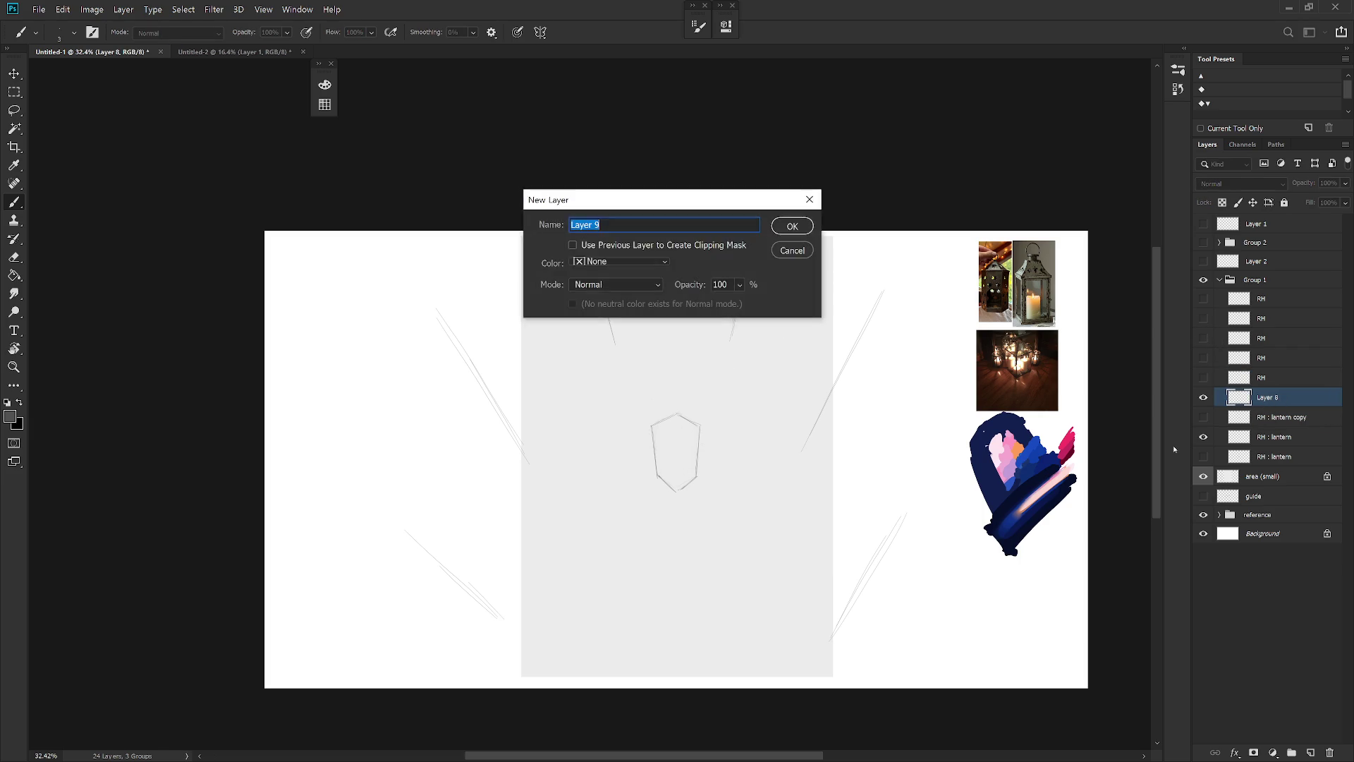
key(Return)
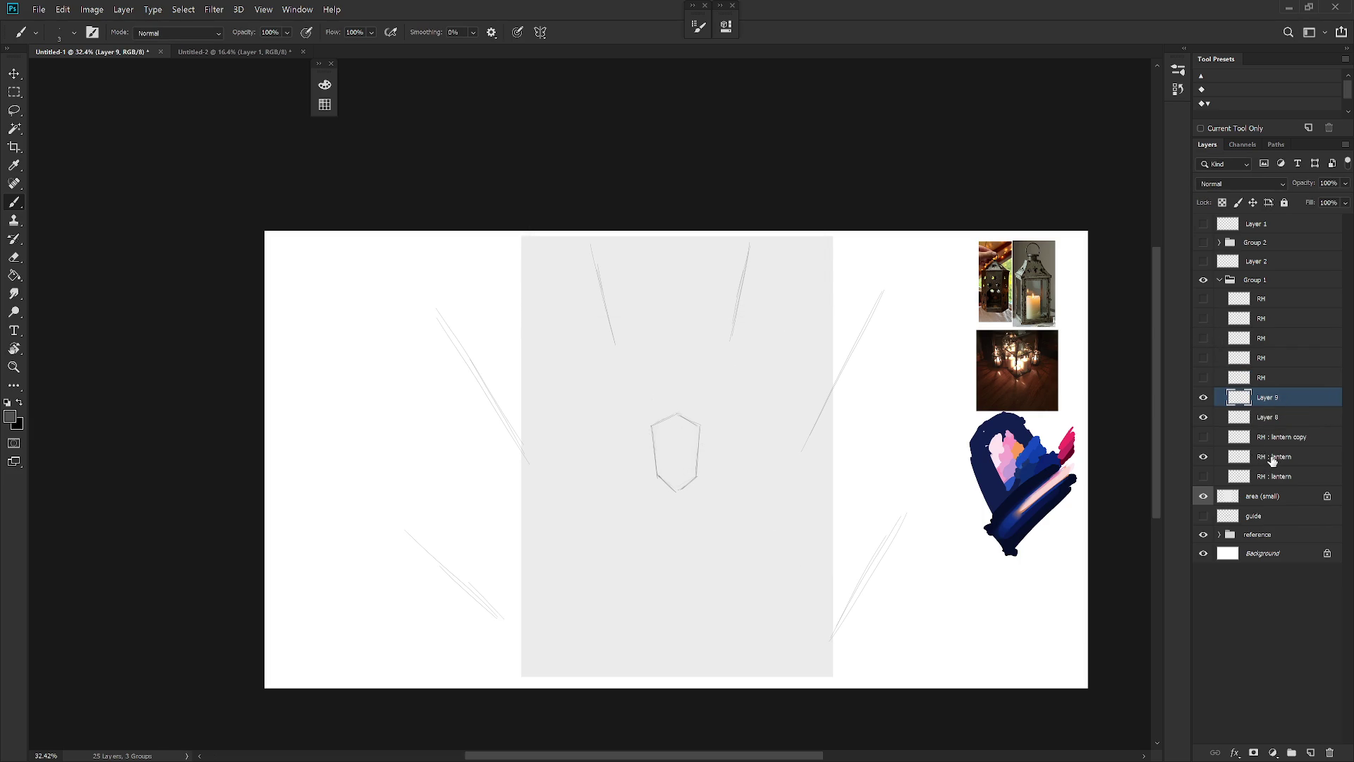
click(1270, 457)
click(1205, 455)
click(1204, 457)
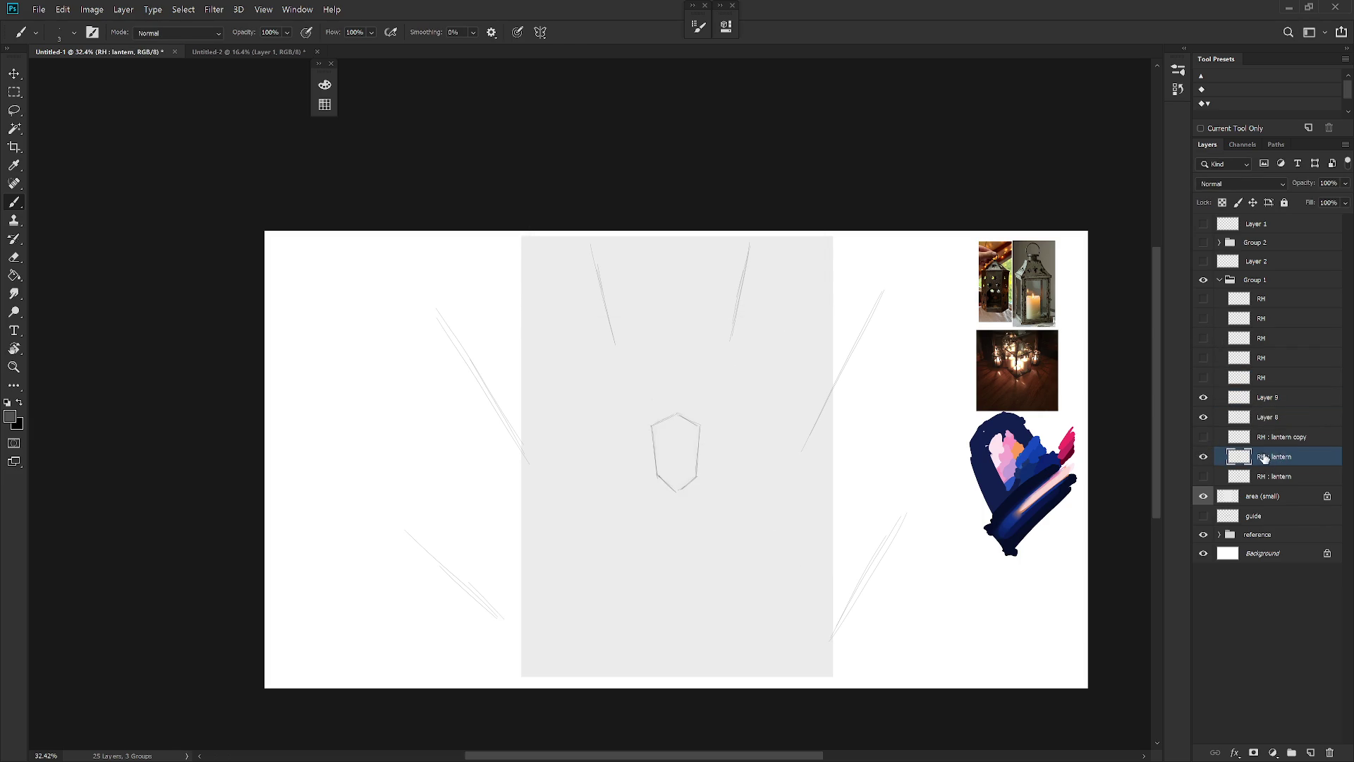
key(v)
drag(729, 551, 734, 586)
Check the RH rectangle and circle sketches, select Layer 9, and switch to the Pencil
click(1203, 378)
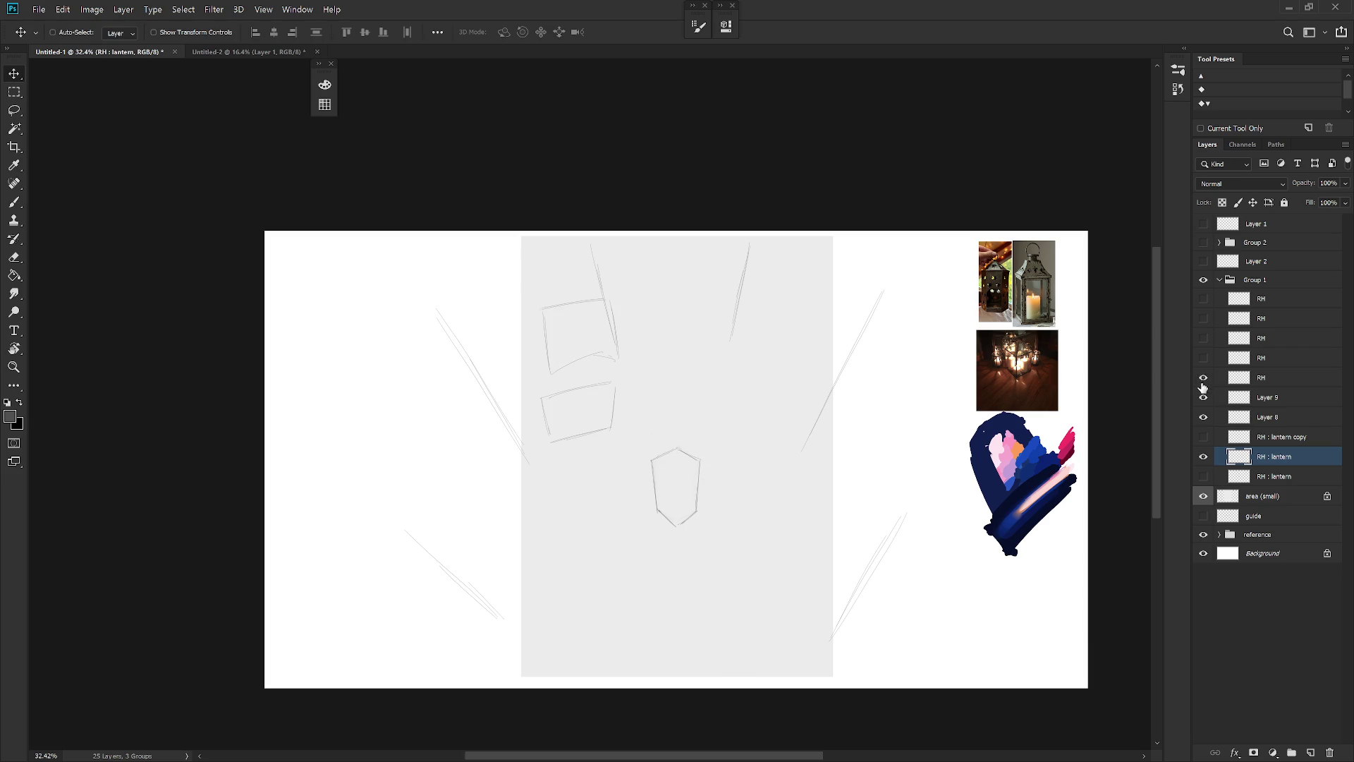
click(1204, 378)
click(1204, 358)
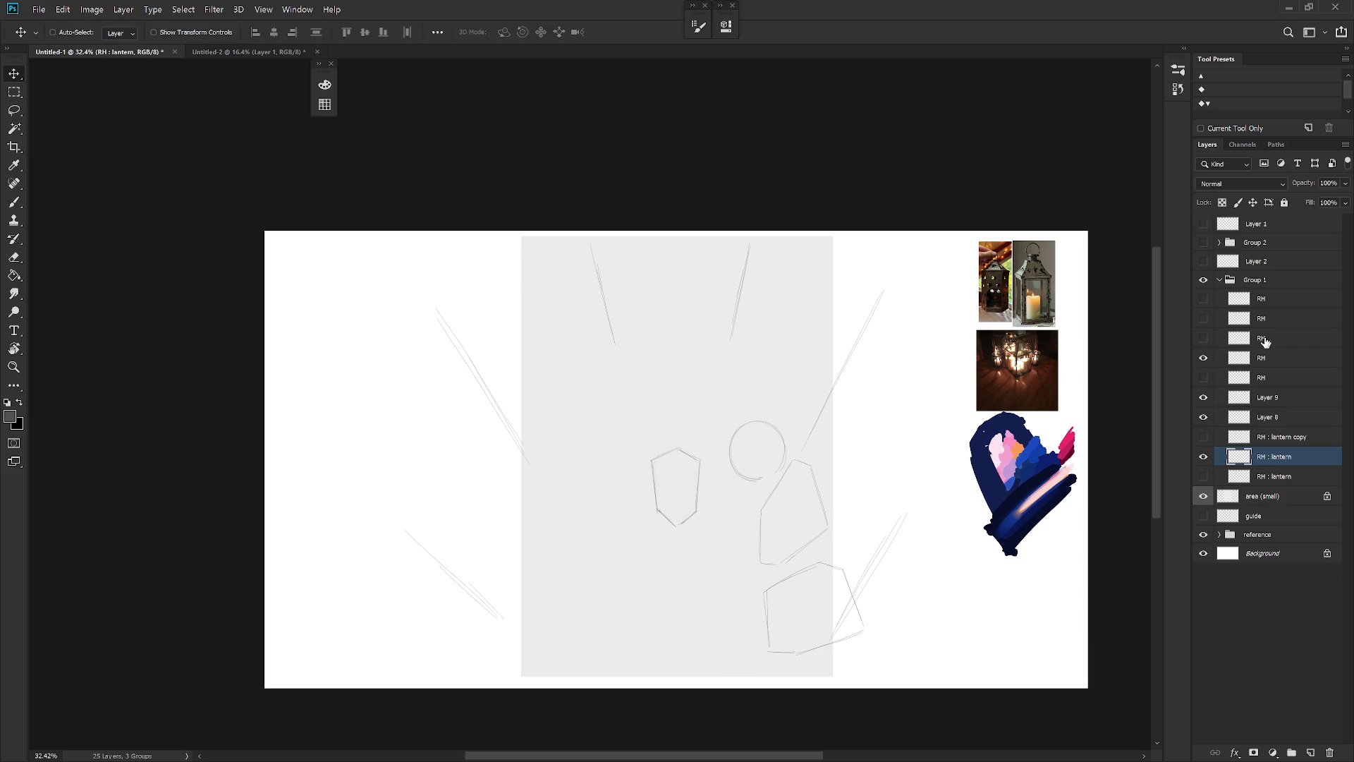
click(1205, 358)
click(1247, 419)
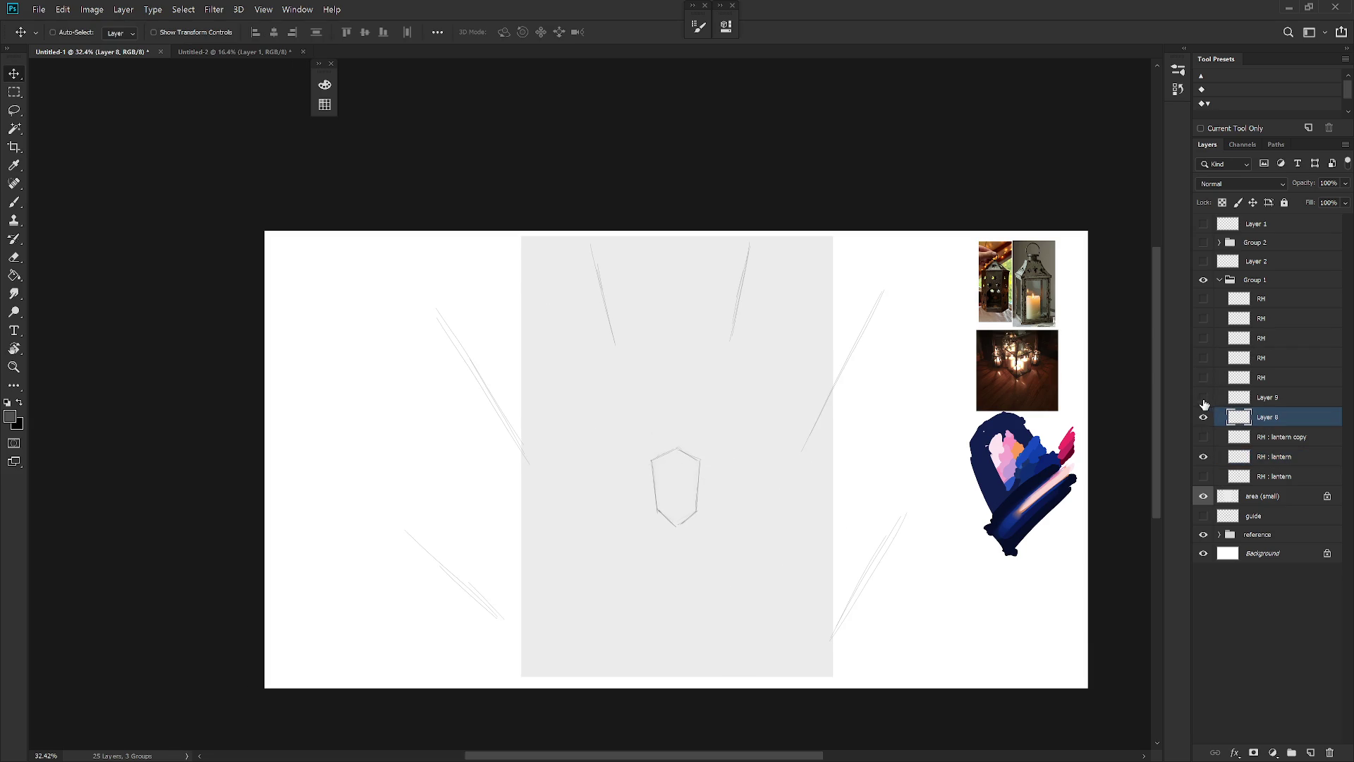
click(1266, 398)
key(b)
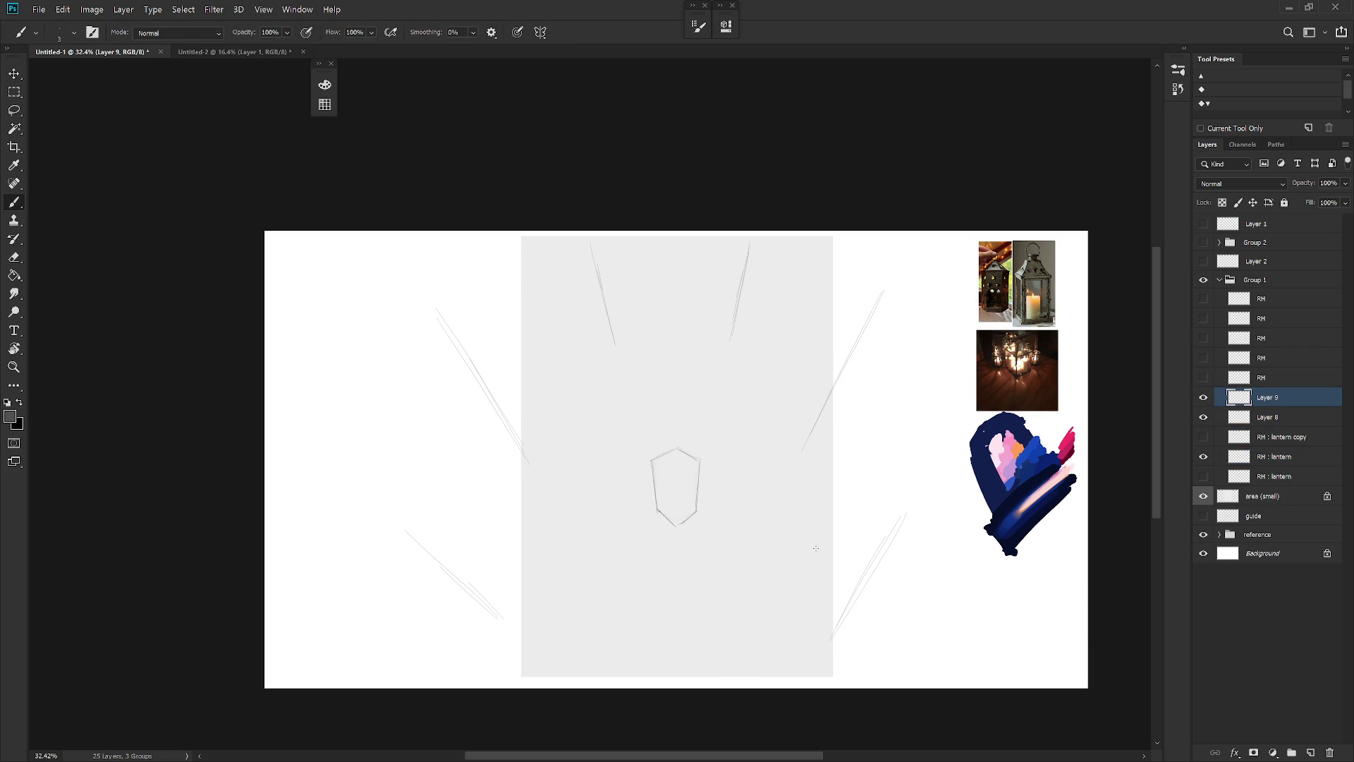
key(shift+b)
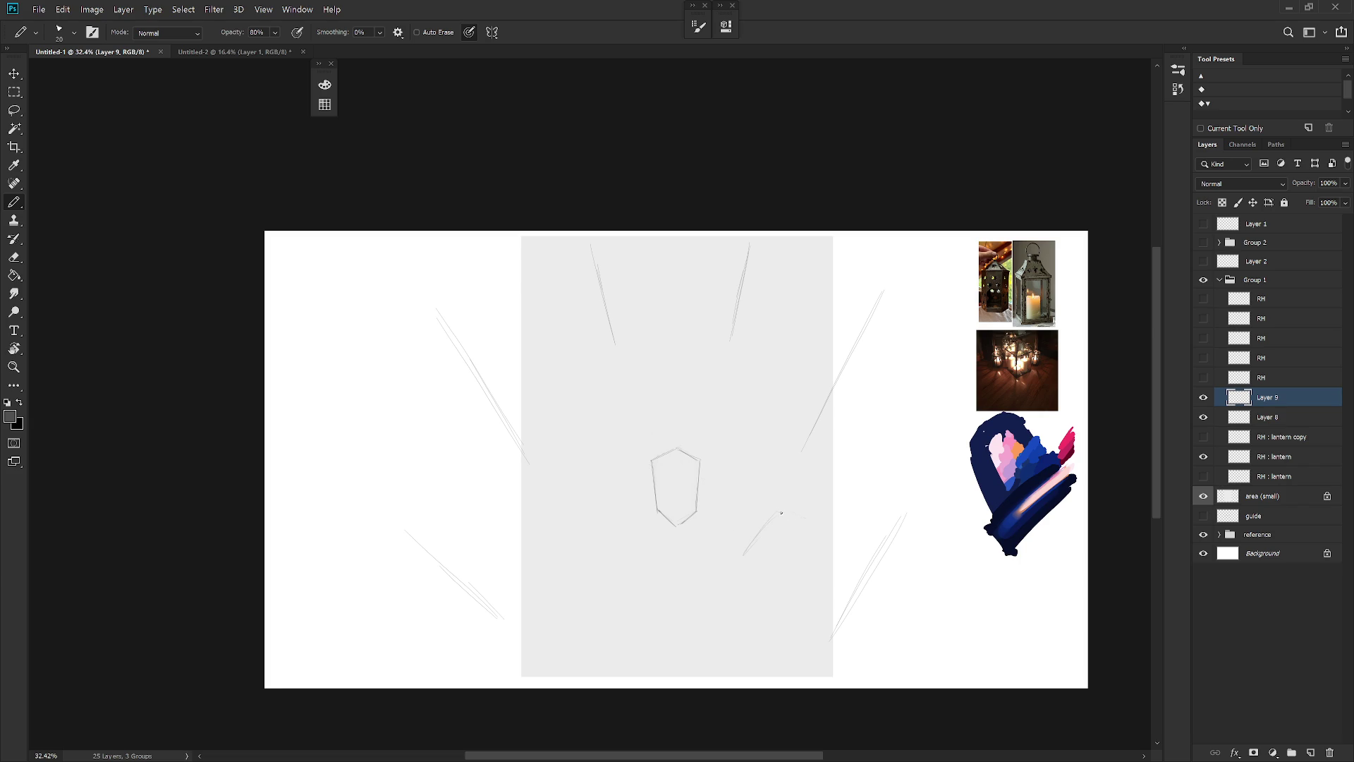
key(shift+b)
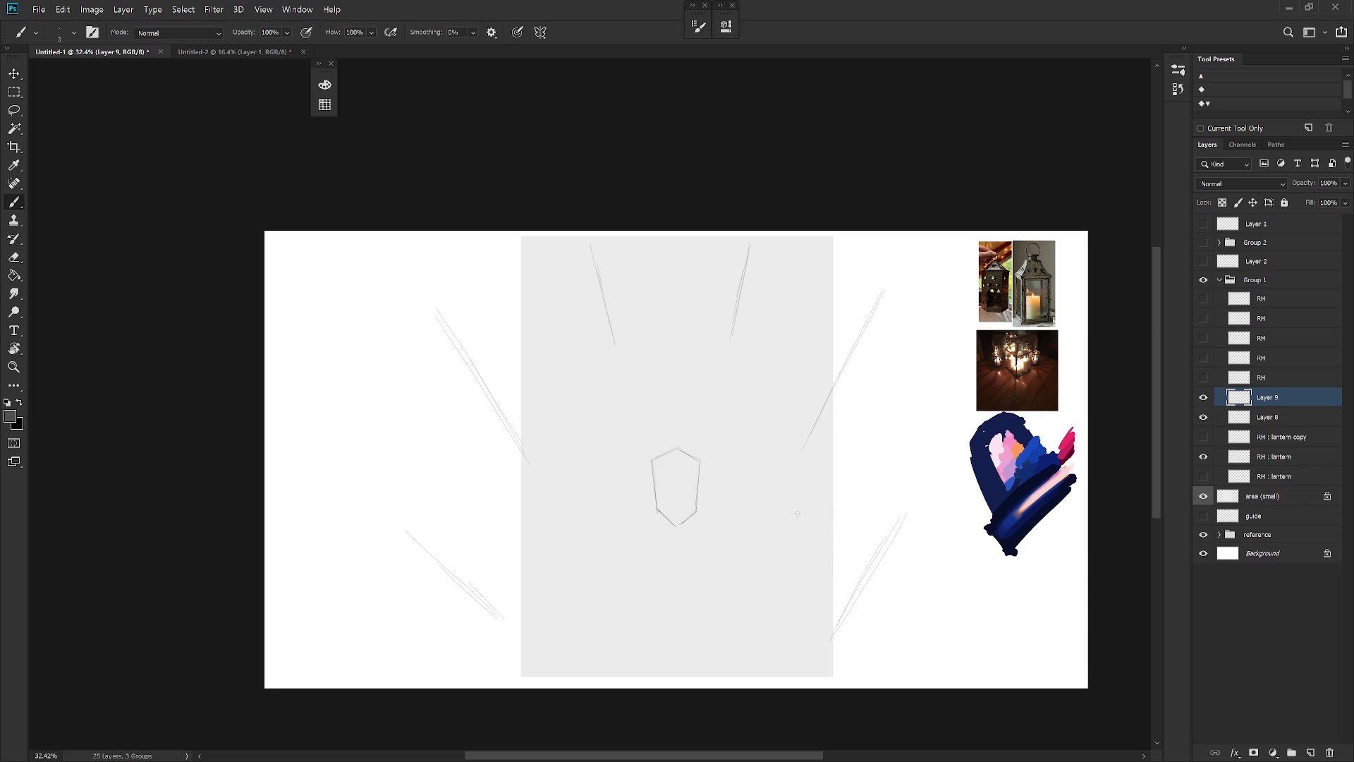
key(shift+b)
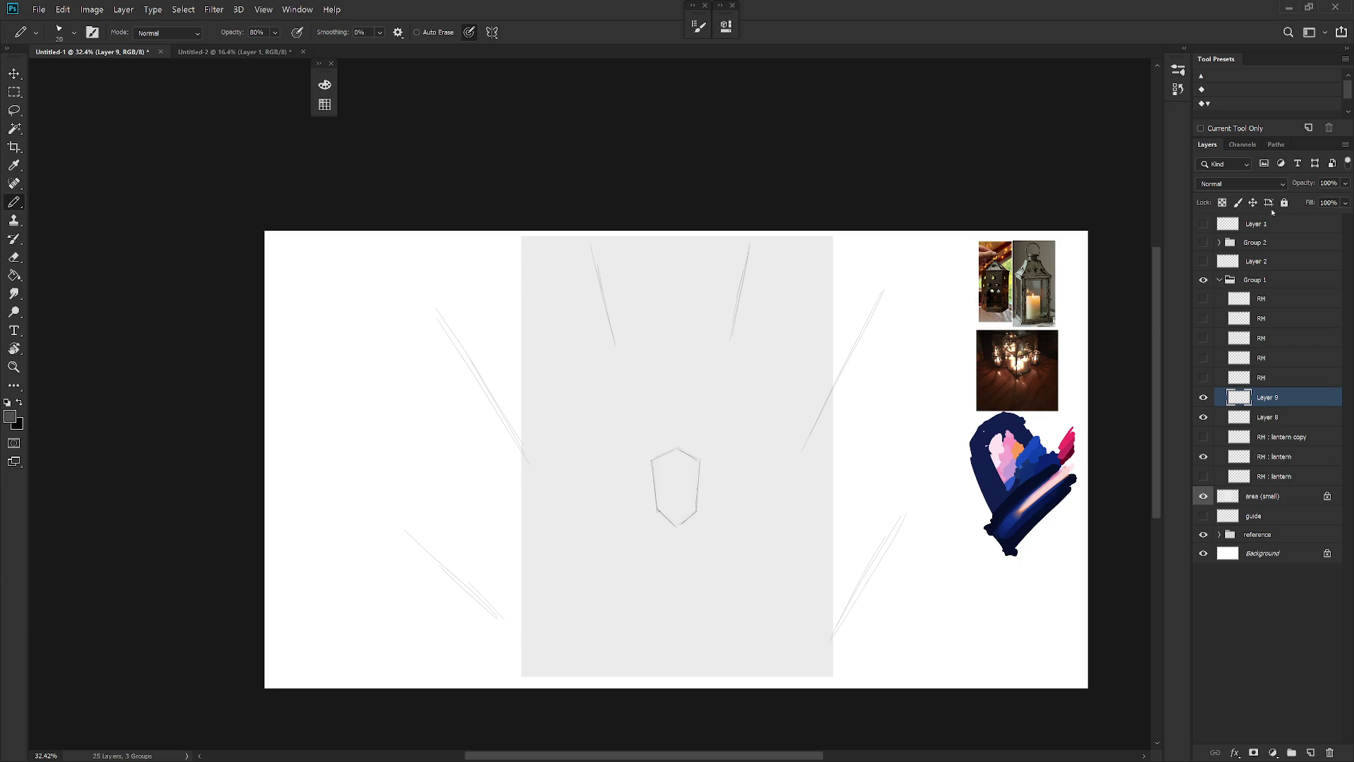
Compare Group 2 against Group 1's RH sketches, then hide and collapse Group 1
click(1204, 242)
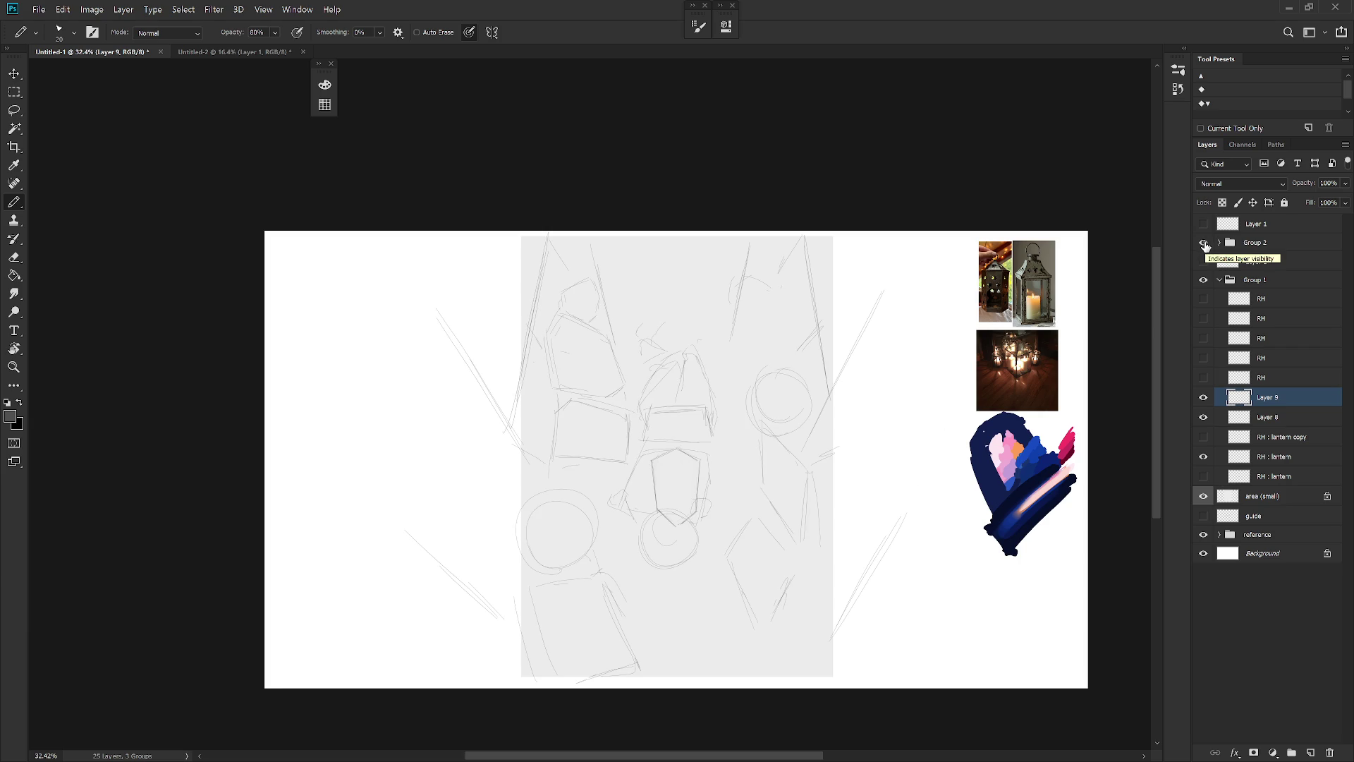
click(1204, 244)
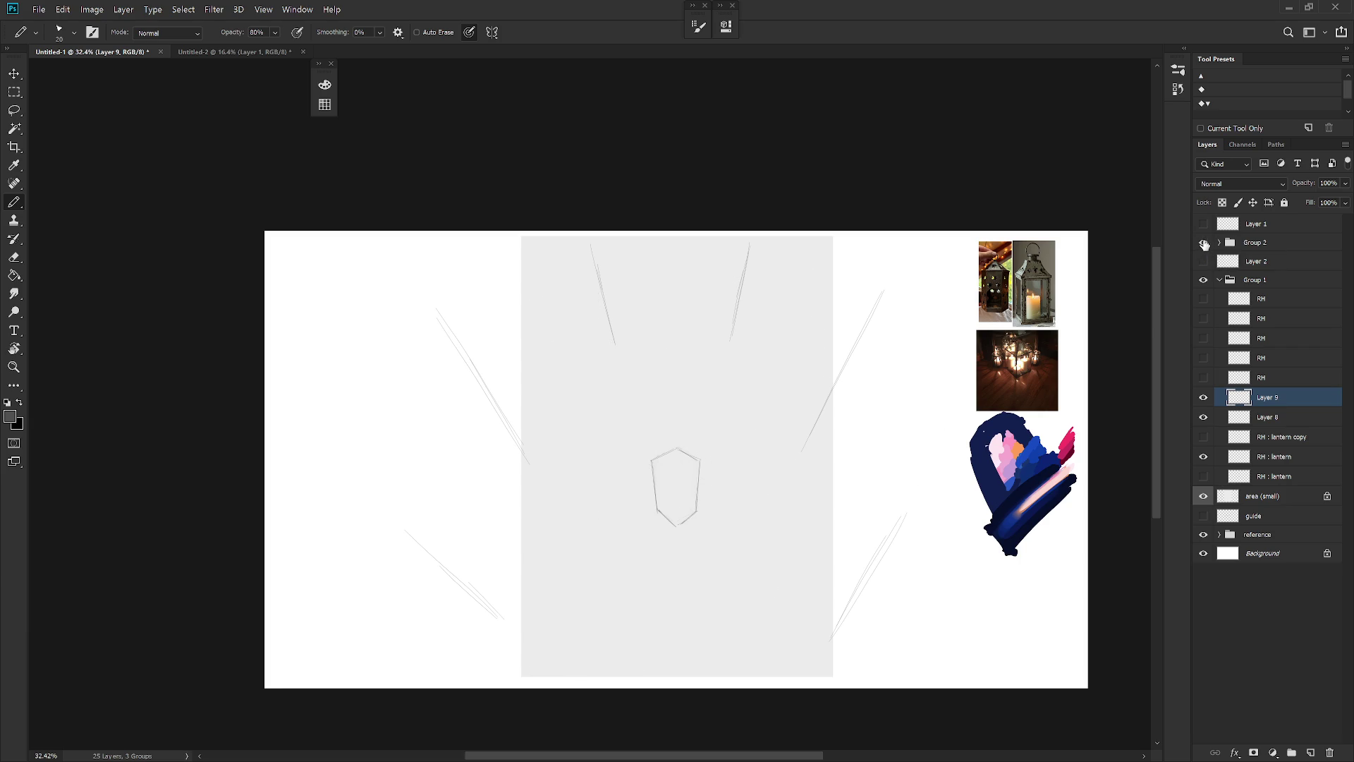
click(1204, 244)
click(1204, 243)
mouse_move(1205, 377)
mouse_down()
mouse_move(1204, 298)
mouse_move(1204, 377)
mouse_up()
click(1204, 377)
click(1204, 358)
click(1204, 280)
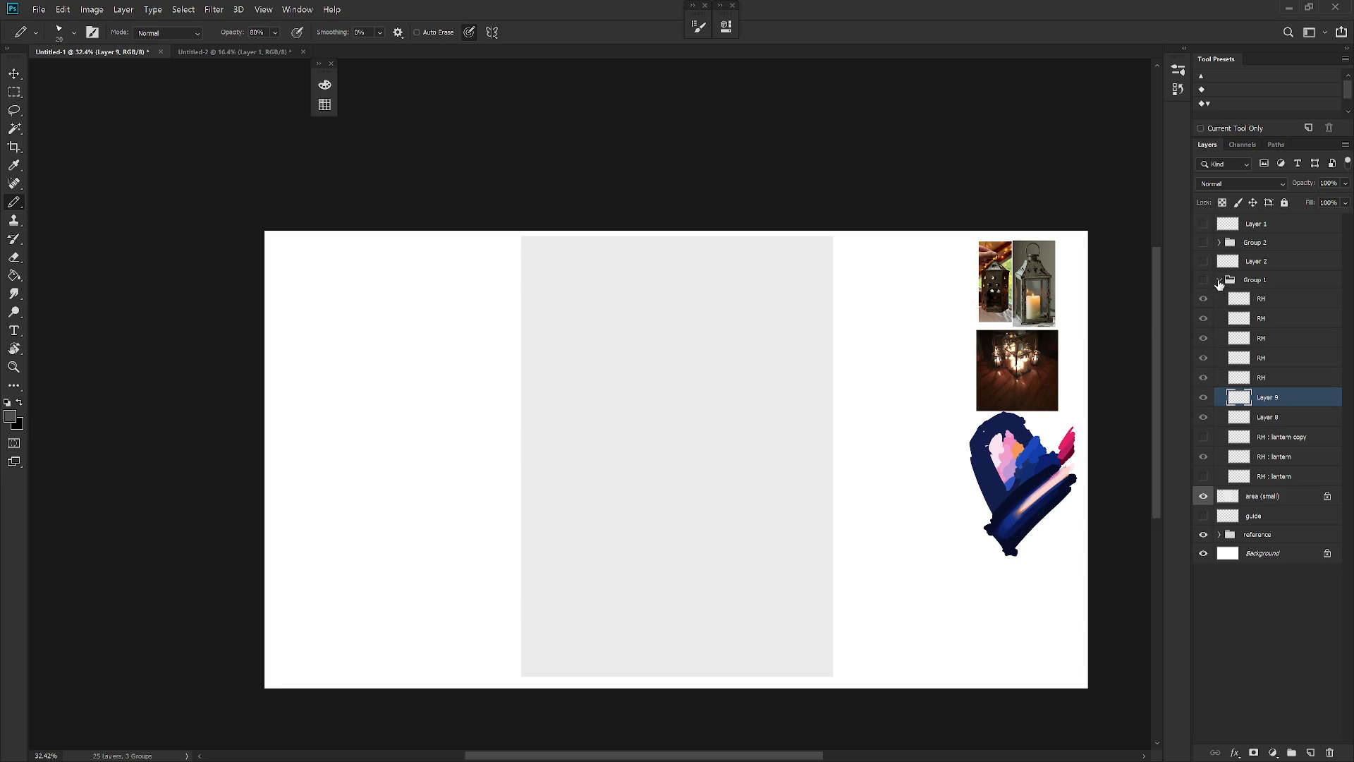
click(1220, 280)
Show and expand Group 2, select Layer 5, and hide Layer 4
click(1204, 242)
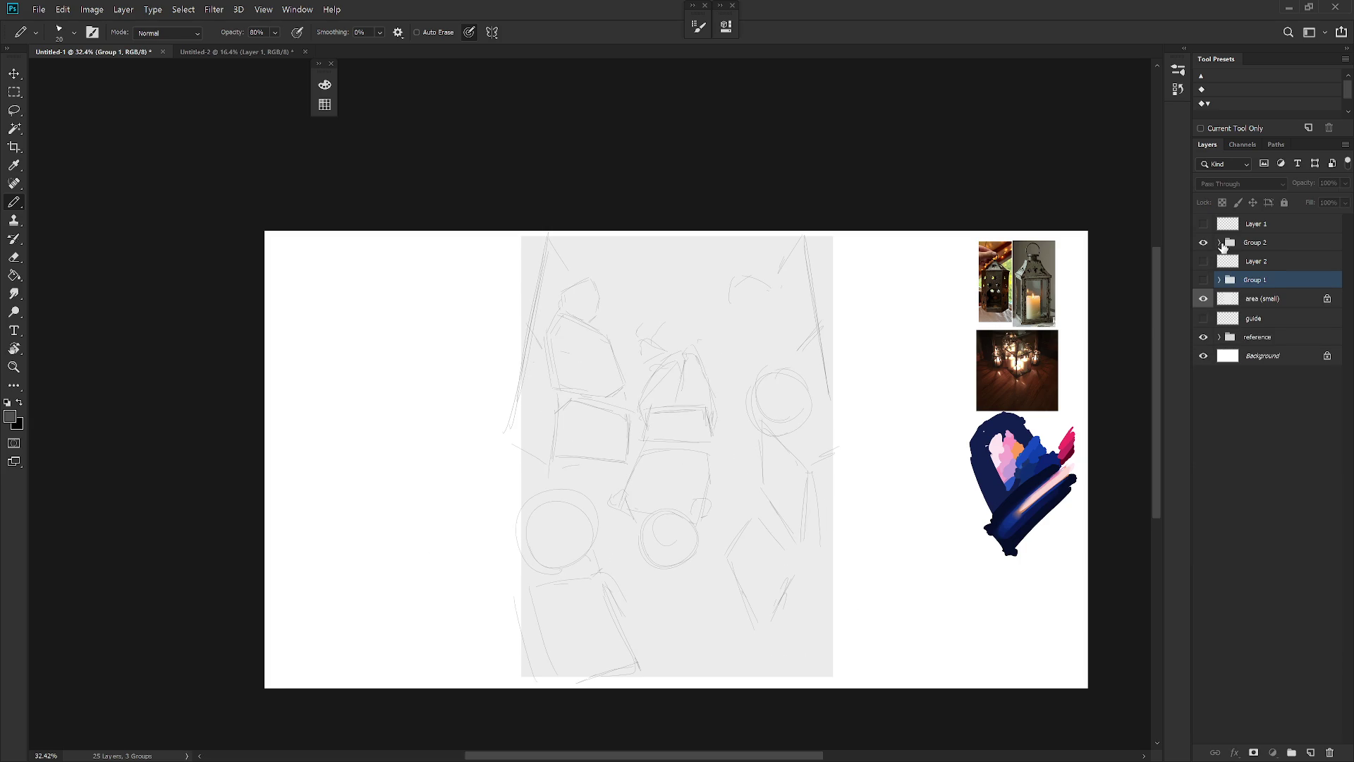
click(1220, 242)
click(1262, 325)
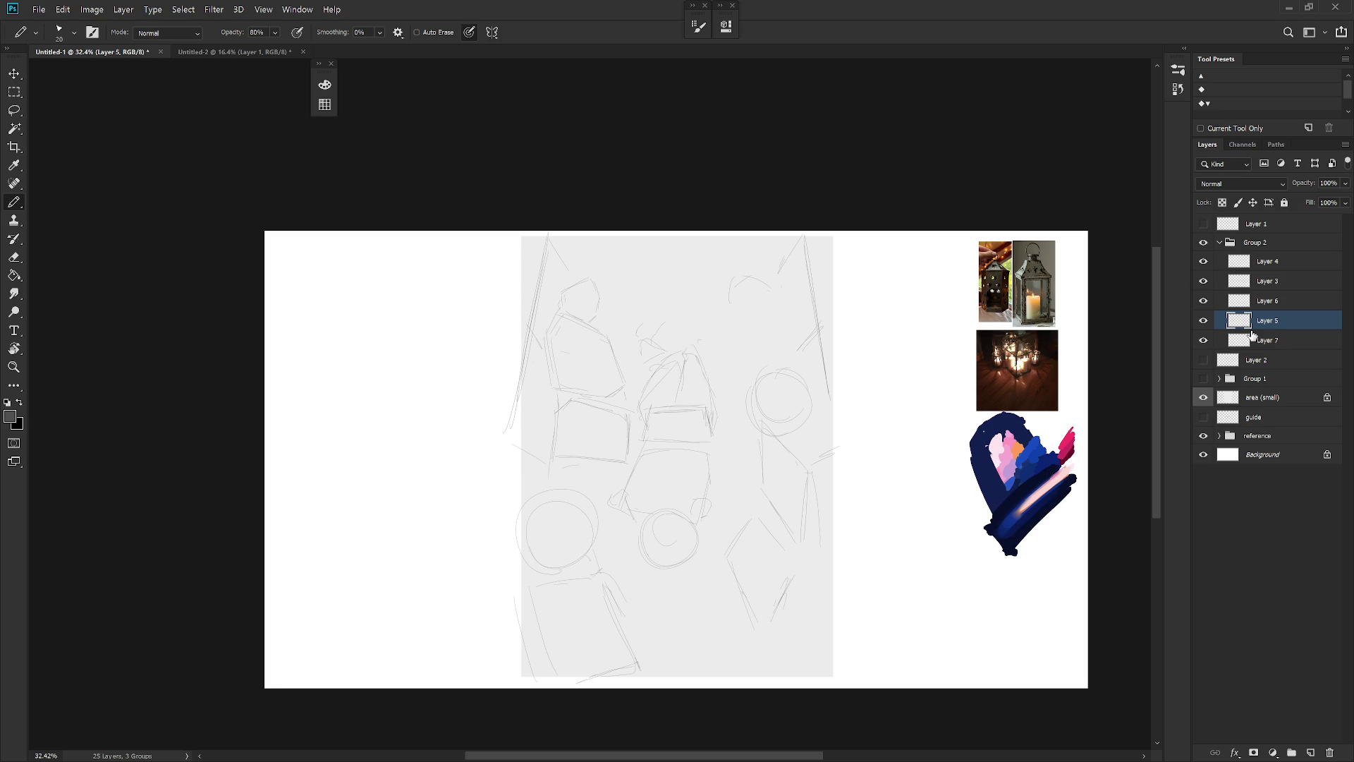
click(1204, 261)
Delete Layer 4 and add a new Layer 10
click(1276, 261)
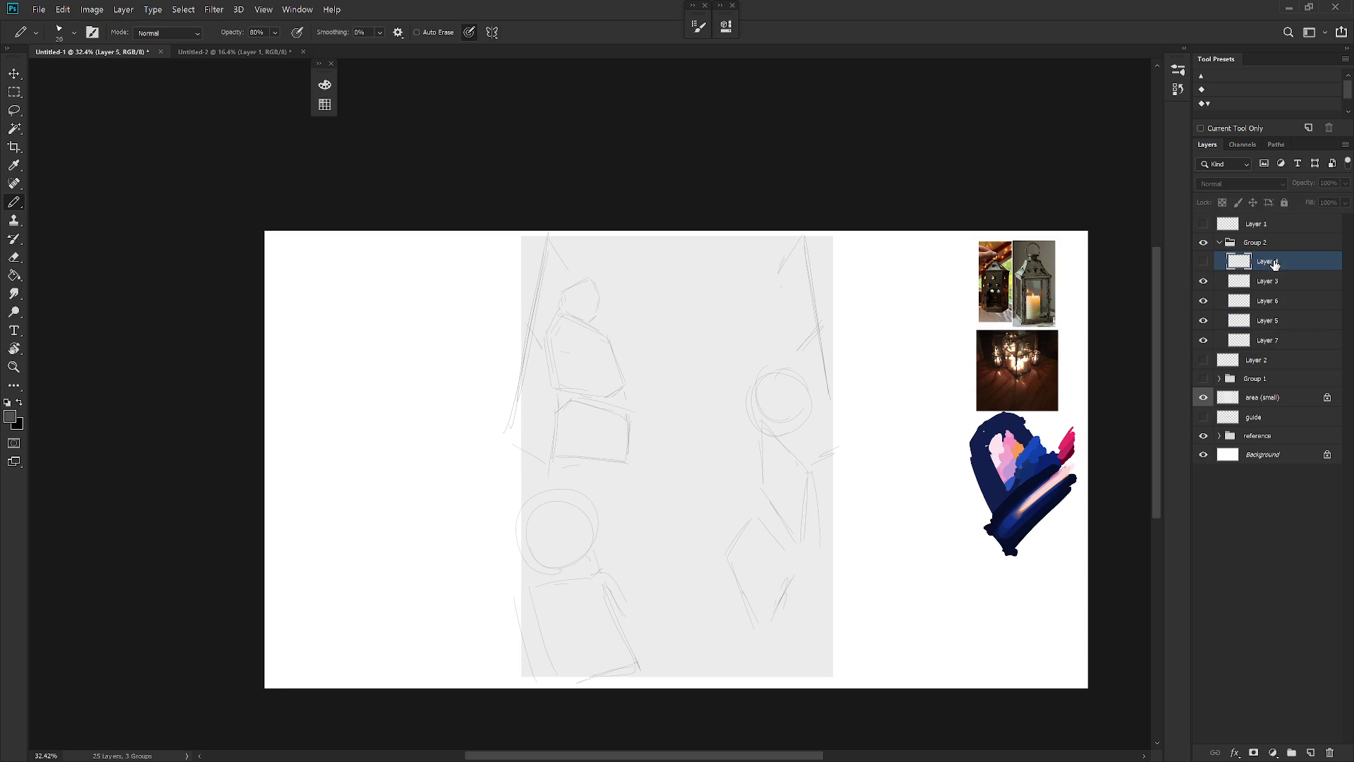
key(Delete)
key(ctrl+shift+n)
key(Return)
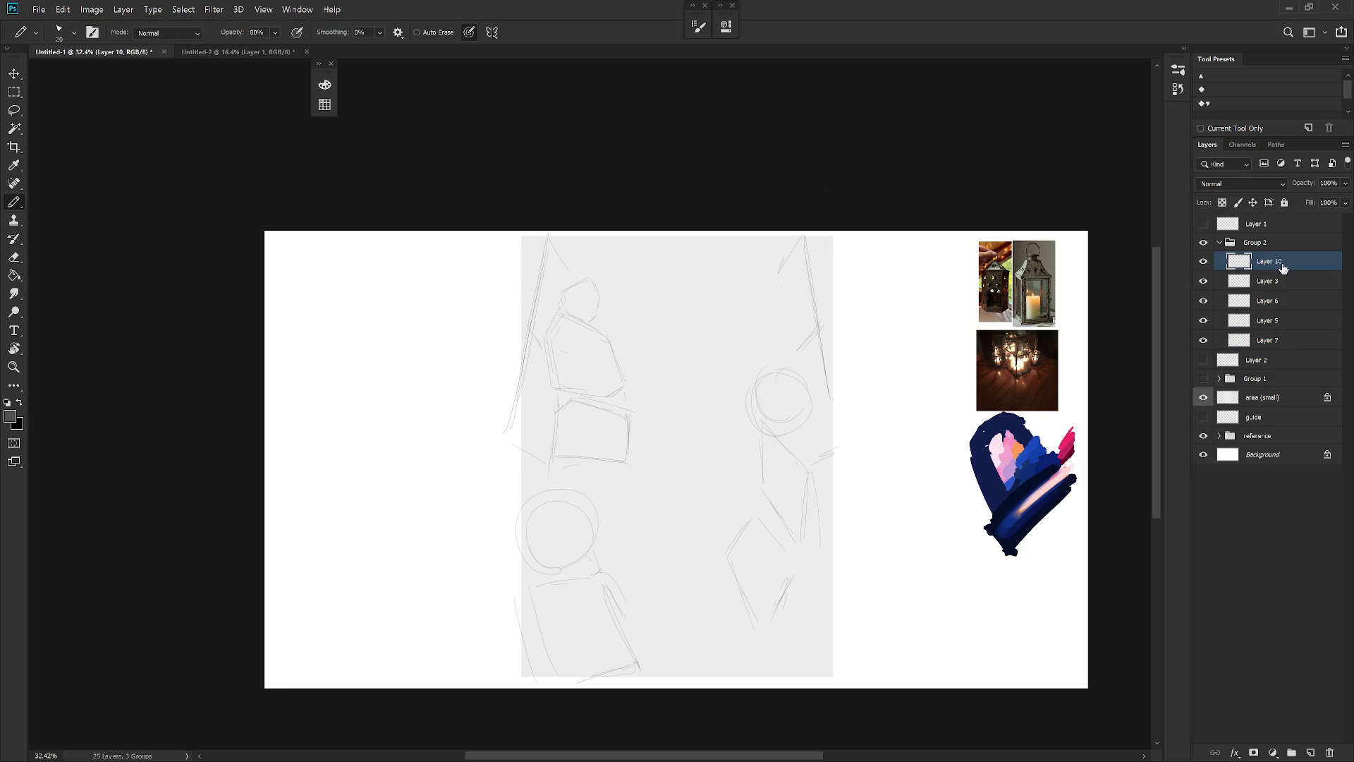
Sketch a small stacked lantern near the page centre, tidying strokes with undo and eraser
key(shift+b)
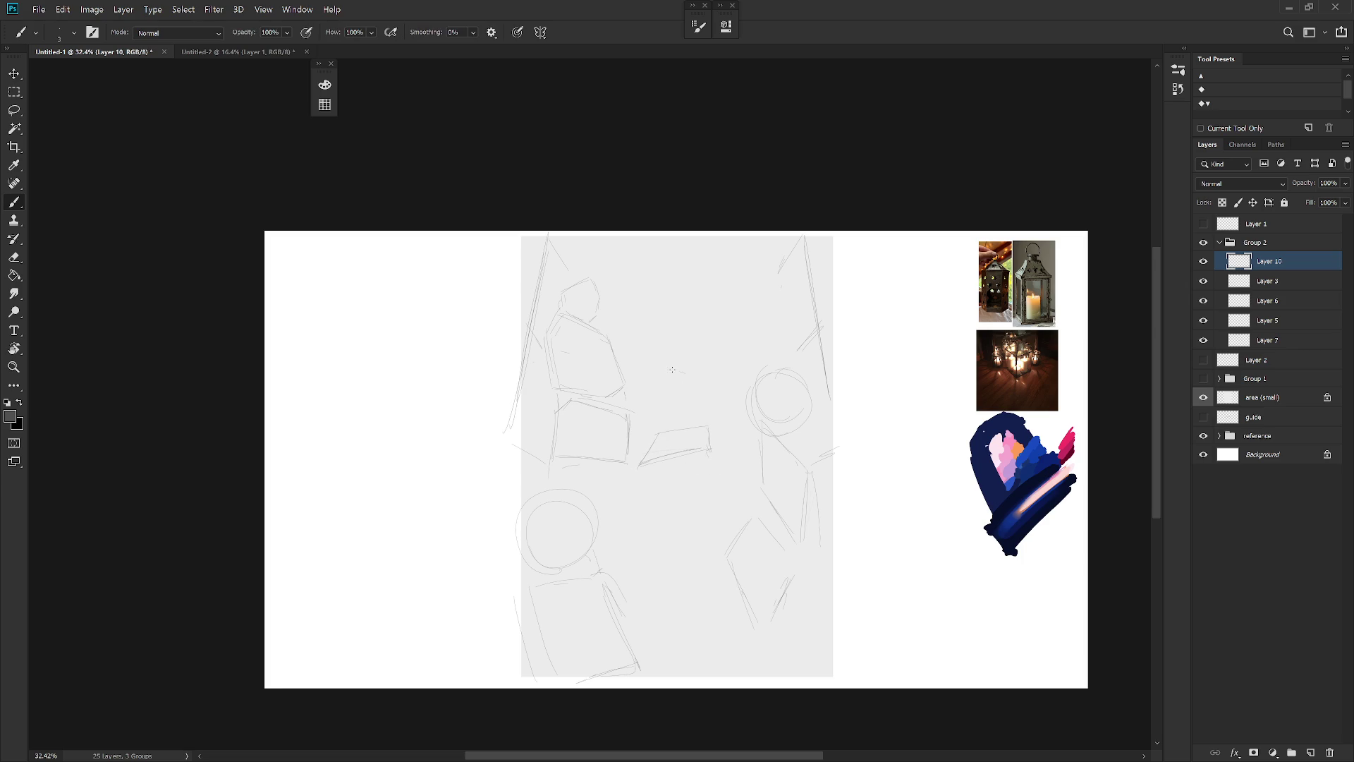
key(ctrl+z)
key(l)
key(b)
key(e)
key(b)
On Layer 5, delete the old lines under the right circle and draw a new side line
click(1205, 326)
click(1204, 326)
click(1250, 326)
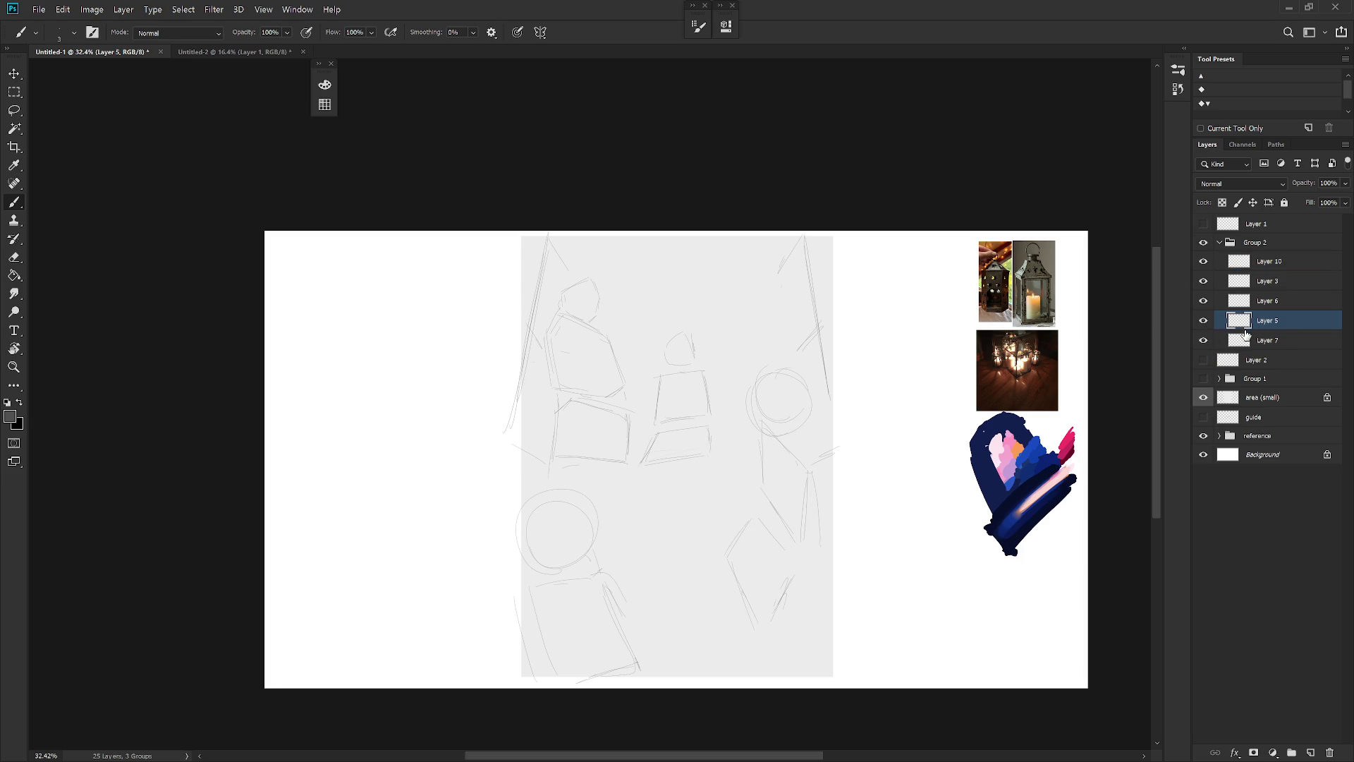
key(l)
drag(805, 525, 795, 538)
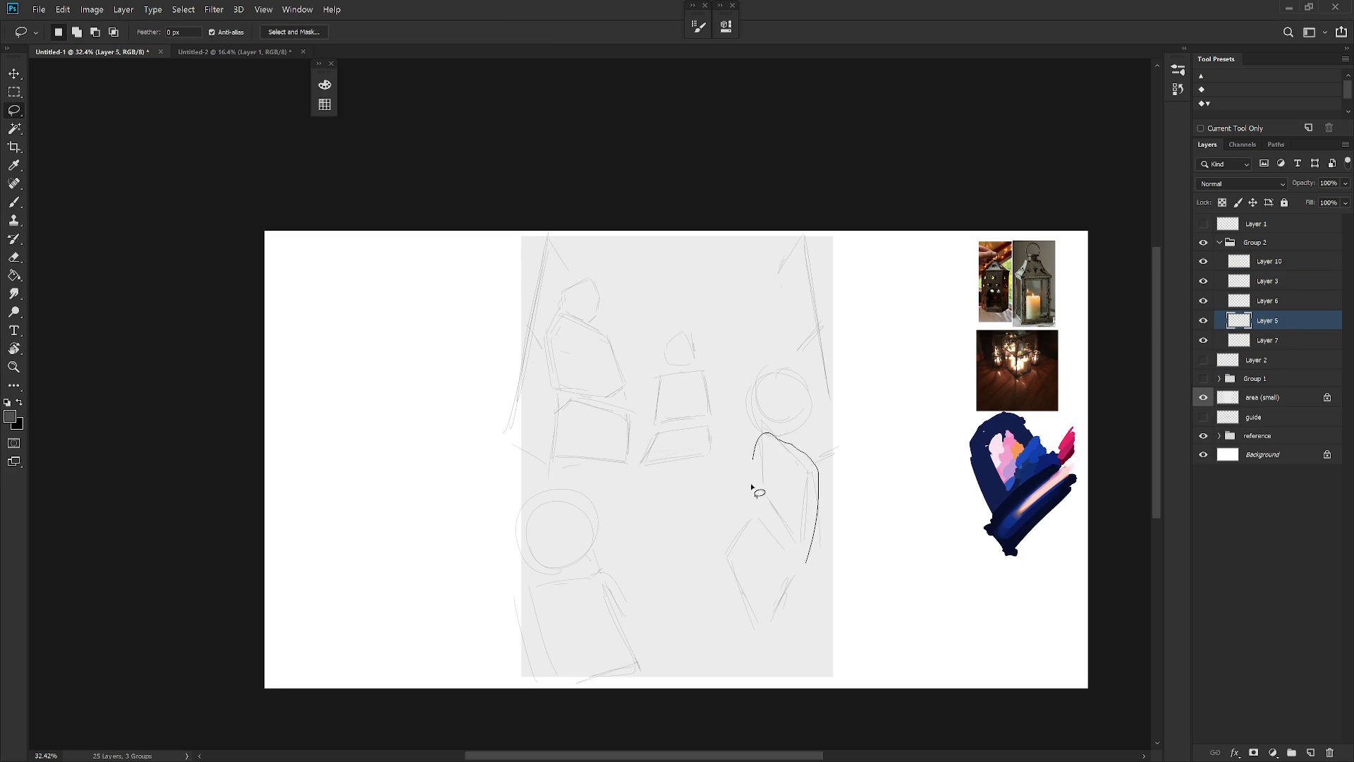
key(Delete)
key(b)
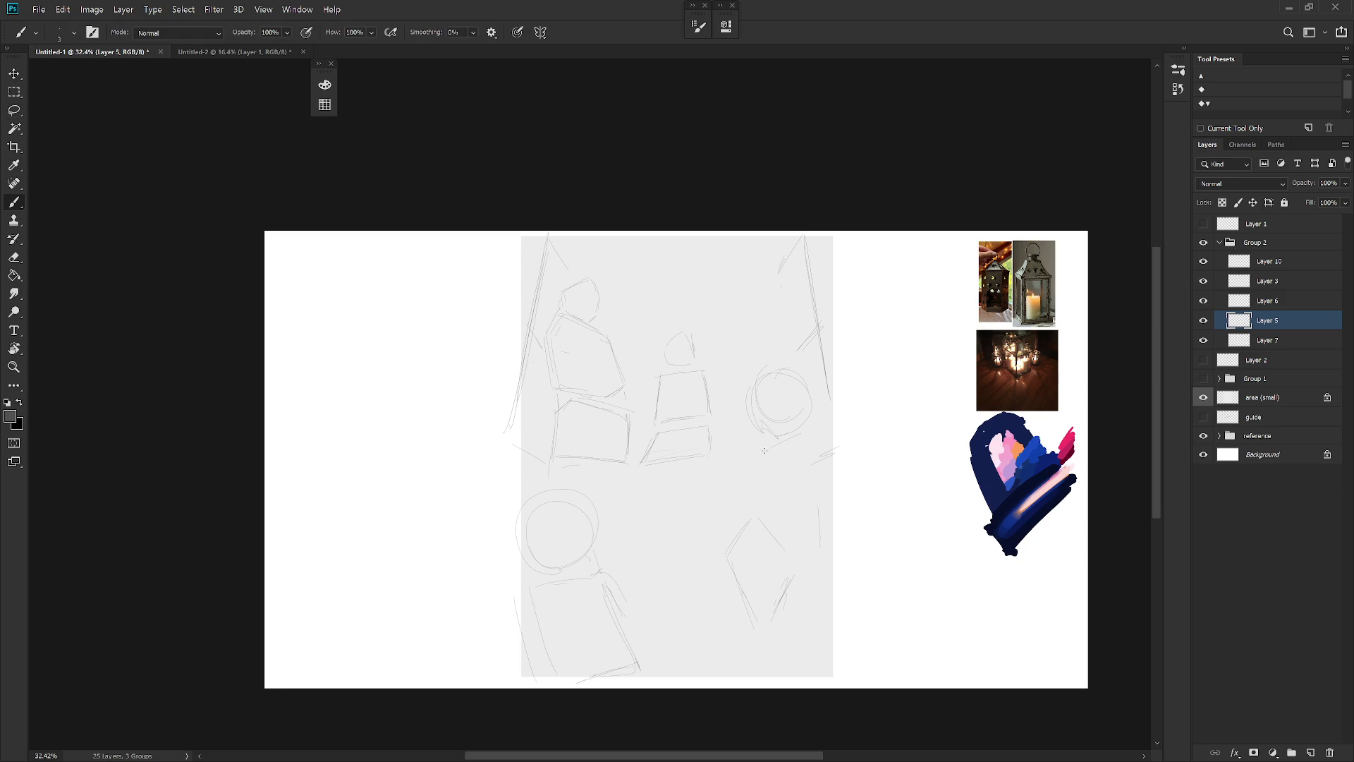
drag(816, 432, 788, 522)
Clear the lower-right lantern's old lines and redraw its sides steeper
key(l)
drag(789, 593, 780, 638)
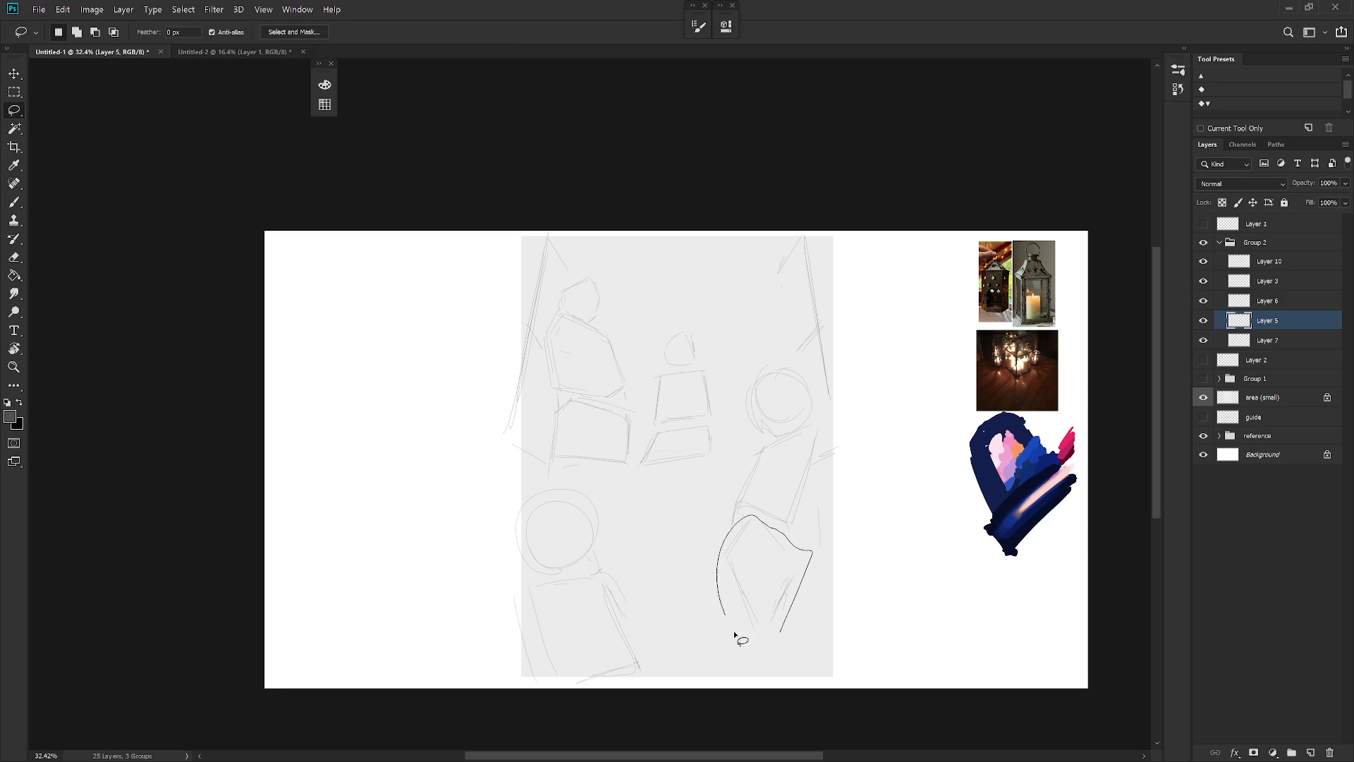
key(Delete)
key(ctrl+d)
key(b)
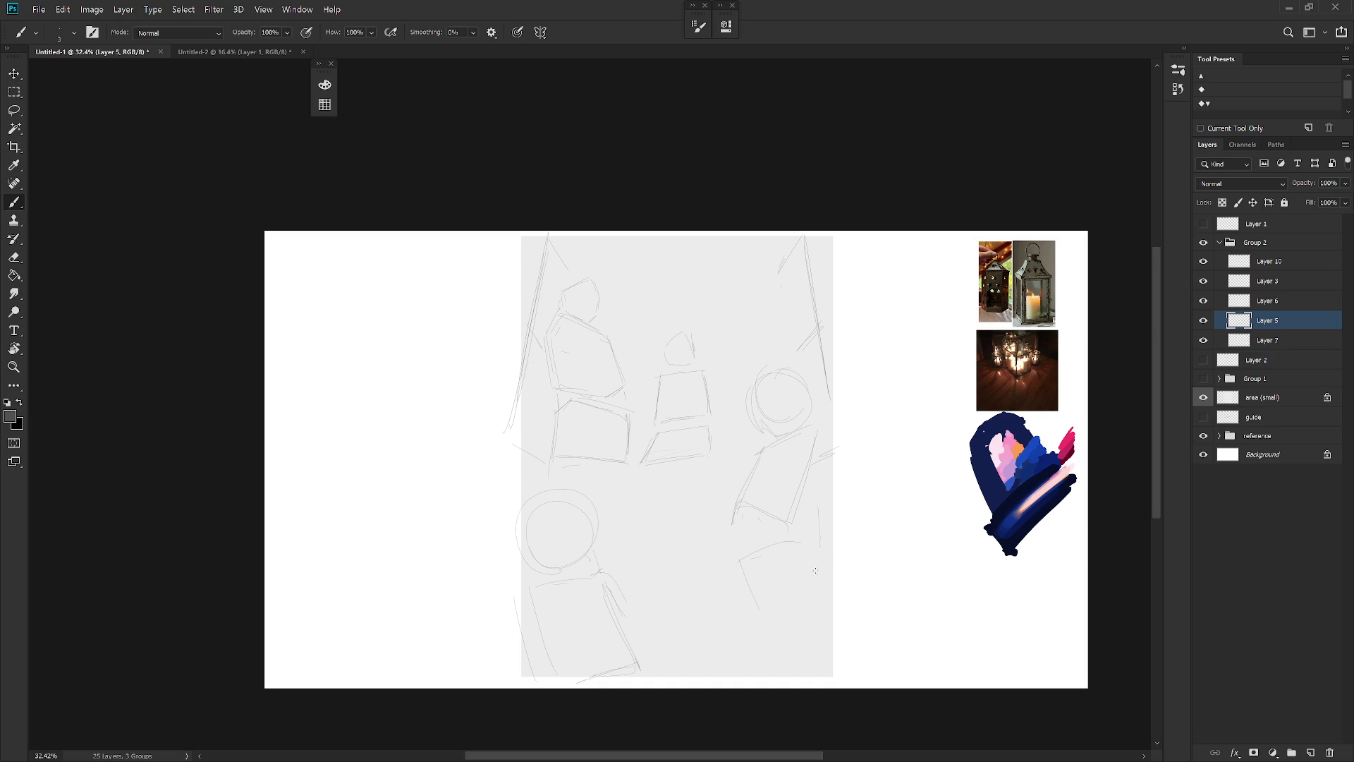
drag(815, 570, 823, 594)
key(ctrl+z)
drag(762, 625, 788, 646)
Erase the lower-right lantern's stray top line
key(l)
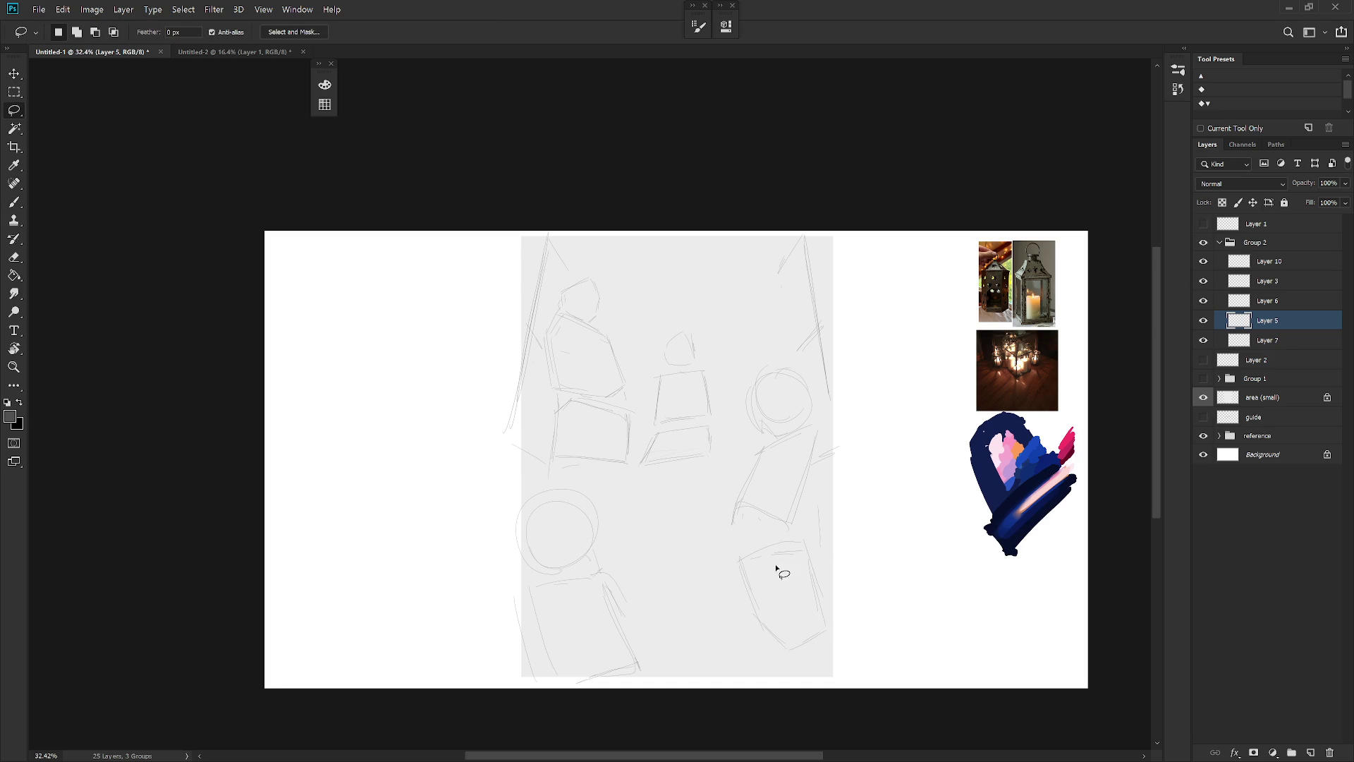
drag(778, 570, 776, 569)
key(Delete)
key(ctrl+d)
key(b)
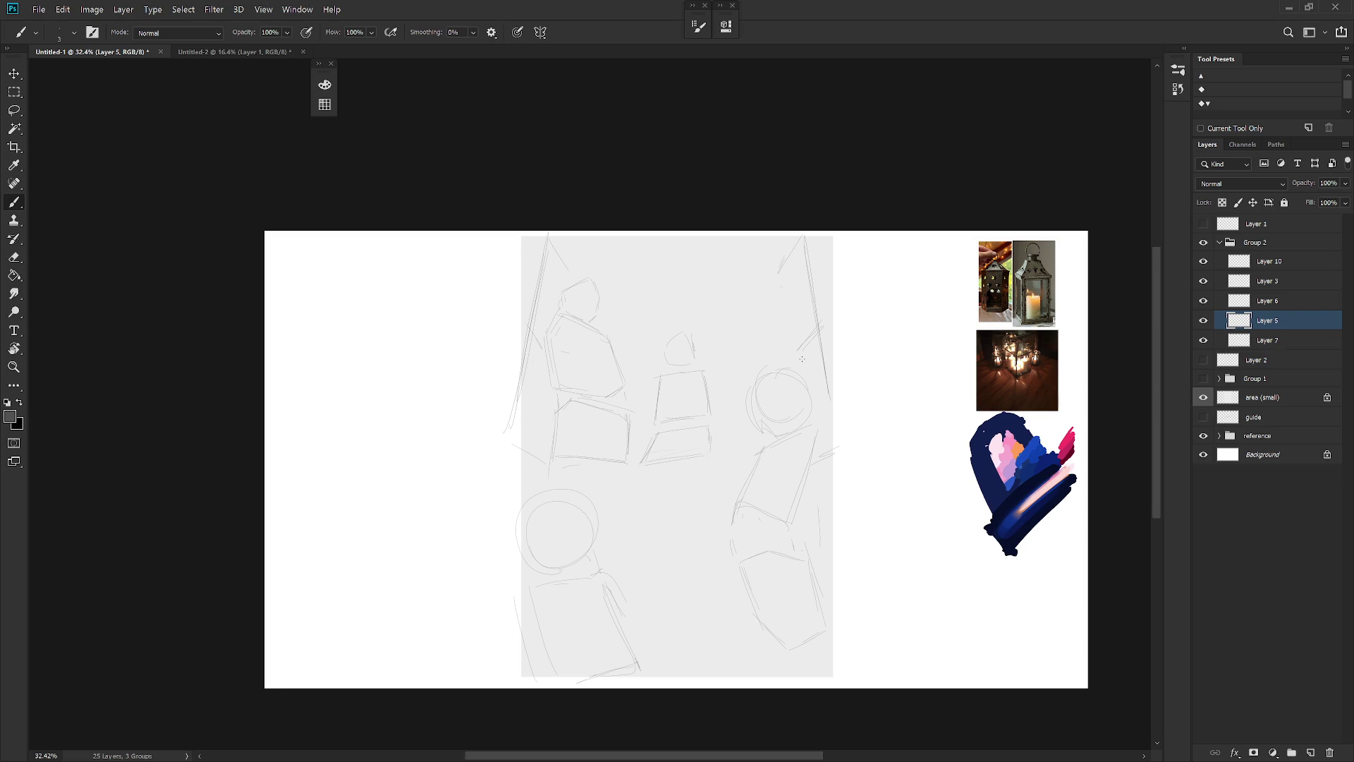
Free Transform Layer 3's left lantern sketch to move it lower and enlarge it
click(1203, 281)
click(1203, 281)
click(1268, 280)
key(ctrl+t)
mouse_move(650, 467)
mouse_down()
mouse_move(608, 601)
mouse_move(608, 584)
mouse_move(642, 618)
mouse_up()
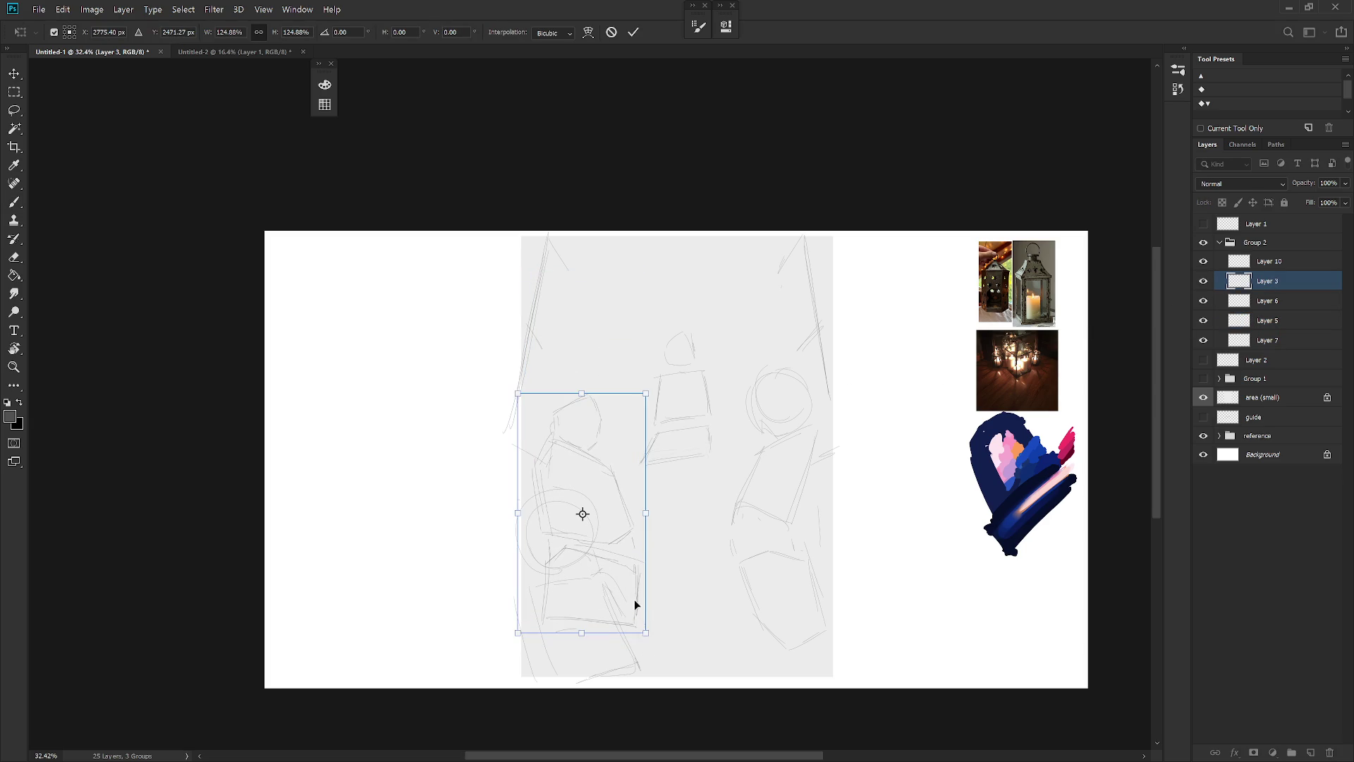
key(Return)
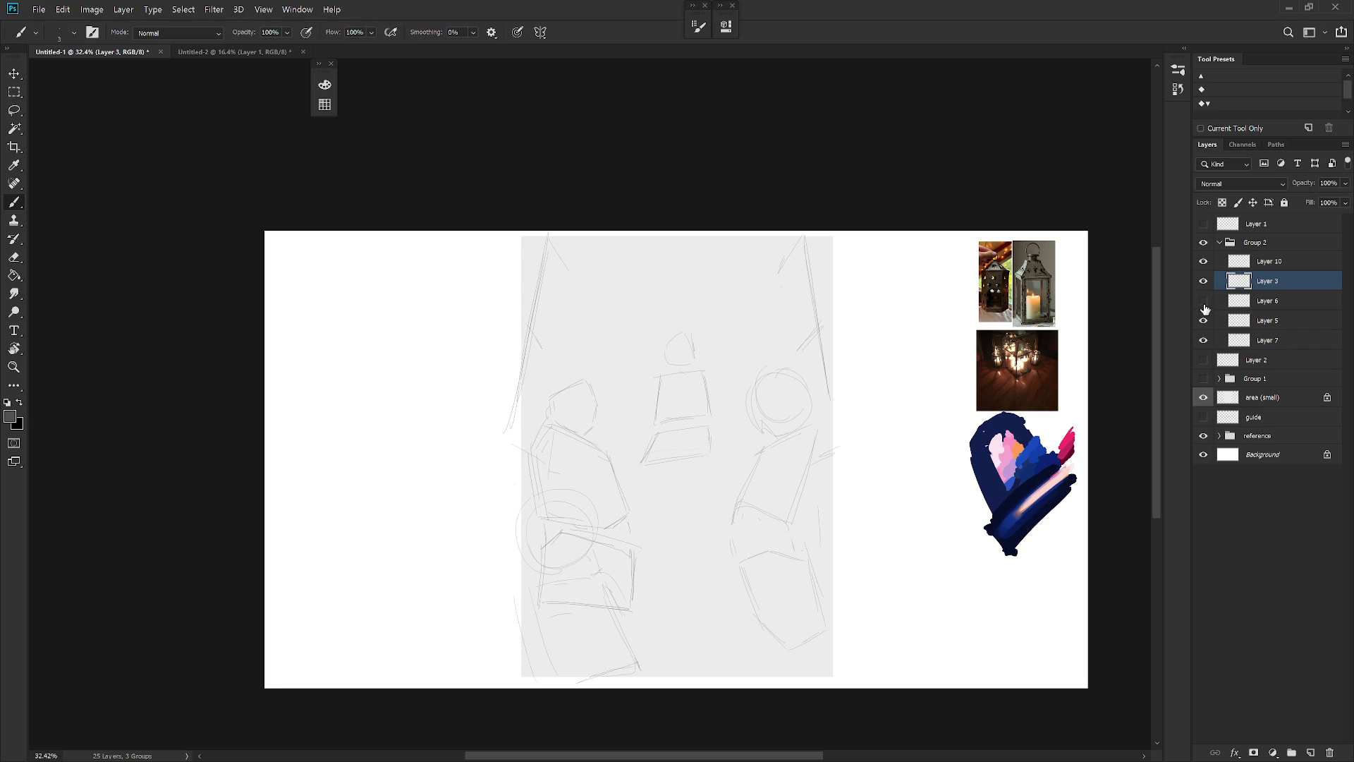
Hide Layer 6 and delete it with its lines
click(1203, 301)
click(1273, 299)
key(Delete)
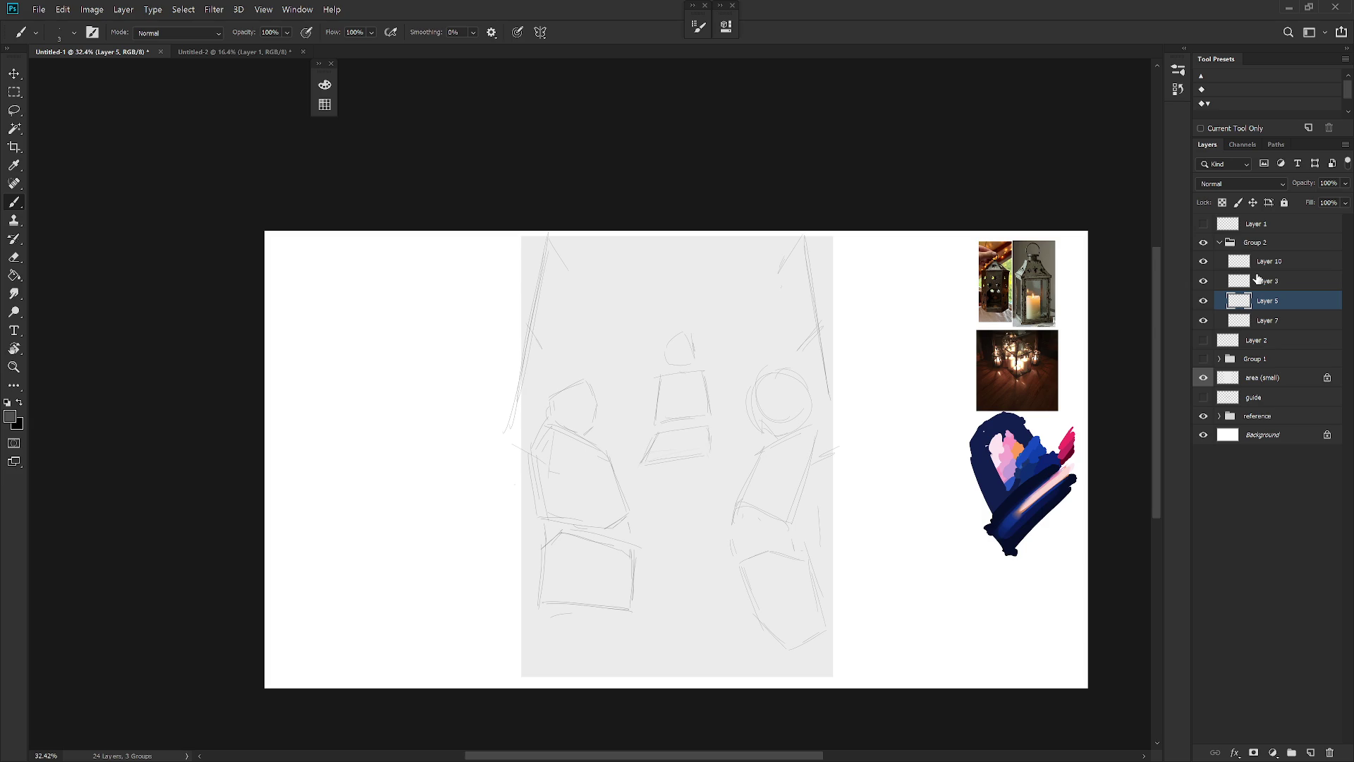
Compare Layers 5, 7 and 3, then scale Layer 3's lantern sketch down to about 89%
click(1203, 301)
click(1203, 300)
click(1204, 320)
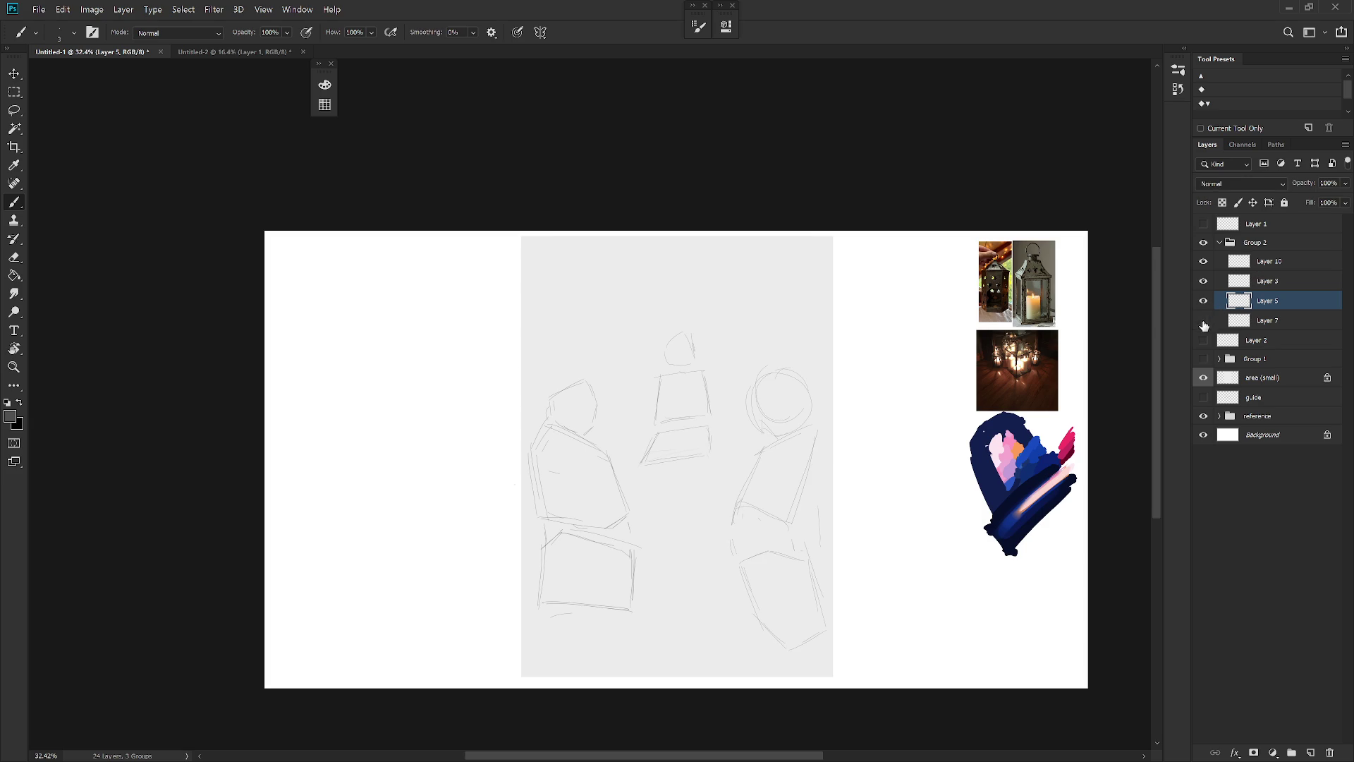
click(1203, 320)
click(1204, 280)
click(1204, 281)
click(1247, 283)
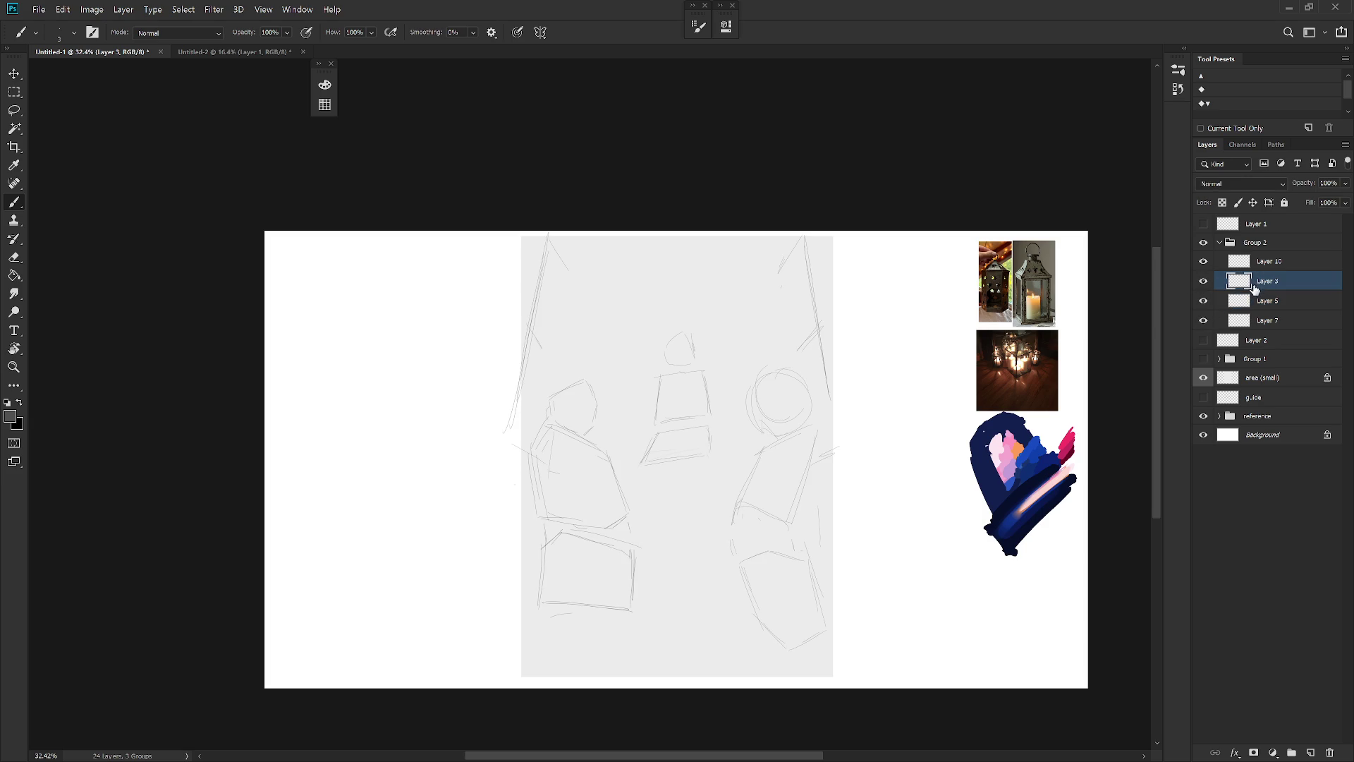
key(ctrl+t)
drag(632, 591, 635, 605)
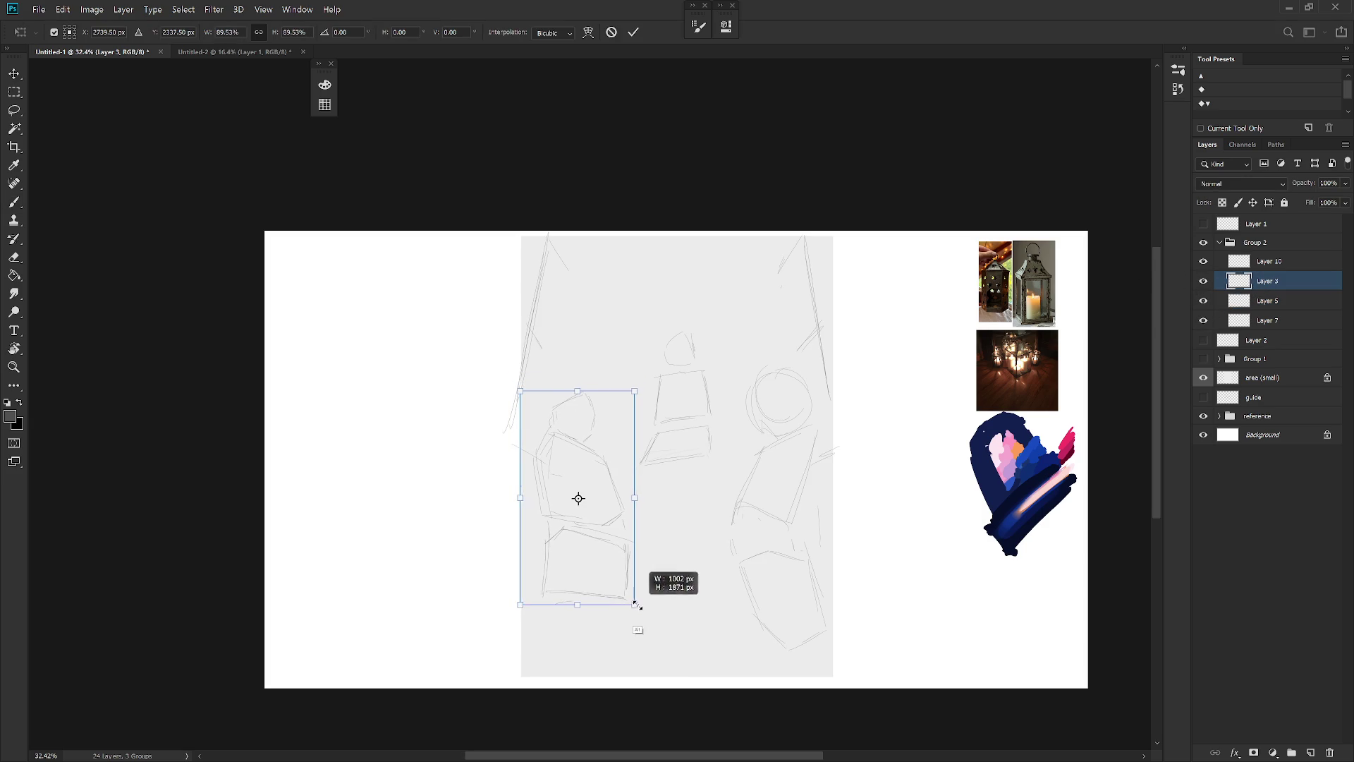
key(Return)
Brush a diagonal stroke and extend the right edge of the lower-left lantern box
key(b)
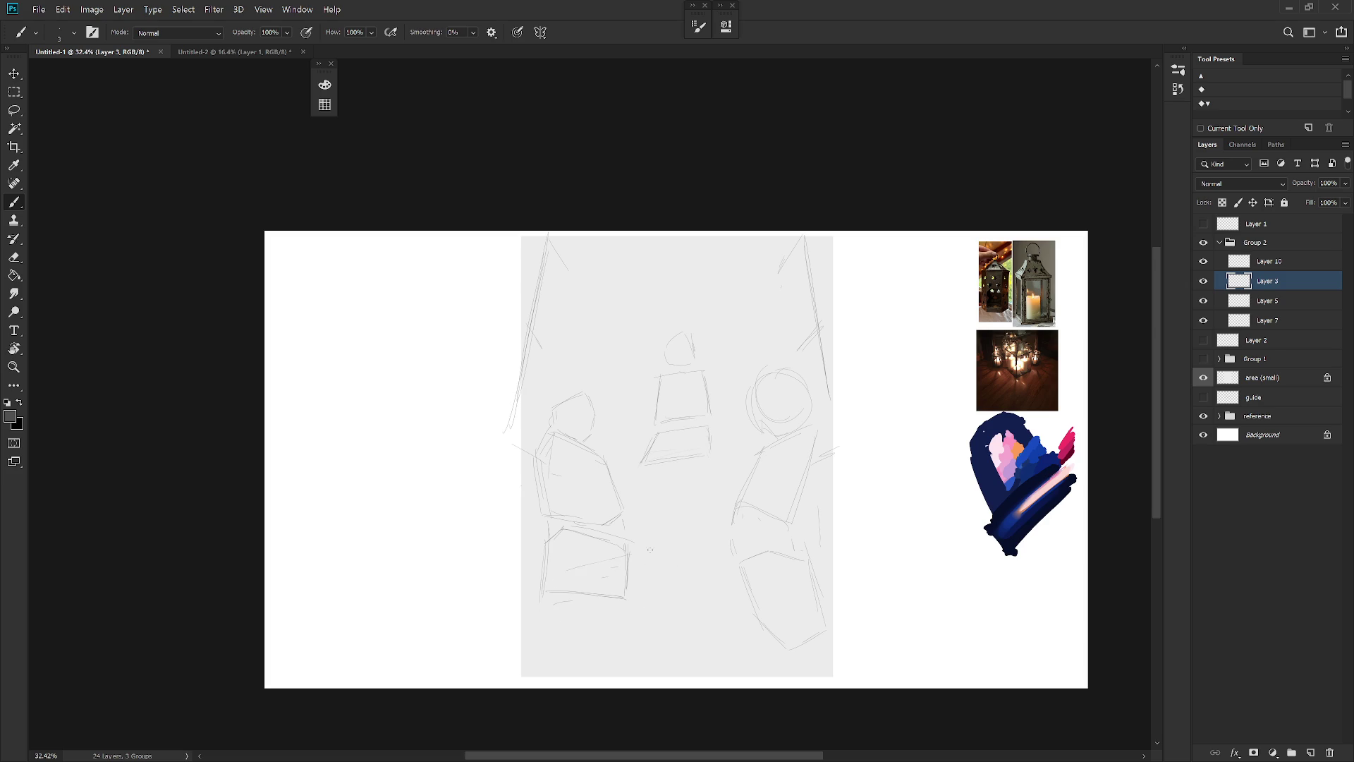
key(ctrl+z)
drag(553, 628, 584, 597)
drag(628, 561, 626, 599)
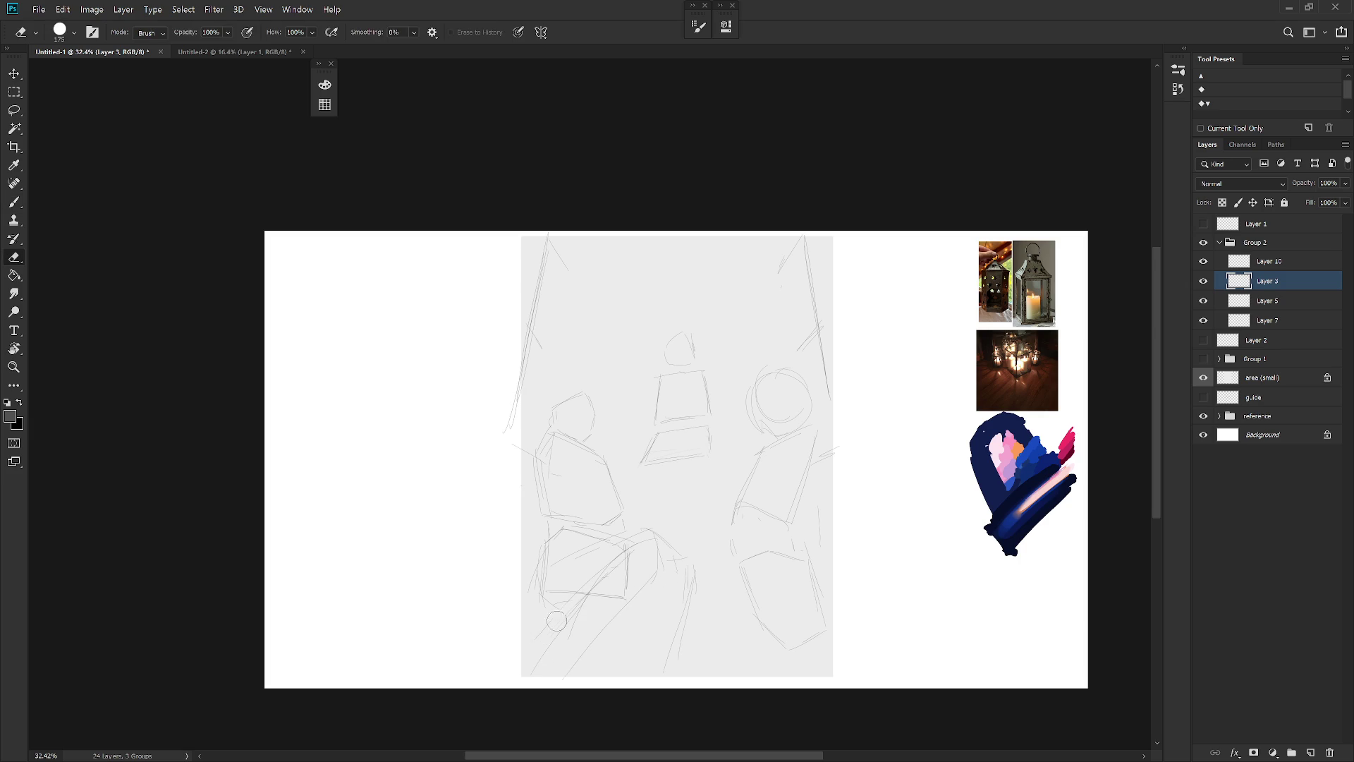
key(e)
key(b)
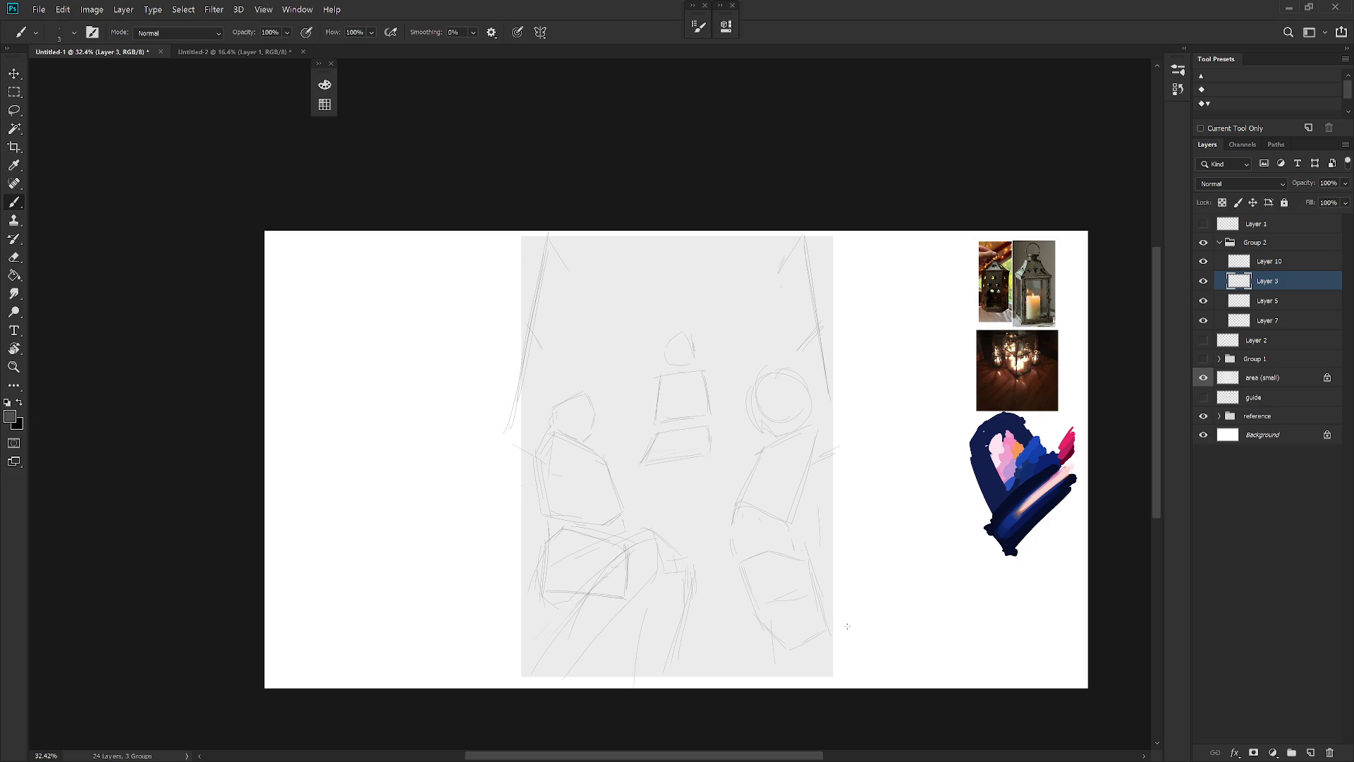
Toggle Layers 5, 7 and 10 to compare their sketches, making Layer 5 active
click(1204, 320)
click(1203, 320)
click(1207, 302)
click(1204, 300)
click(1268, 301)
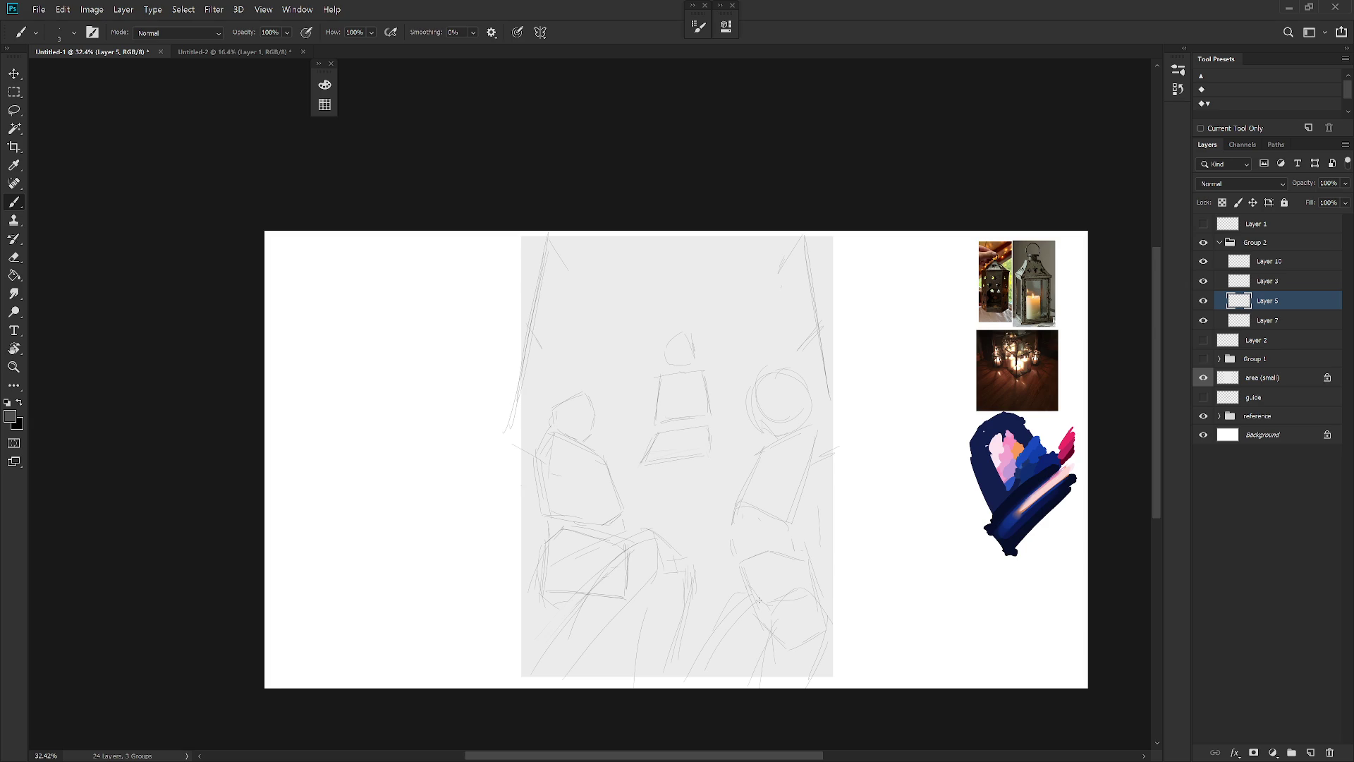
click(1204, 261)
click(1203, 261)
Show Layer 2, compare it against Layers 7, 5 and 3, then delete Layer 2
click(1204, 342)
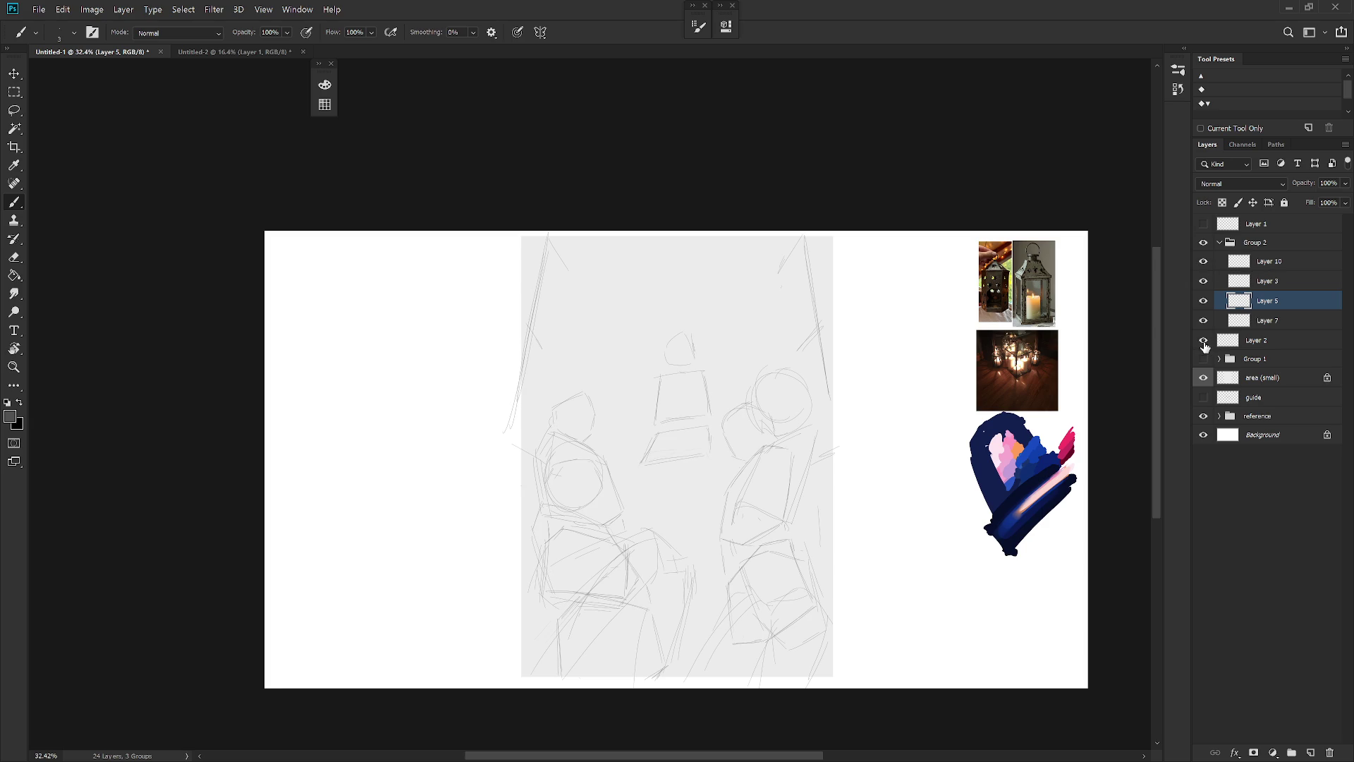
click(1203, 320)
click(1204, 301)
click(1203, 320)
click(1203, 280)
click(1203, 300)
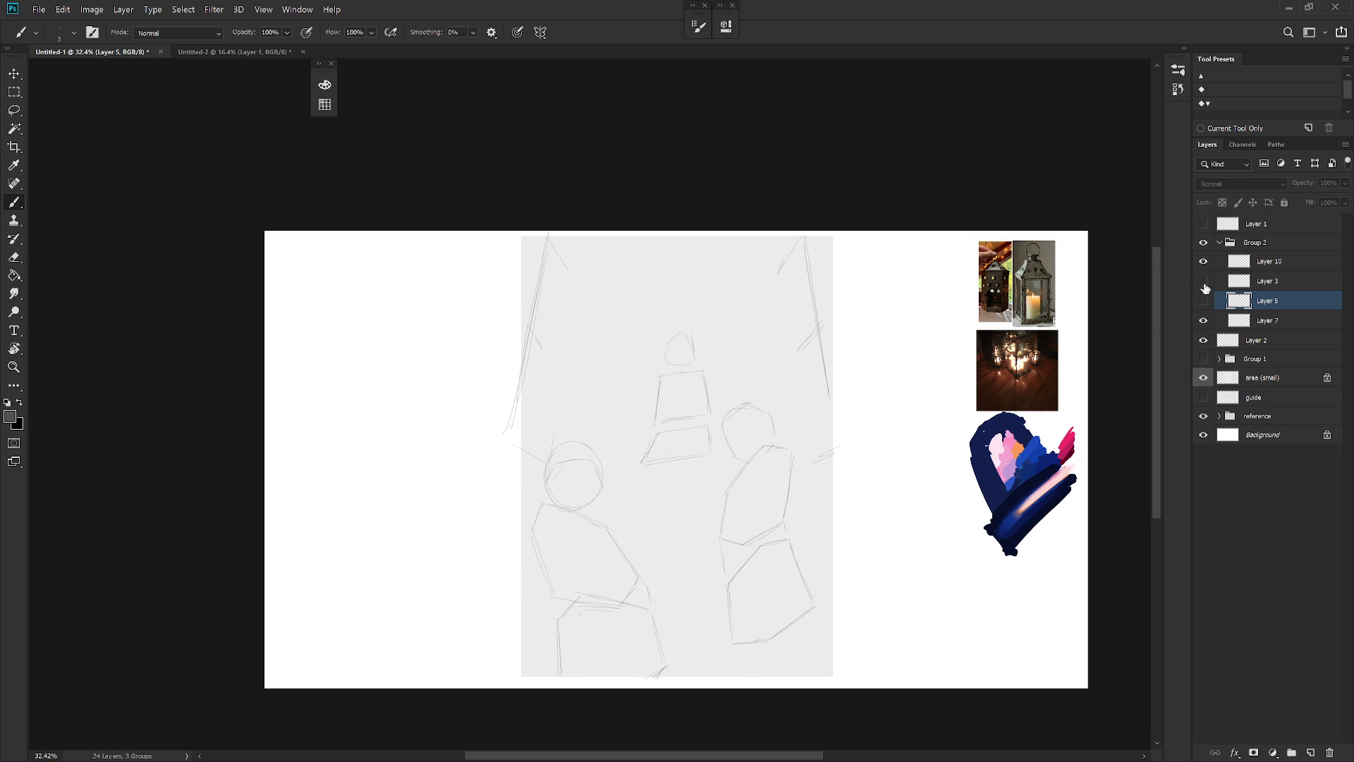
click(1203, 281)
click(1204, 340)
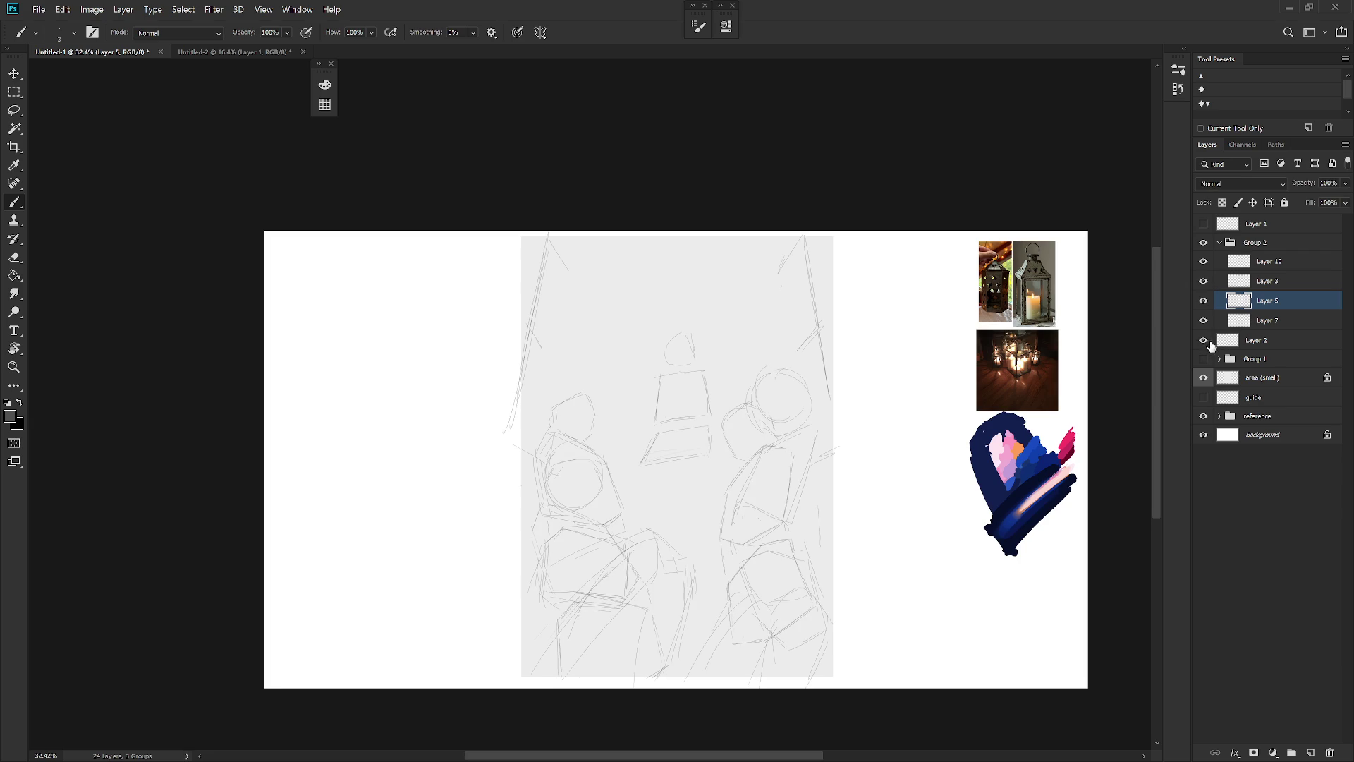
click(1249, 340)
key(Delete)
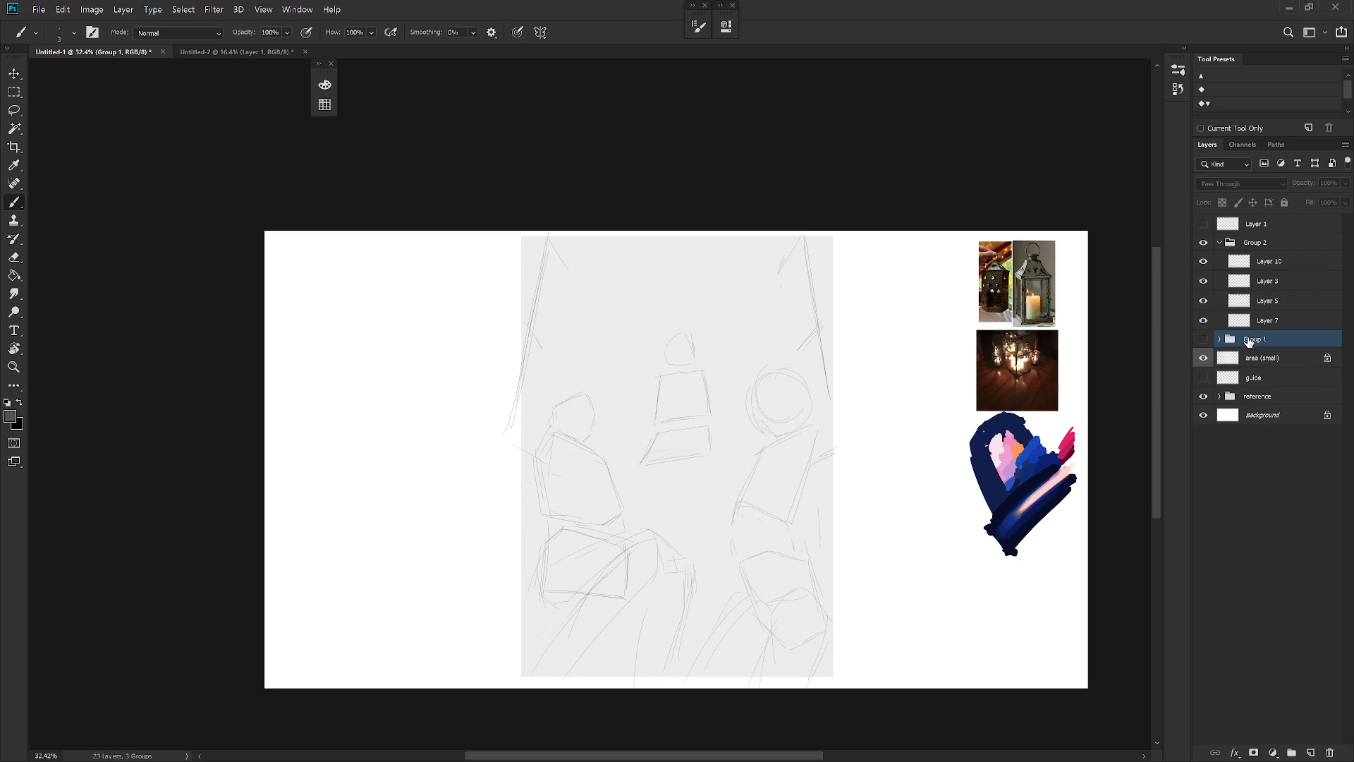
Add a new Layer 11 above Layer 10
click(1284, 264)
key(ctrl+shift+n)
key(Return)
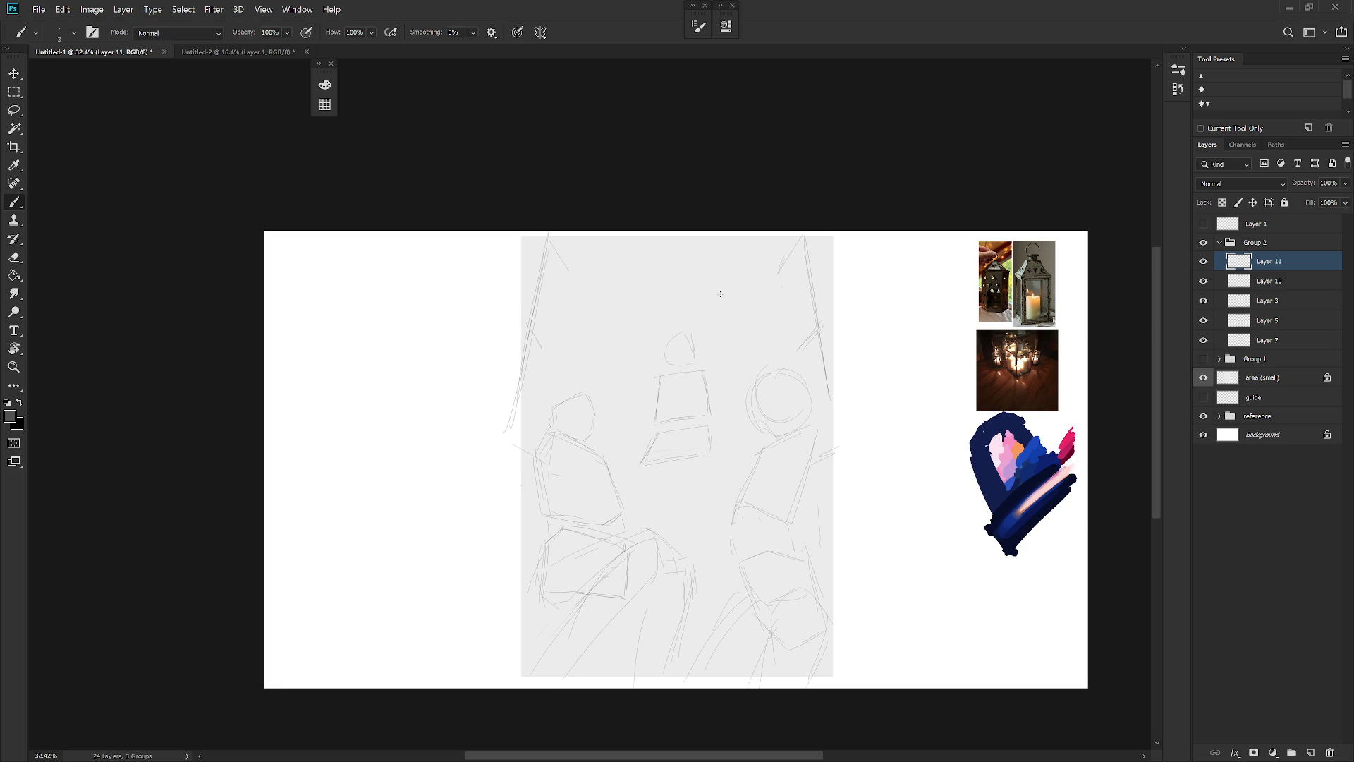
key(ctrl+z)
Enlarge Layer 10's middle lantern to about 120%
click(1283, 286)
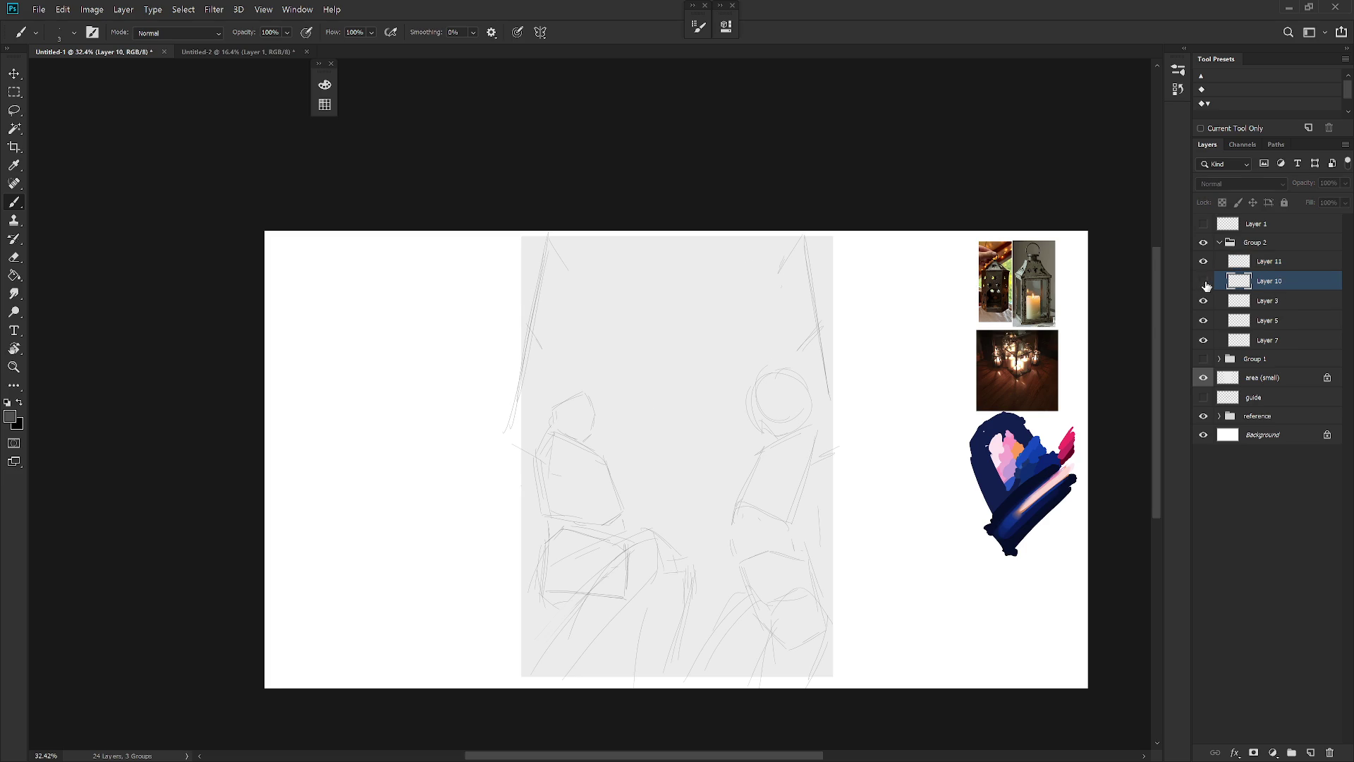
key(ctrl+t)
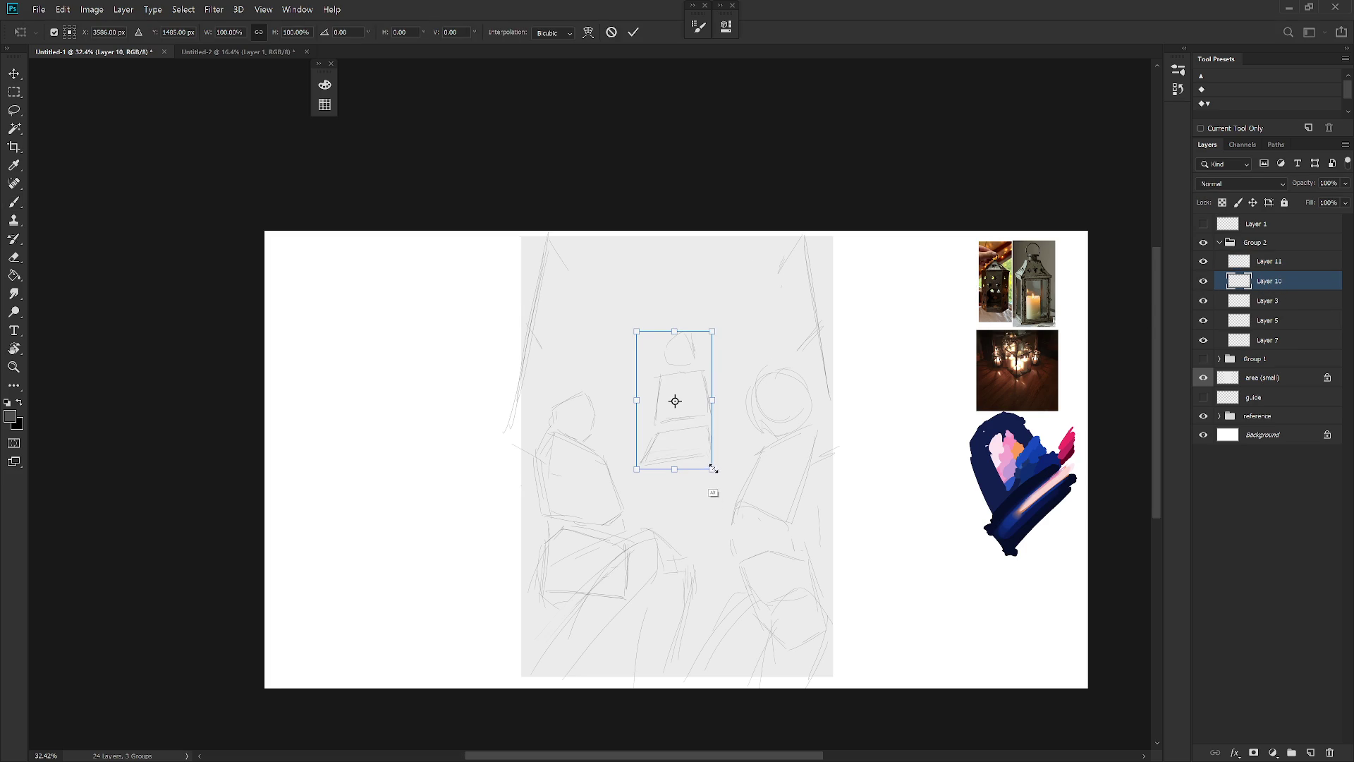
drag(713, 470, 724, 481)
key(Return)
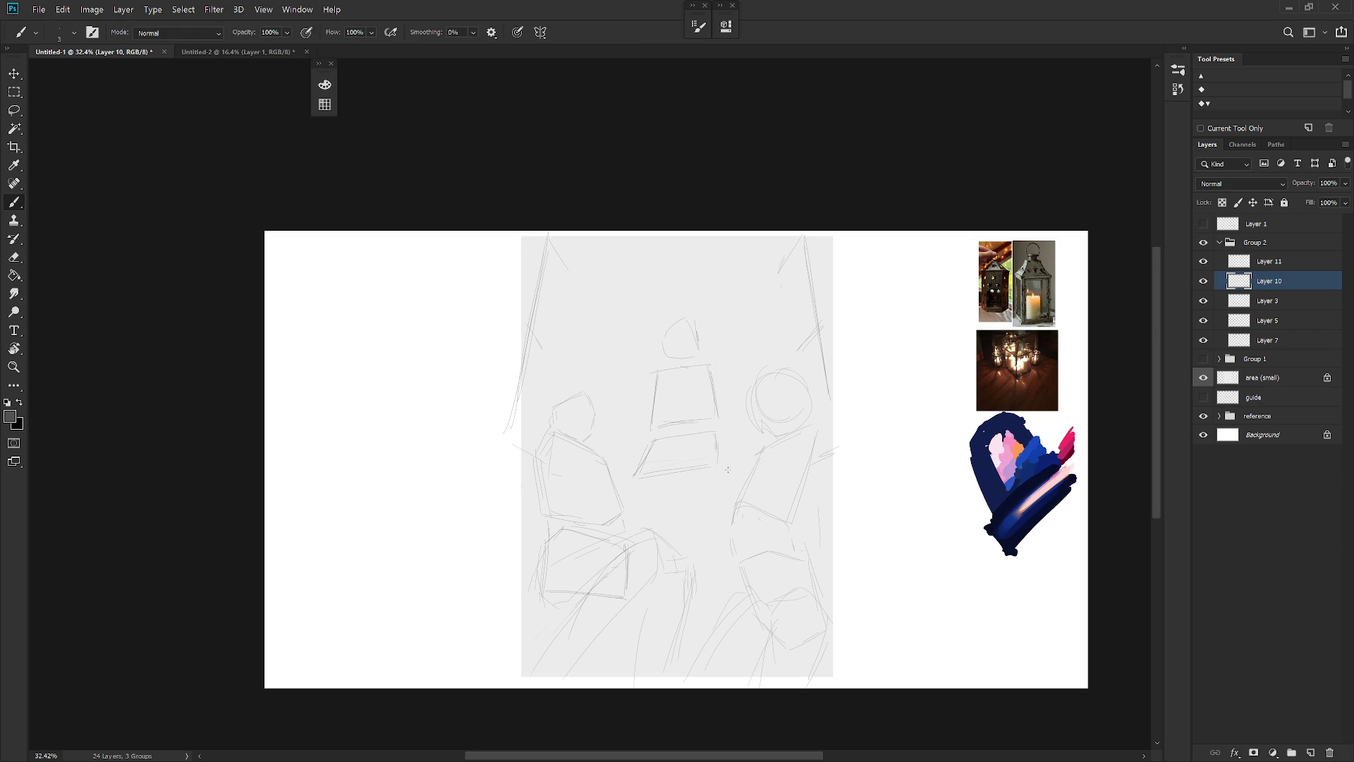
Lasso the middle lantern's top, shrink it to about 88%, and nudge it down
key(l)
drag(663, 431, 646, 431)
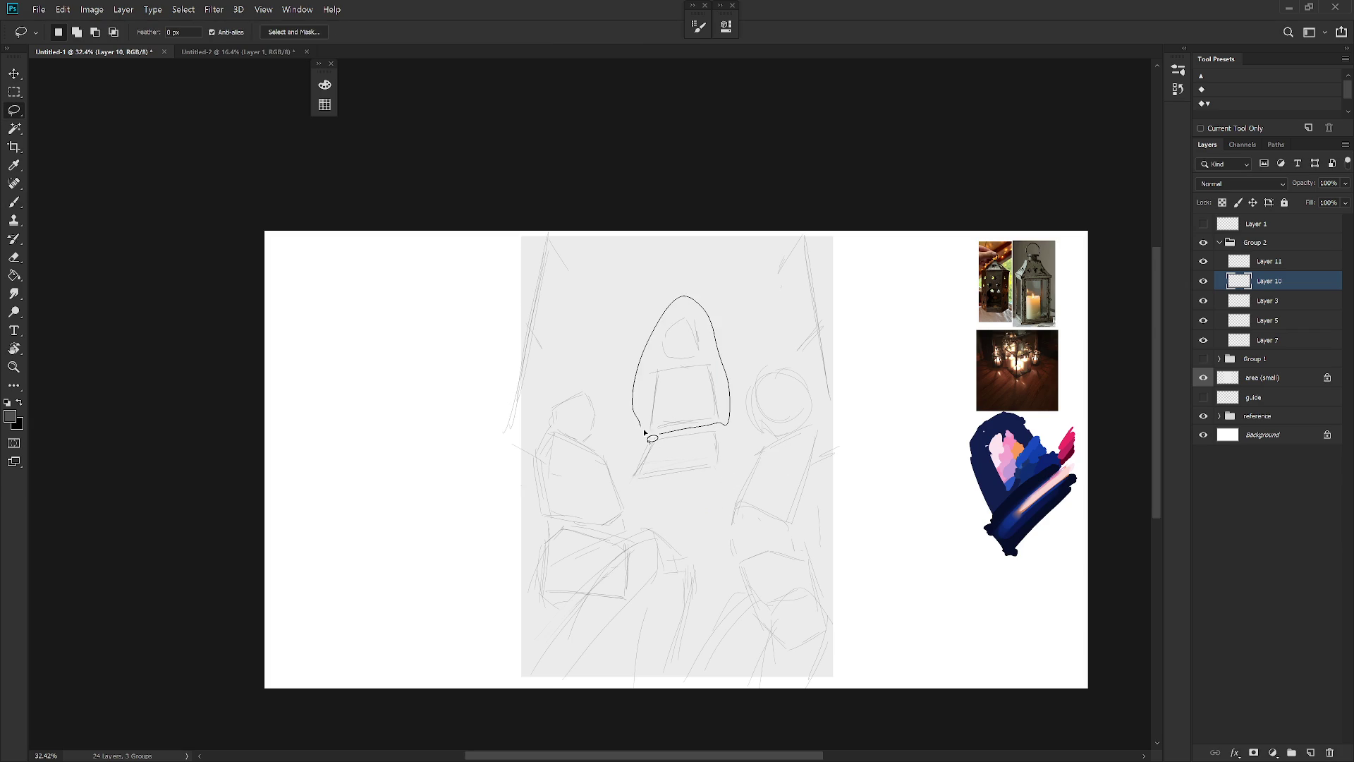
key(ctrl+t)
drag(730, 297, 724, 311)
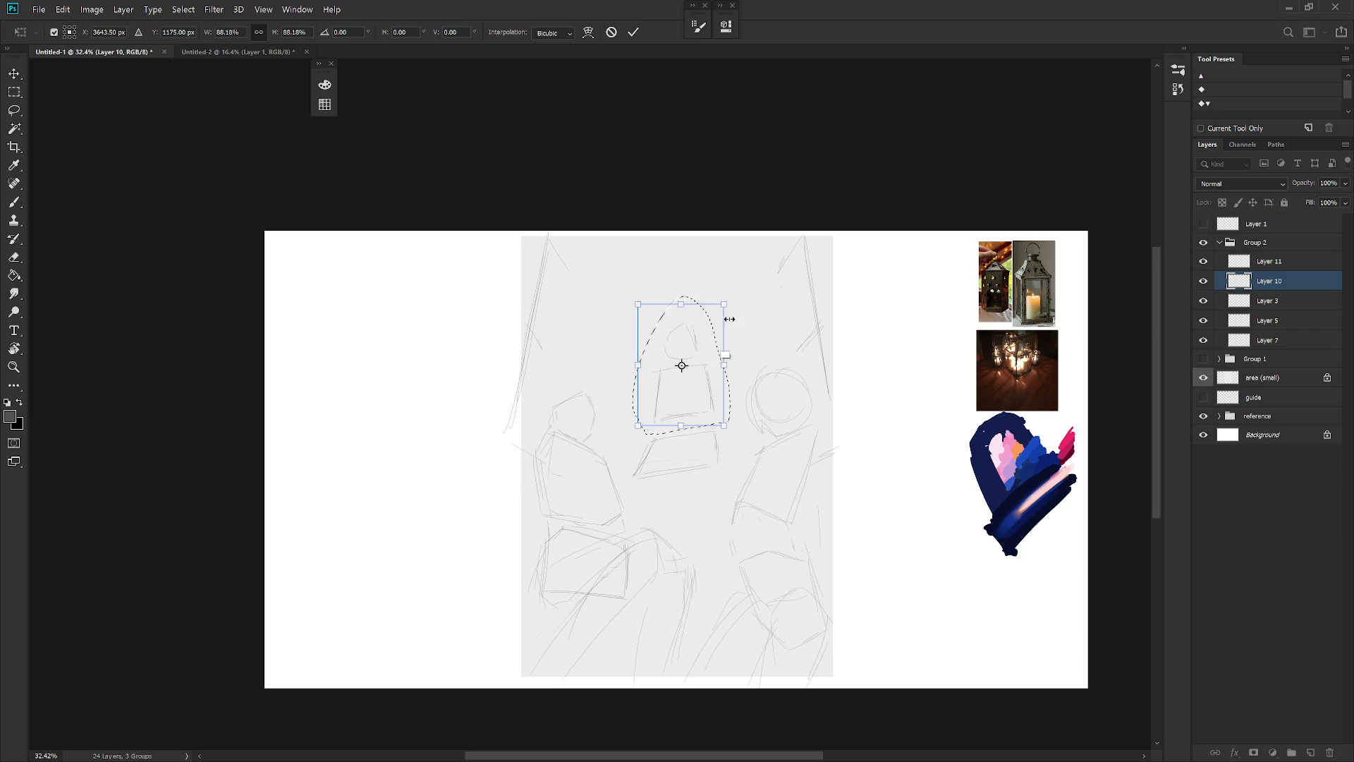
drag(706, 376, 707, 391)
key(Return)
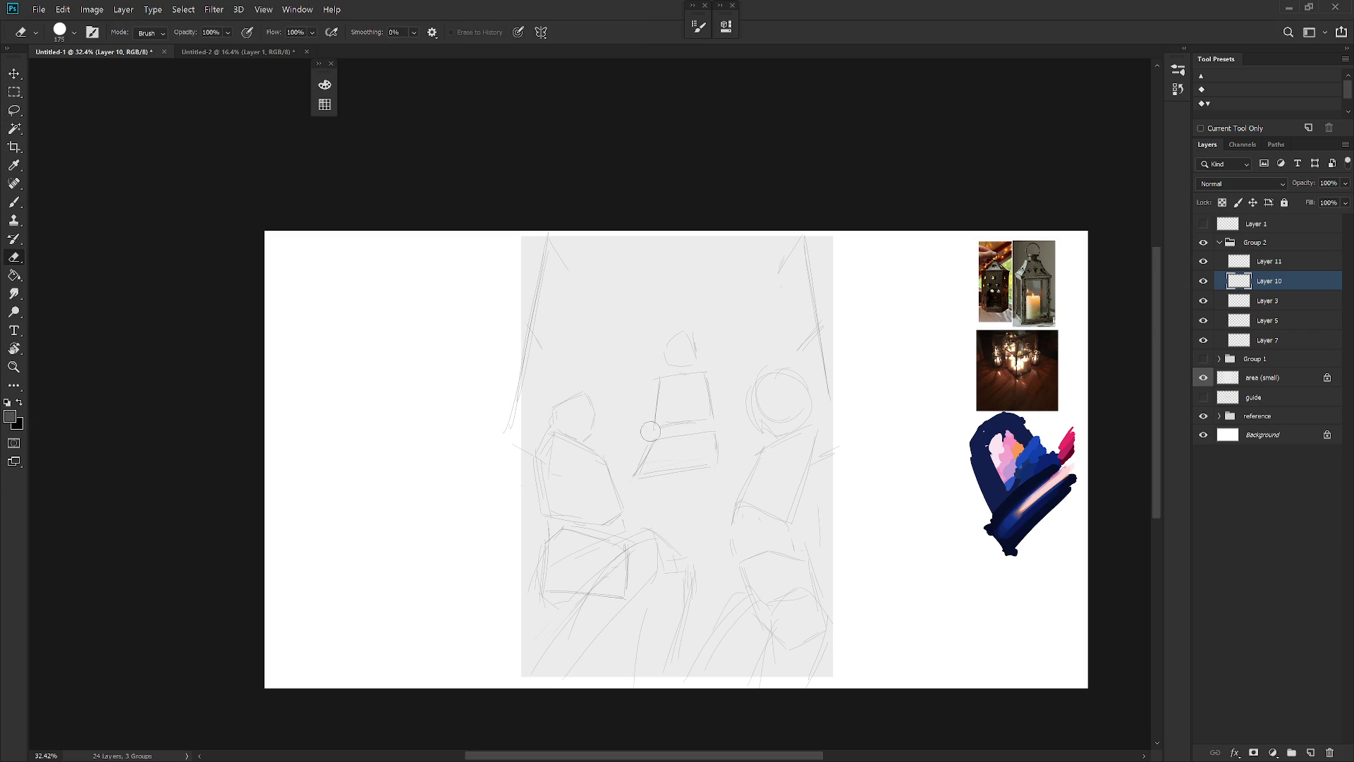
Redraw the lower rectangle's left edge and erase its stray lines
key(e)
key(b)
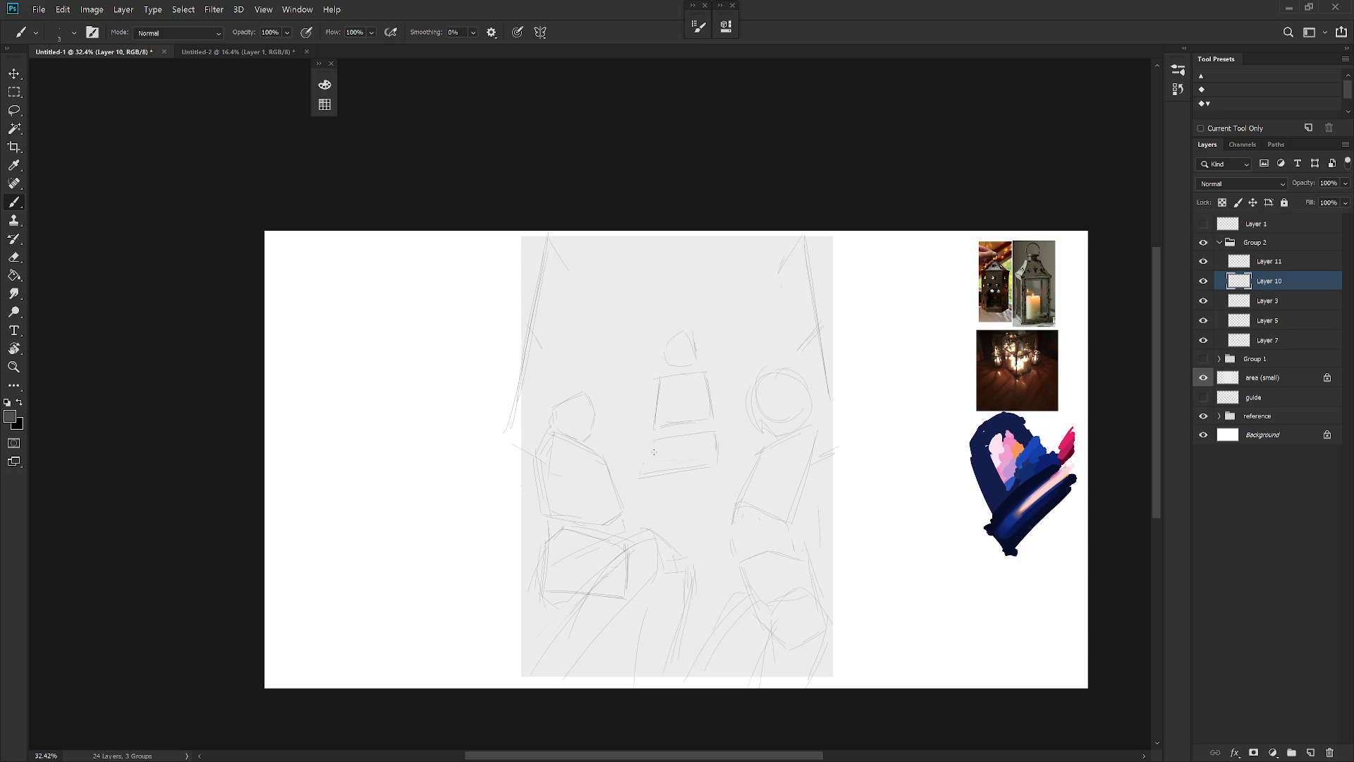
mouse_move(648, 444)
mouse_down()
mouse_move(645, 471)
mouse_move(725, 428)
mouse_up()
key(e)
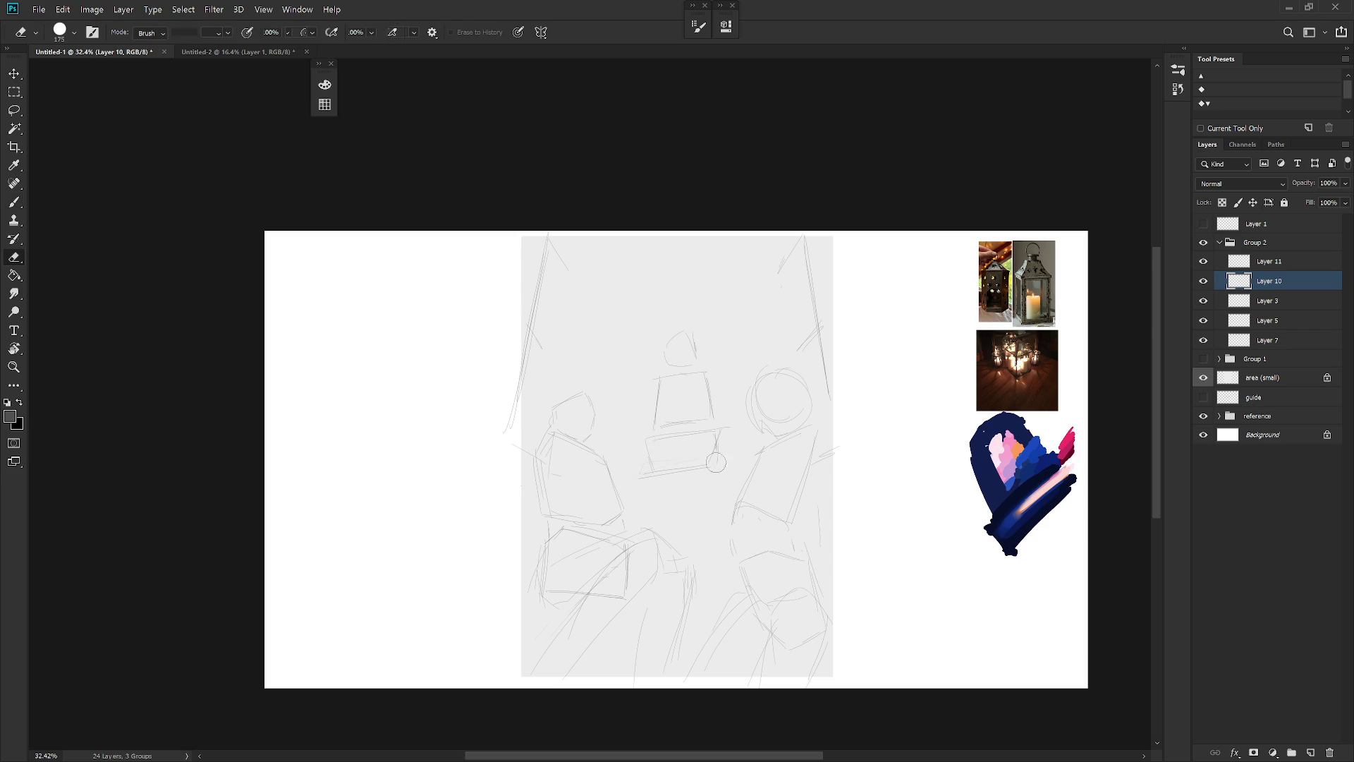
mouse_move(655, 461)
mouse_down()
mouse_move(639, 480)
mouse_move(702, 459)
mouse_up()
key(b)
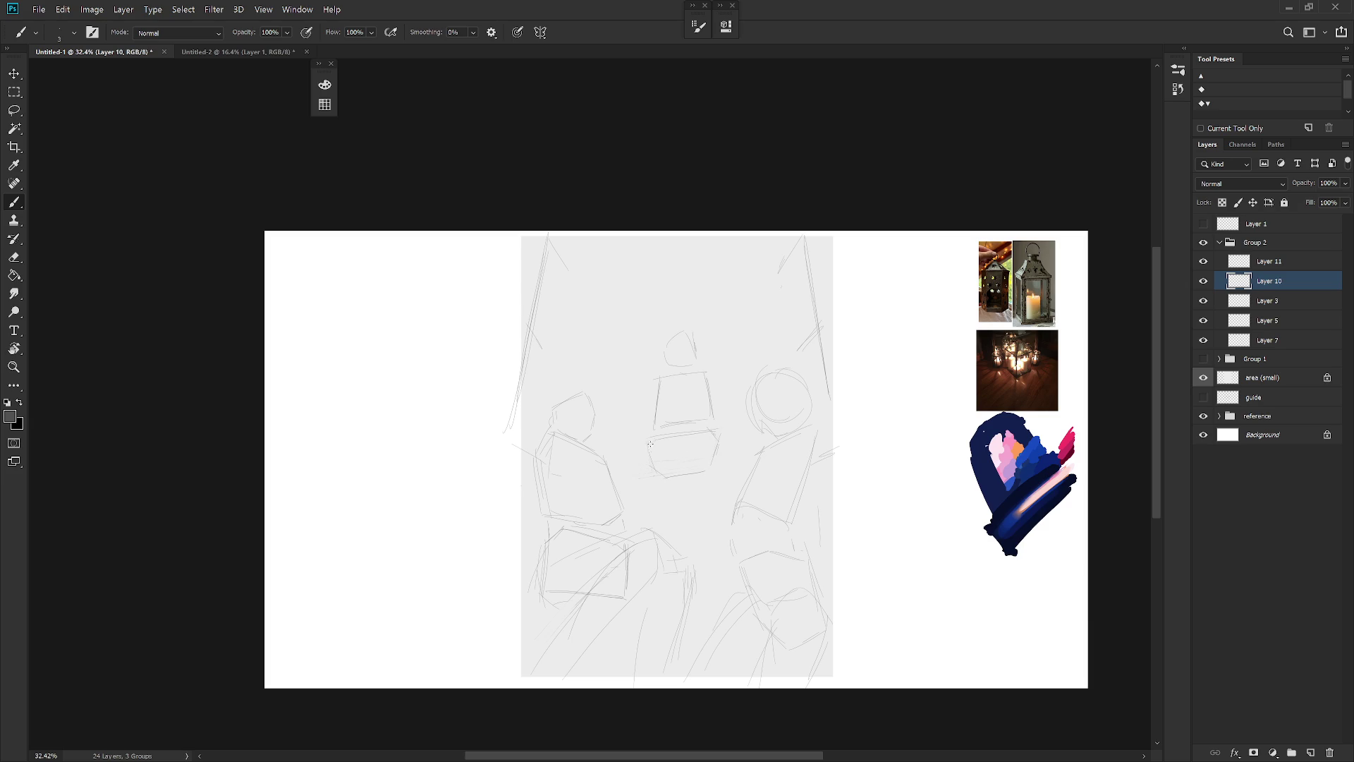
key(e)
key(b)
key(e)
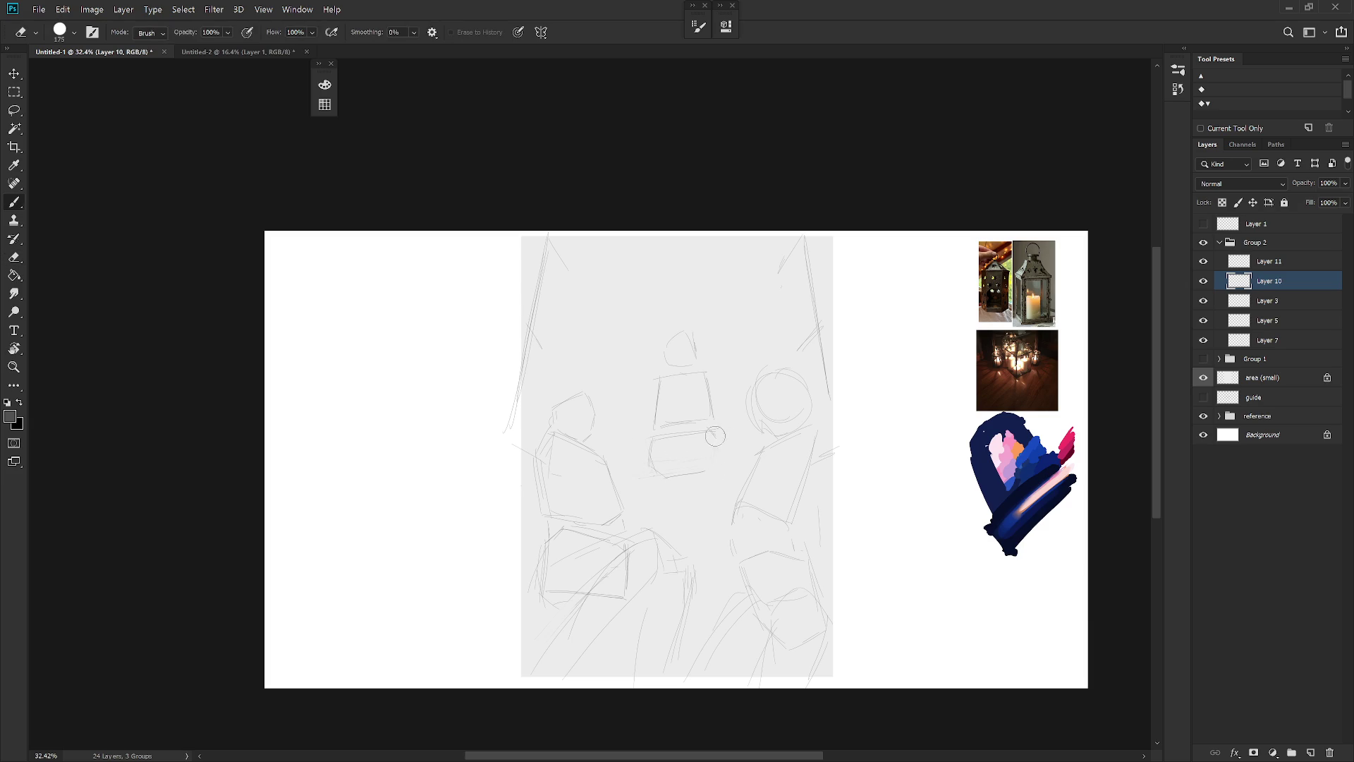
key(b)
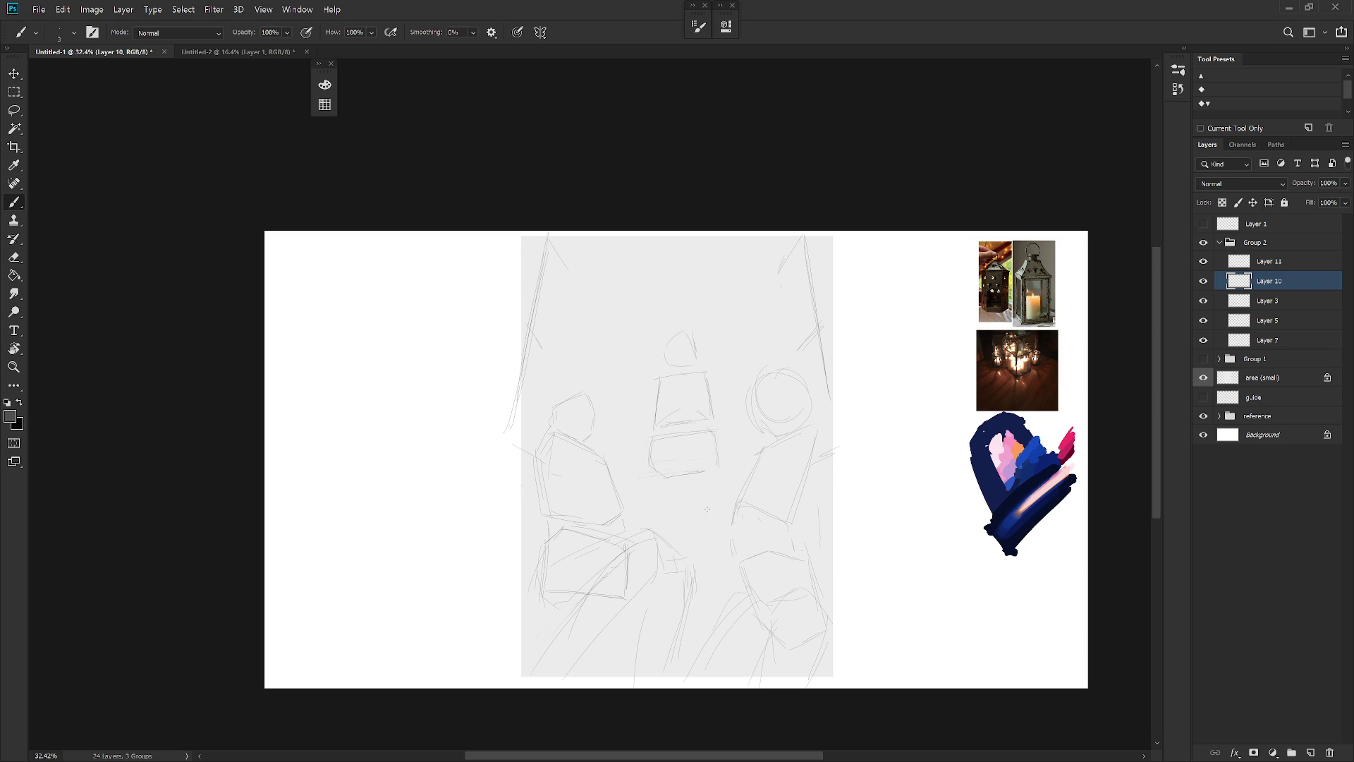
On Layer 11, sketch and undo trial strokes for an extra upper-left lantern
click(1270, 262)
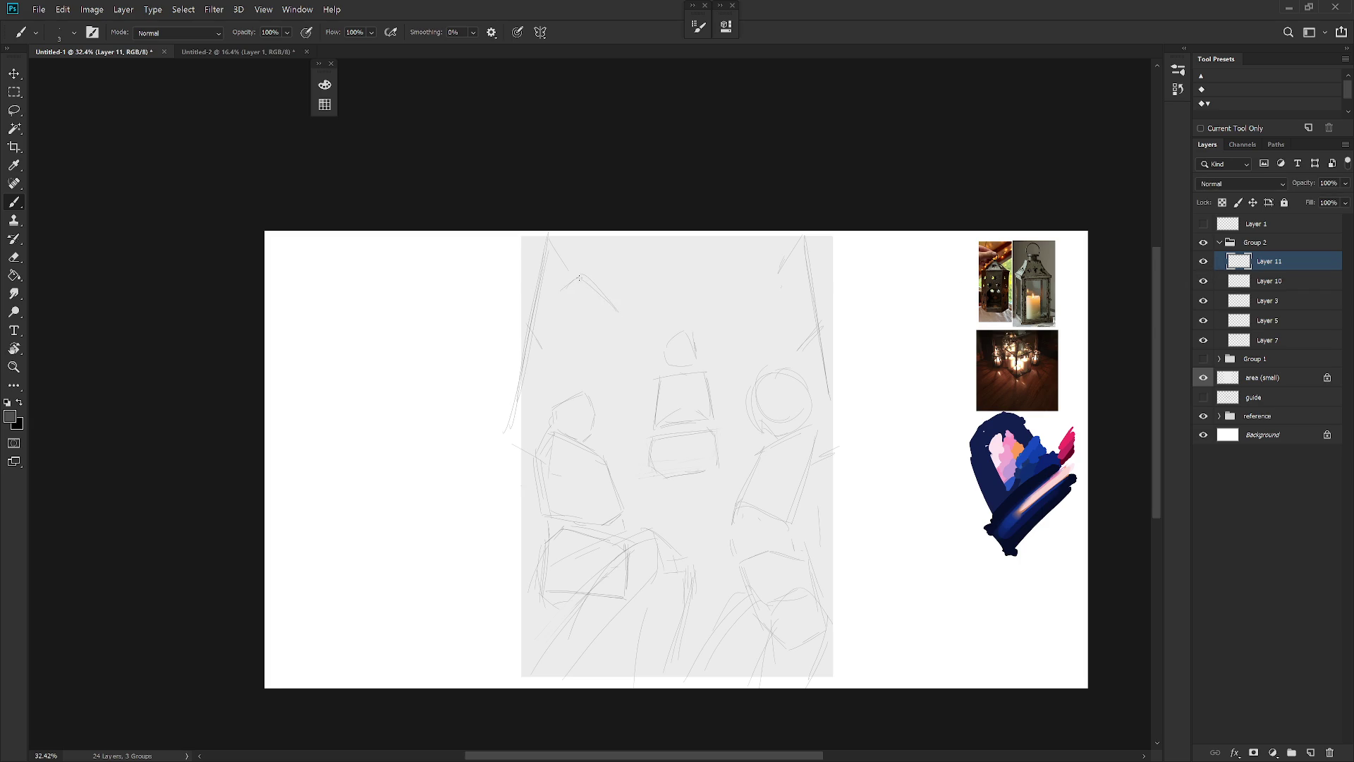
drag(557, 303, 565, 344)
key(ctrl+z)
key(ctrl+z)
key(ctrl+z)
mouse_move(619, 361)
mouse_down()
mouse_move(663, 303)
mouse_move(605, 362)
mouse_up()
key(ctrl+z)
key(ctrl+z)
Delete Layer 11 and create a fresh, empty Layer 11
key(Delete)
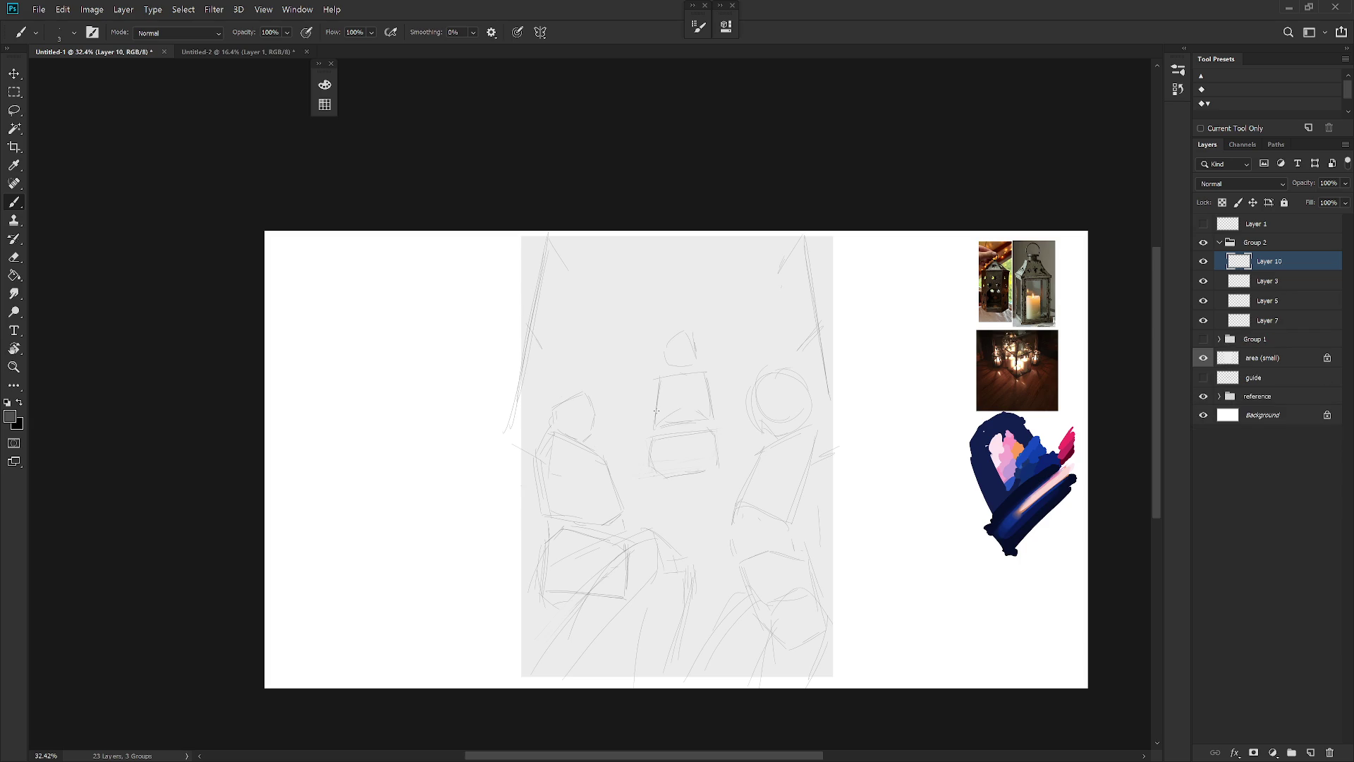
key(ctrl+shift+n)
key(Return)
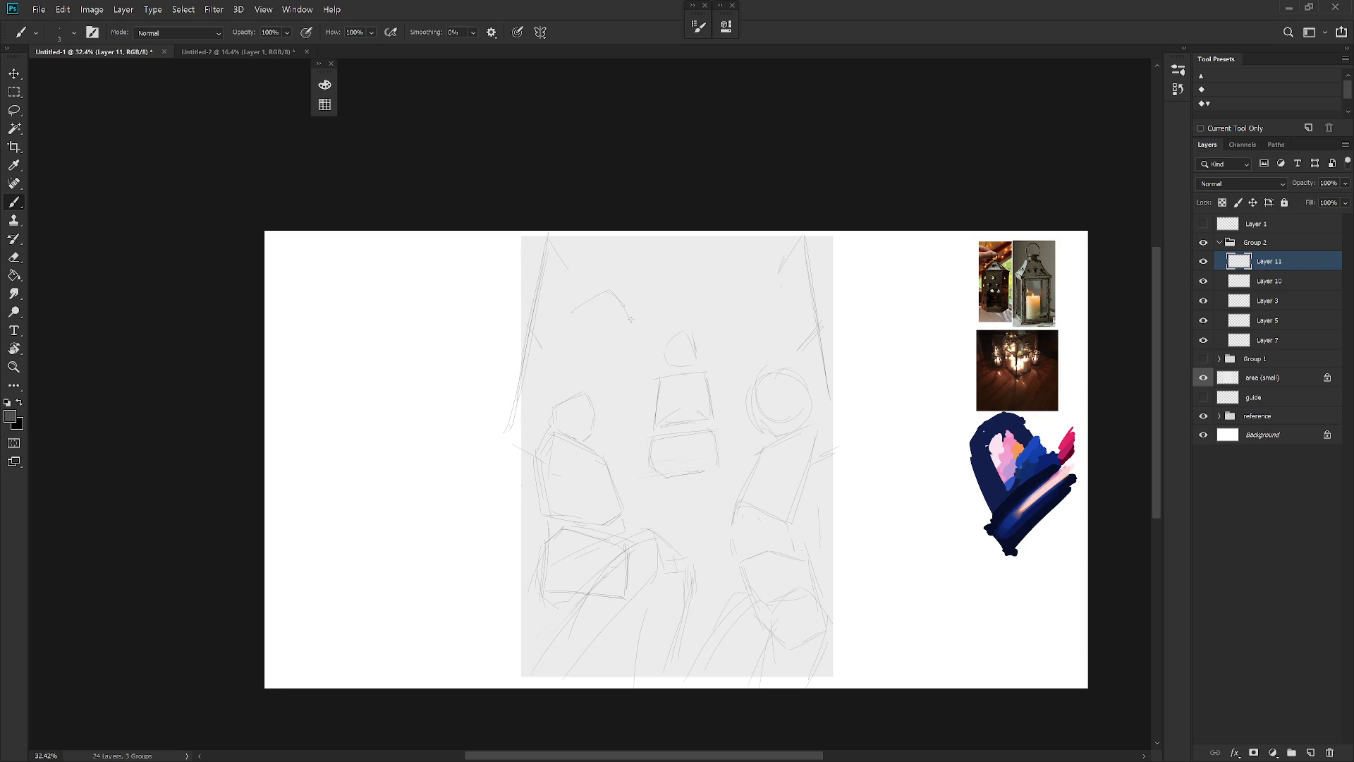
Draw a few short trial strokes on the new layer and undo them
key(ctrl+z)
key(ctrl+z)
drag(587, 302, 567, 315)
key(ctrl+z)
key(l)
key(ctrl+z)
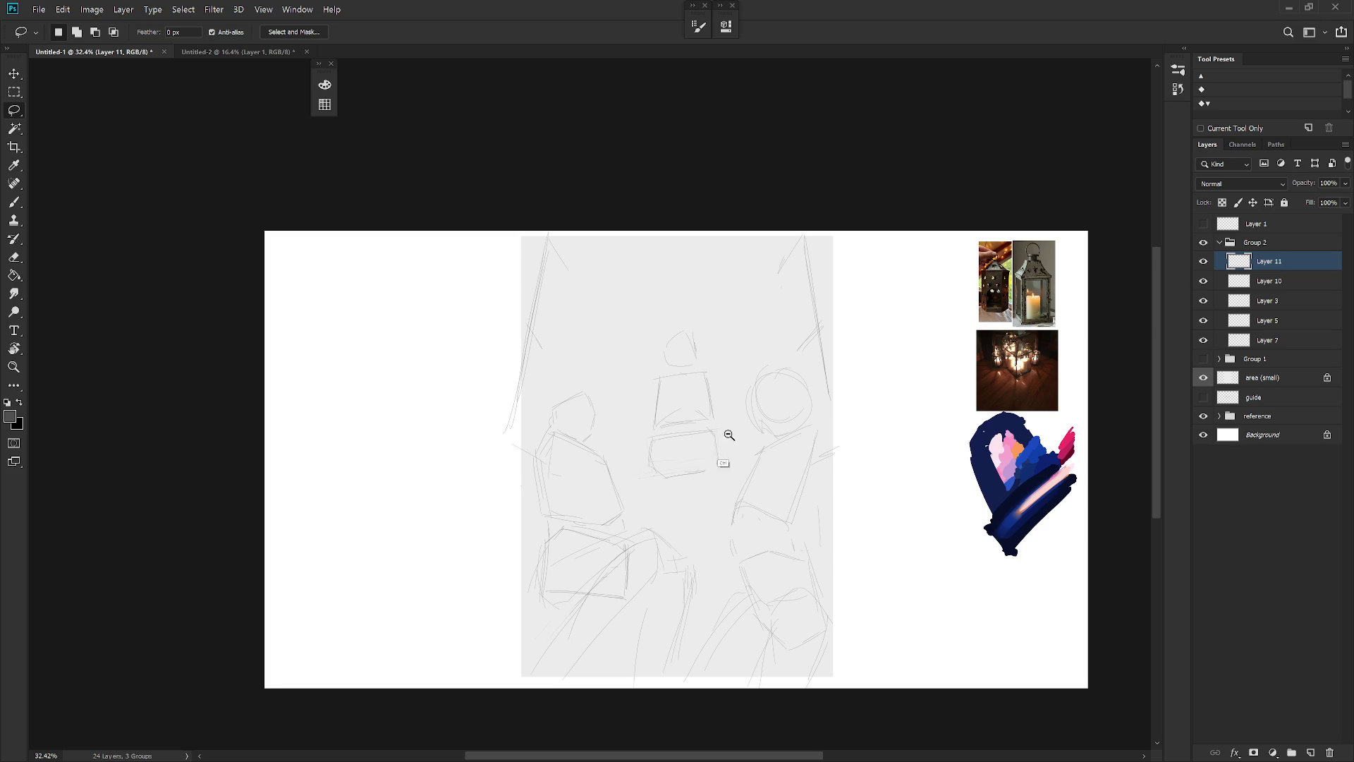
Zoom in, compare the right and middle lantern sketches, and make Layer 10 active
scroll(765, 402, up, 1)
key(b)
click(1204, 321)
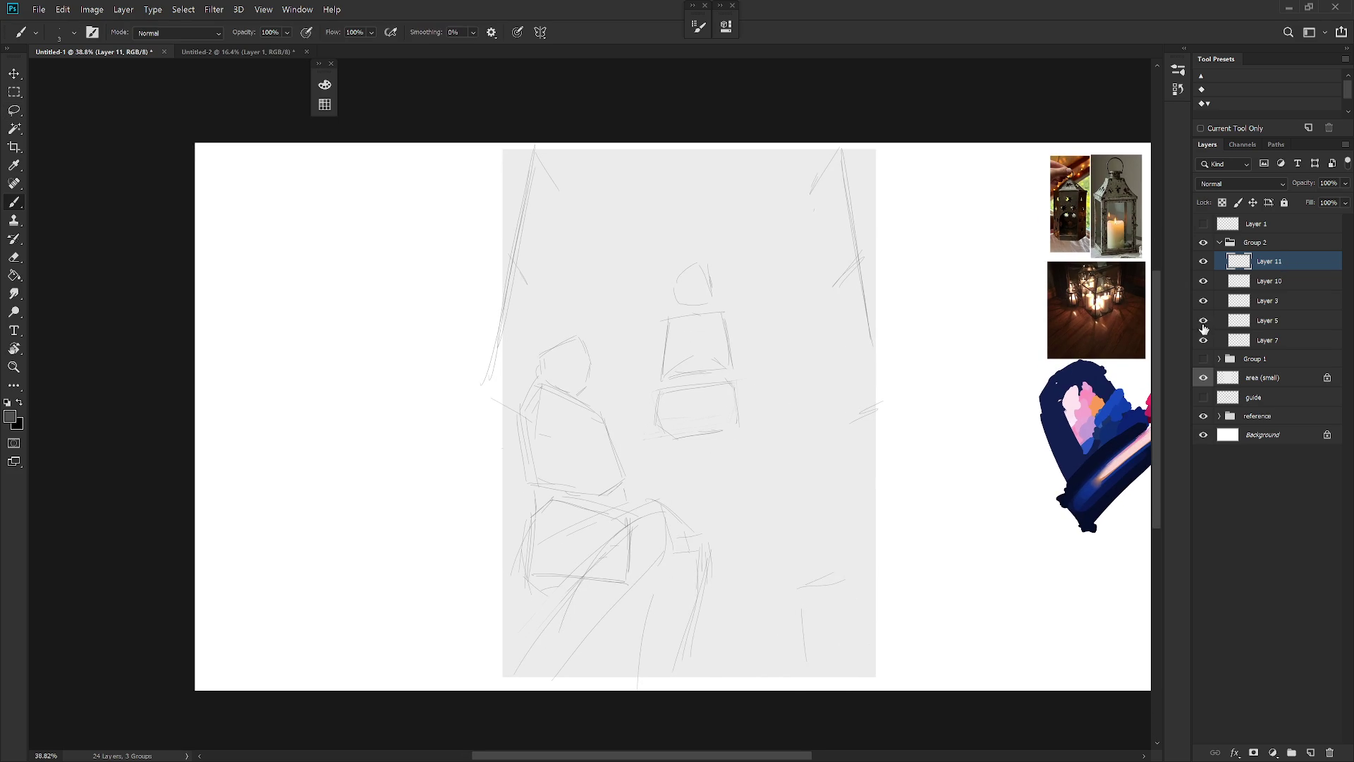
click(1204, 321)
click(1206, 281)
click(1206, 282)
click(1256, 285)
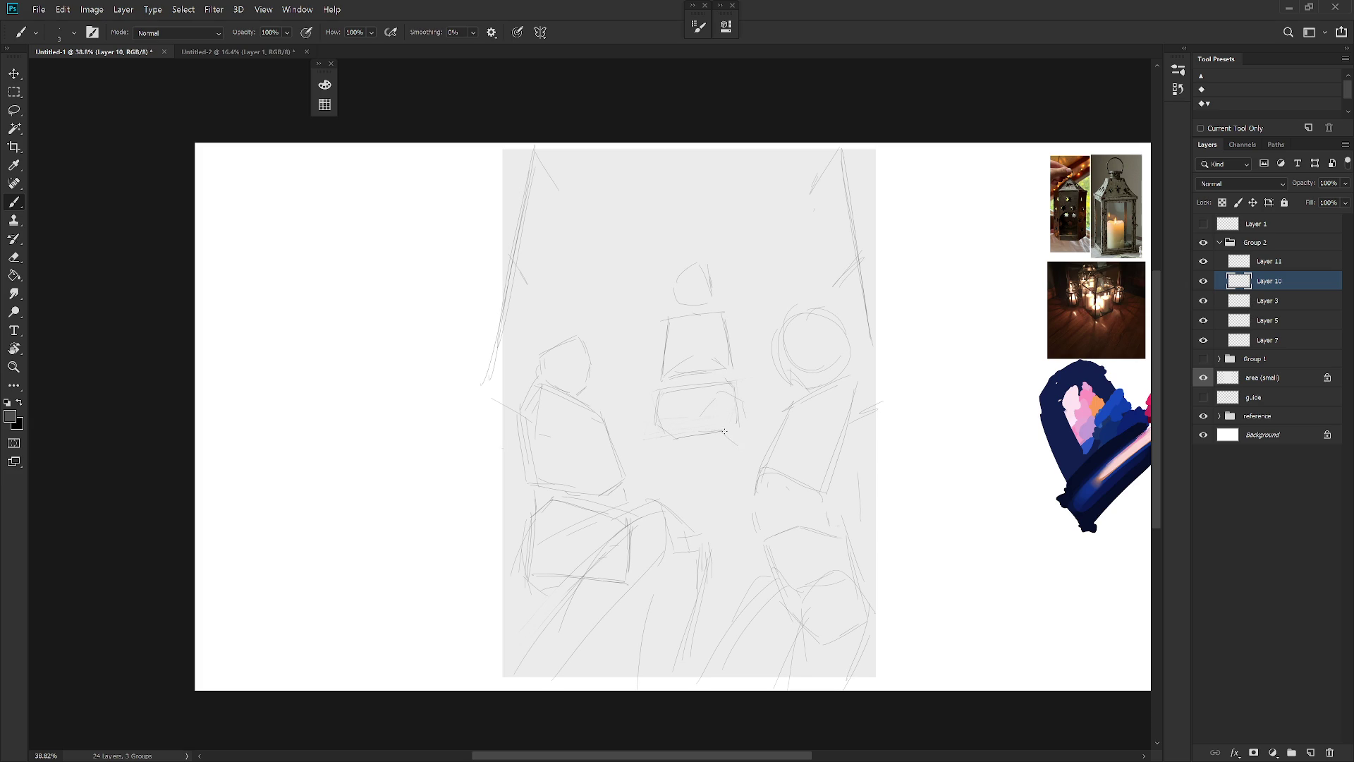
Raise the middle lantern about 150 px and add long strokes down its sides
drag(724, 431, 742, 478)
drag(736, 413, 728, 306)
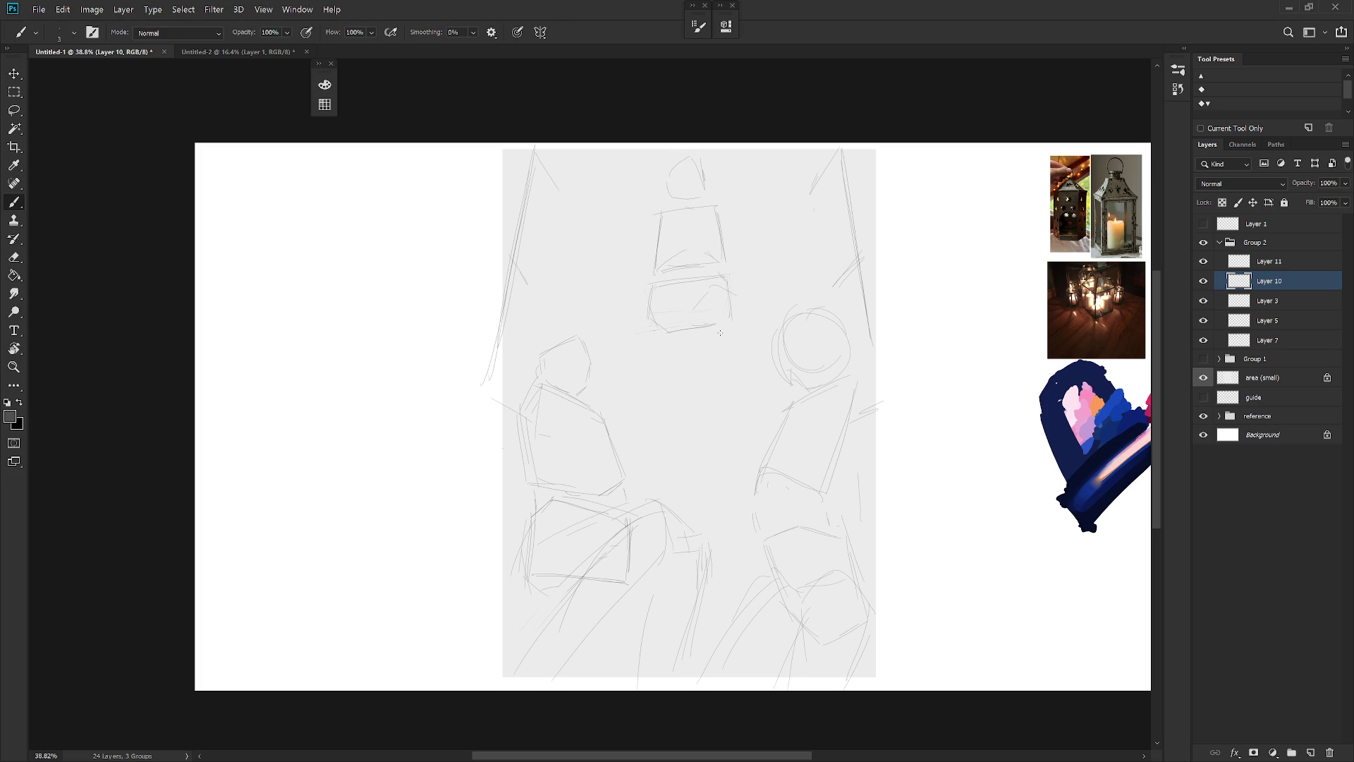
drag(641, 332, 661, 440)
drag(744, 323, 736, 370)
Scale the middle lantern down to about 86% and extend a stroke down its body
key(ctrl+t)
drag(770, 166, 750, 181)
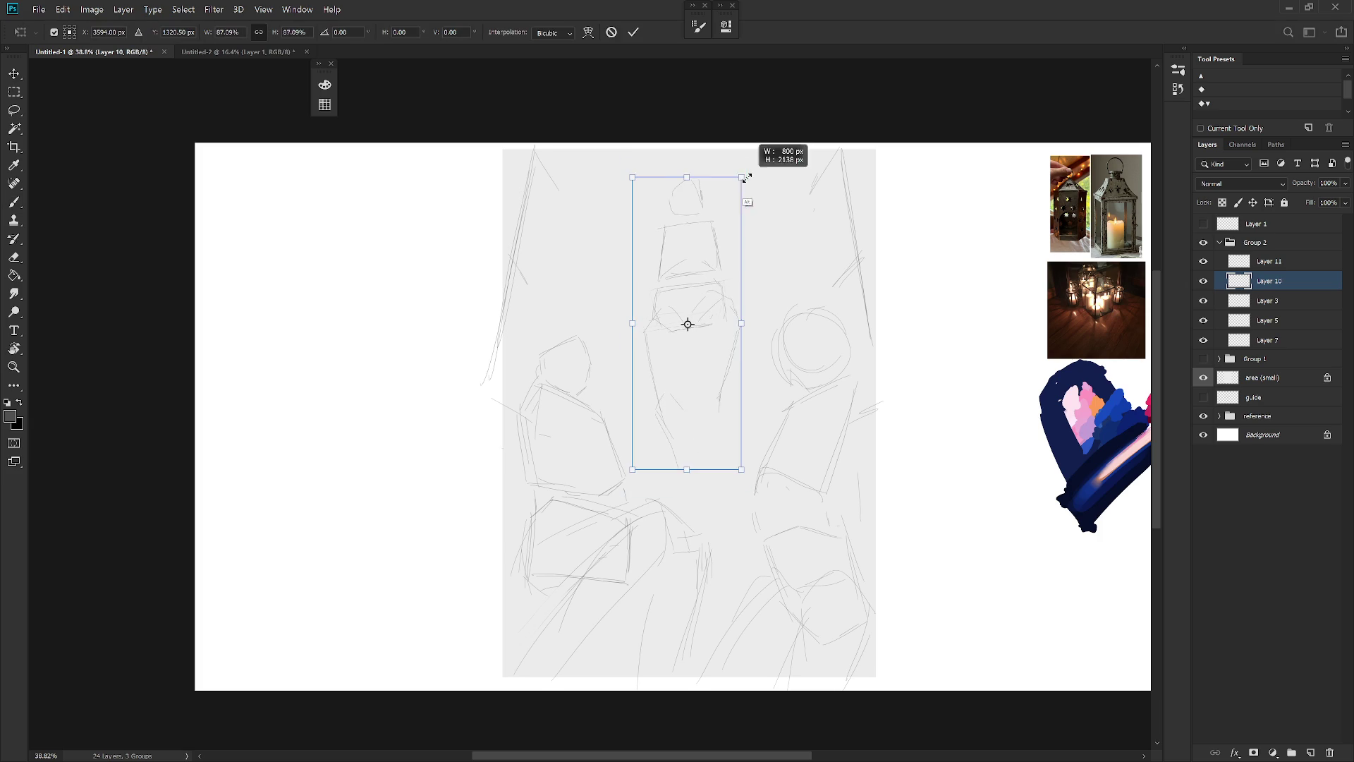
key(Return)
key(b)
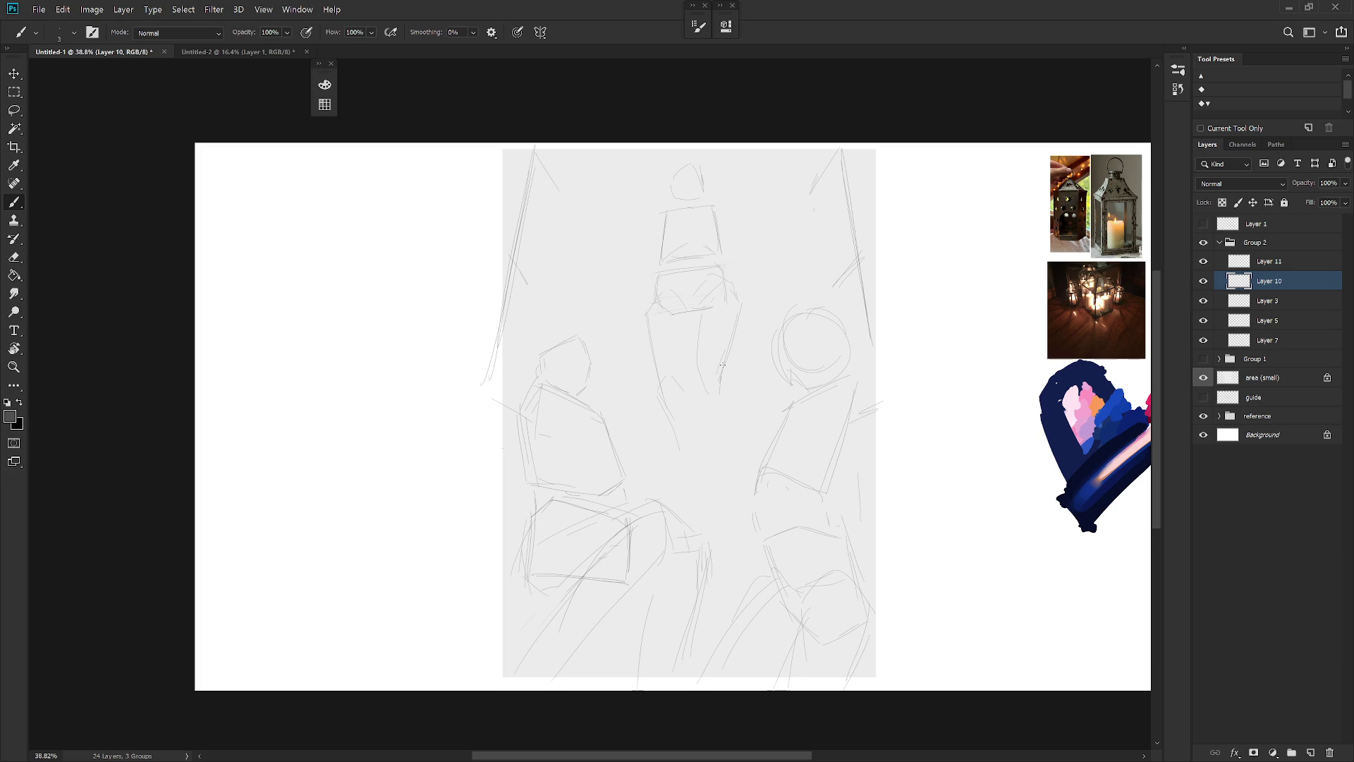
drag(726, 406, 718, 435)
Duplicate Layer 10, hide the original, and delete the lantern's top strokes
key(l)
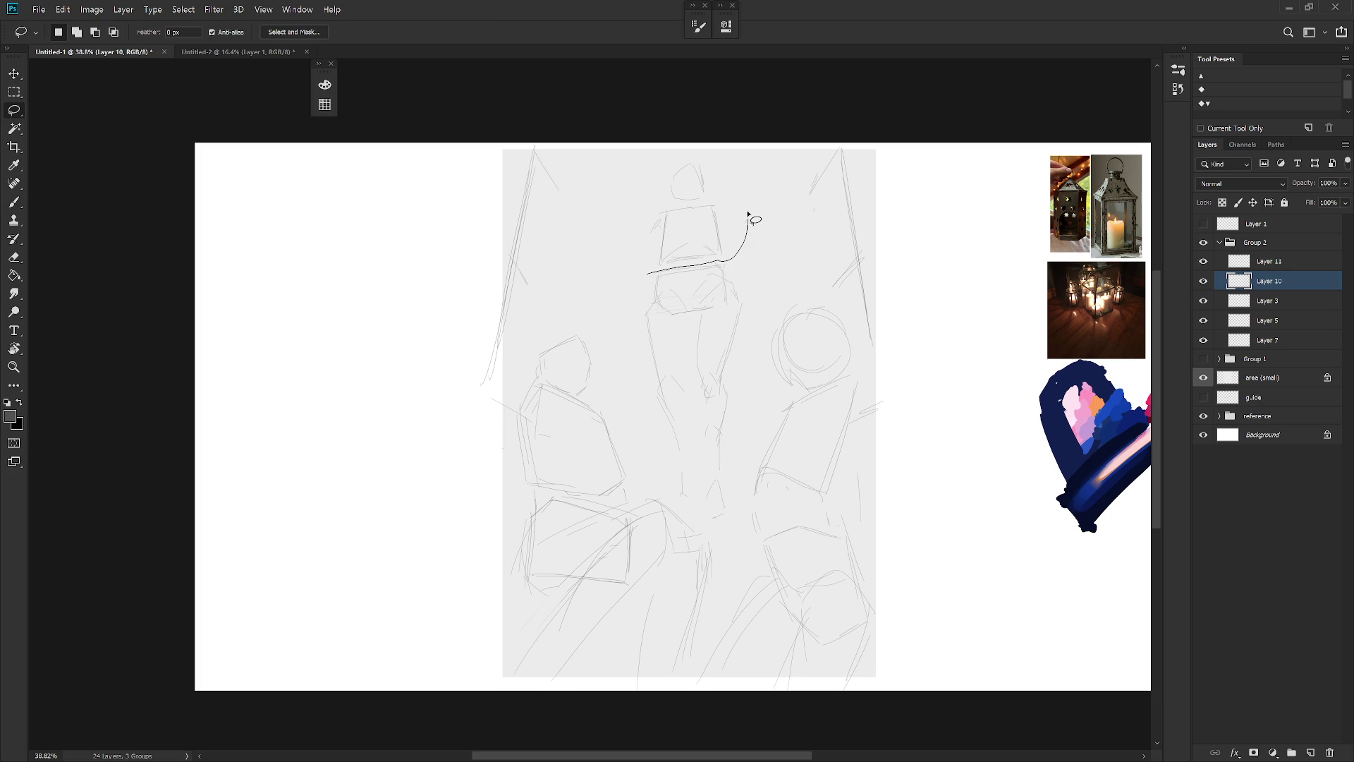
key(ctrl+j)
click(1203, 301)
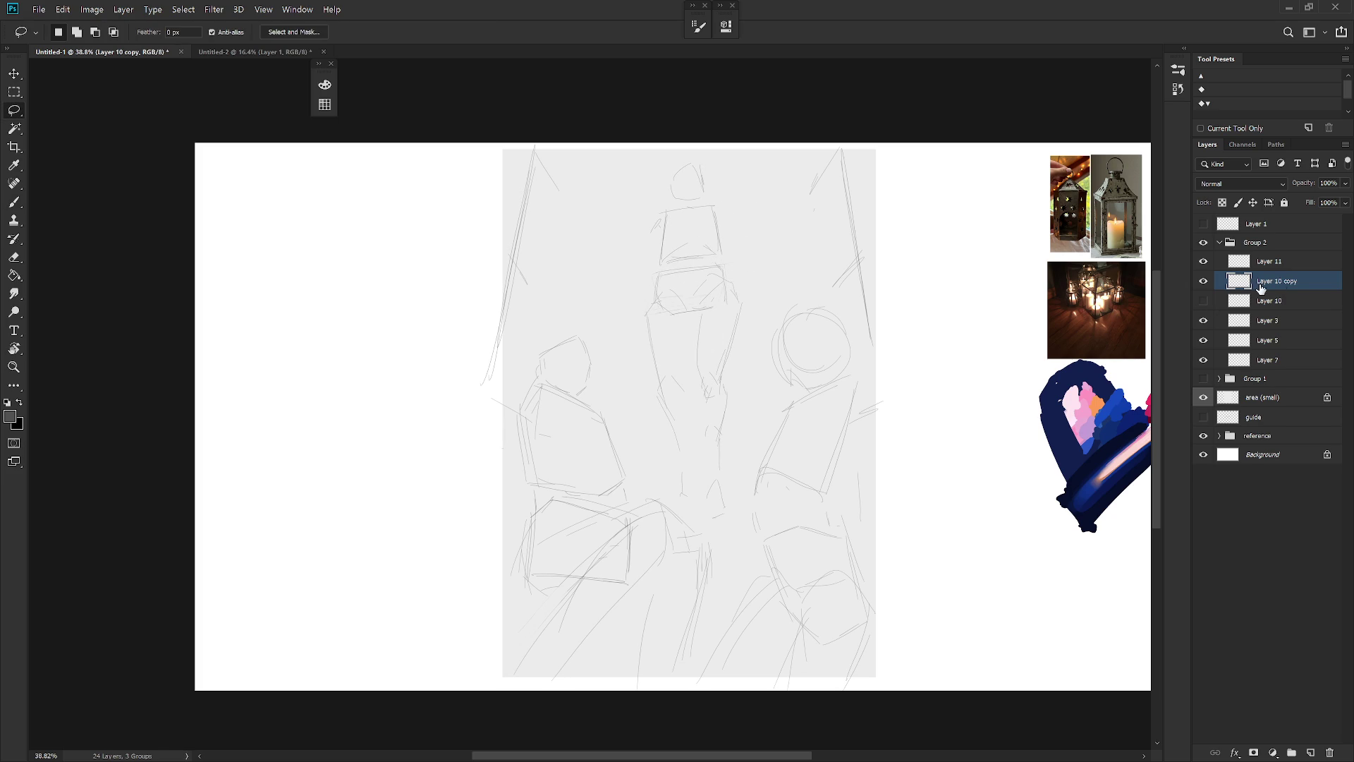
drag(685, 267, 696, 263)
key(Delete)
key(ctrl+d)
key(b)
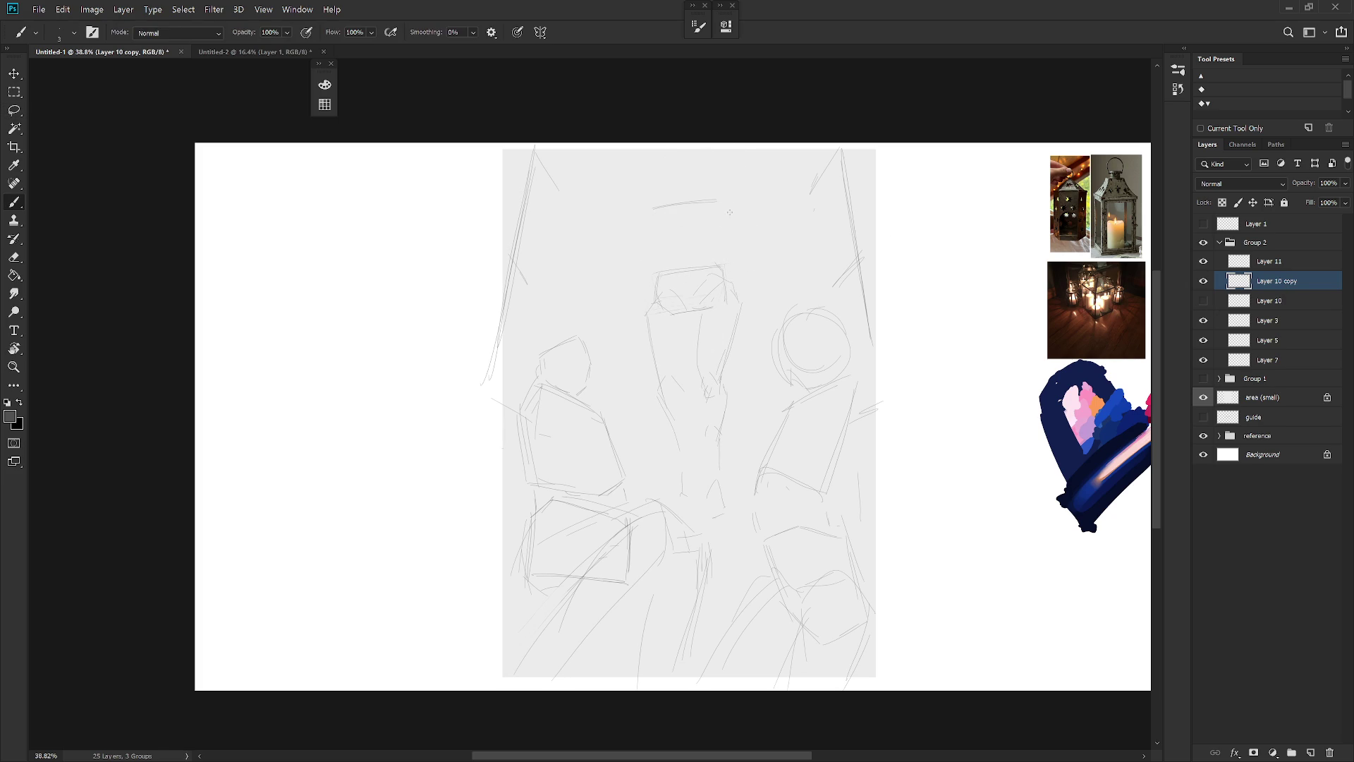
Redraw the lantern-top box's left side and shift the sketch up about 40 px
drag(649, 212, 659, 255)
drag(719, 402, 727, 375)
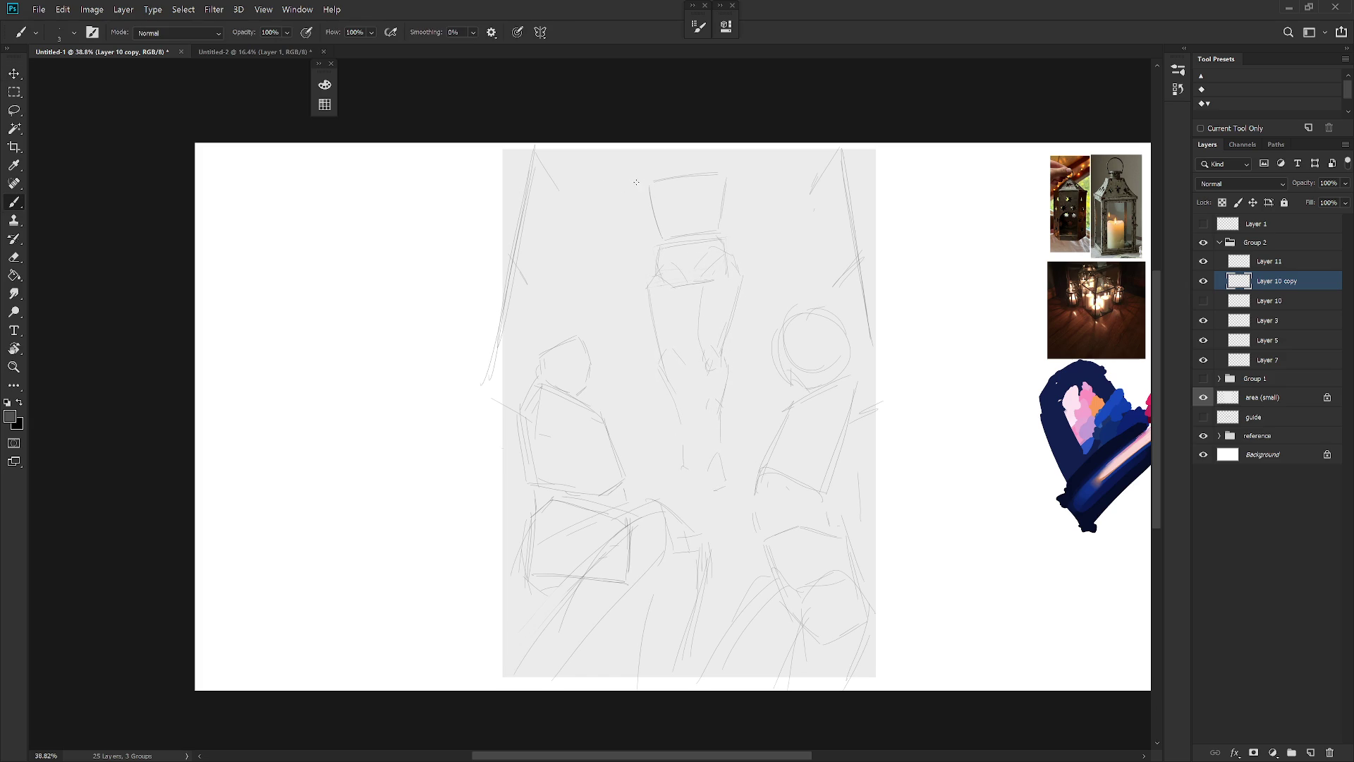
mouse_move(600, 227)
mouse_down()
mouse_move(628, 205)
mouse_move(605, 219)
mouse_up()
key(ctrl+z)
Remove strokes at the lantern's top-left and redraw the stroke left of the top
key(l)
drag(608, 242, 545, 256)
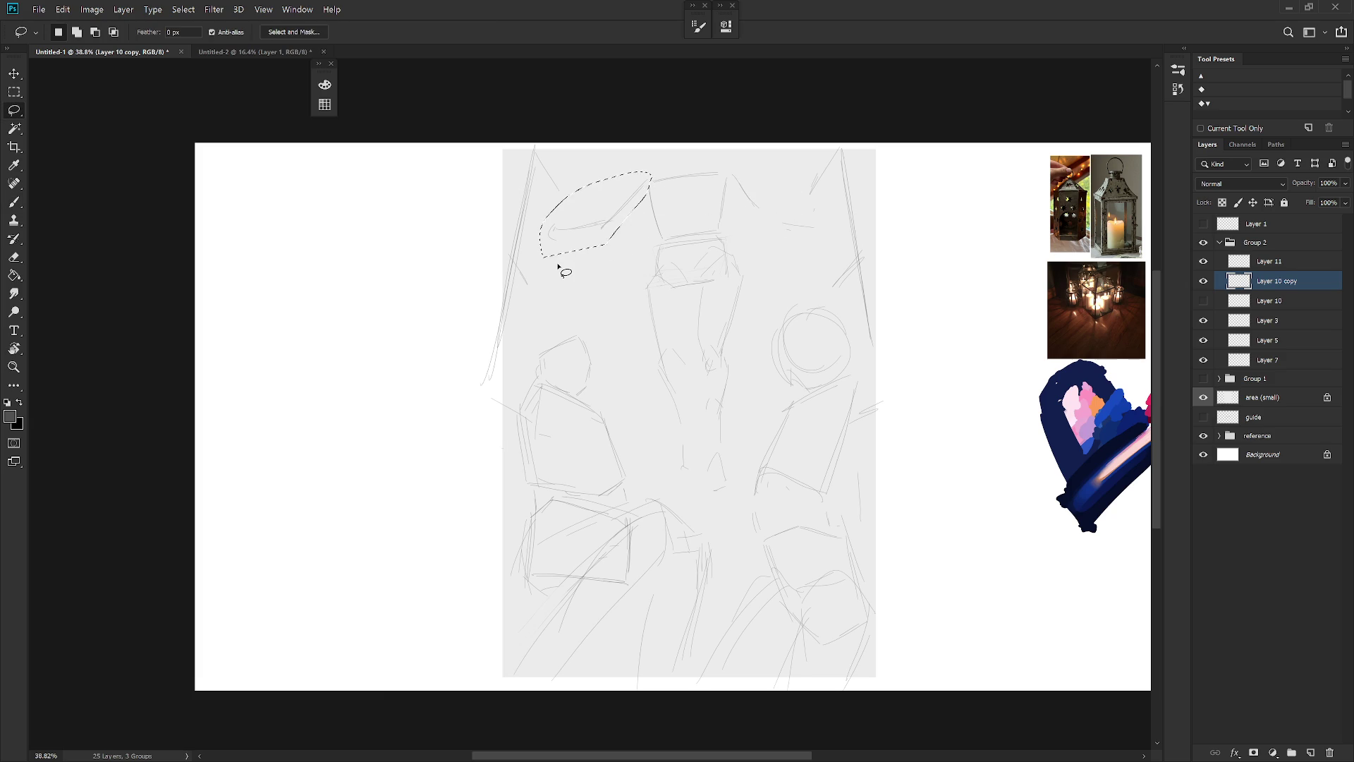
key(Delete)
key(ctrl+d)
key(b)
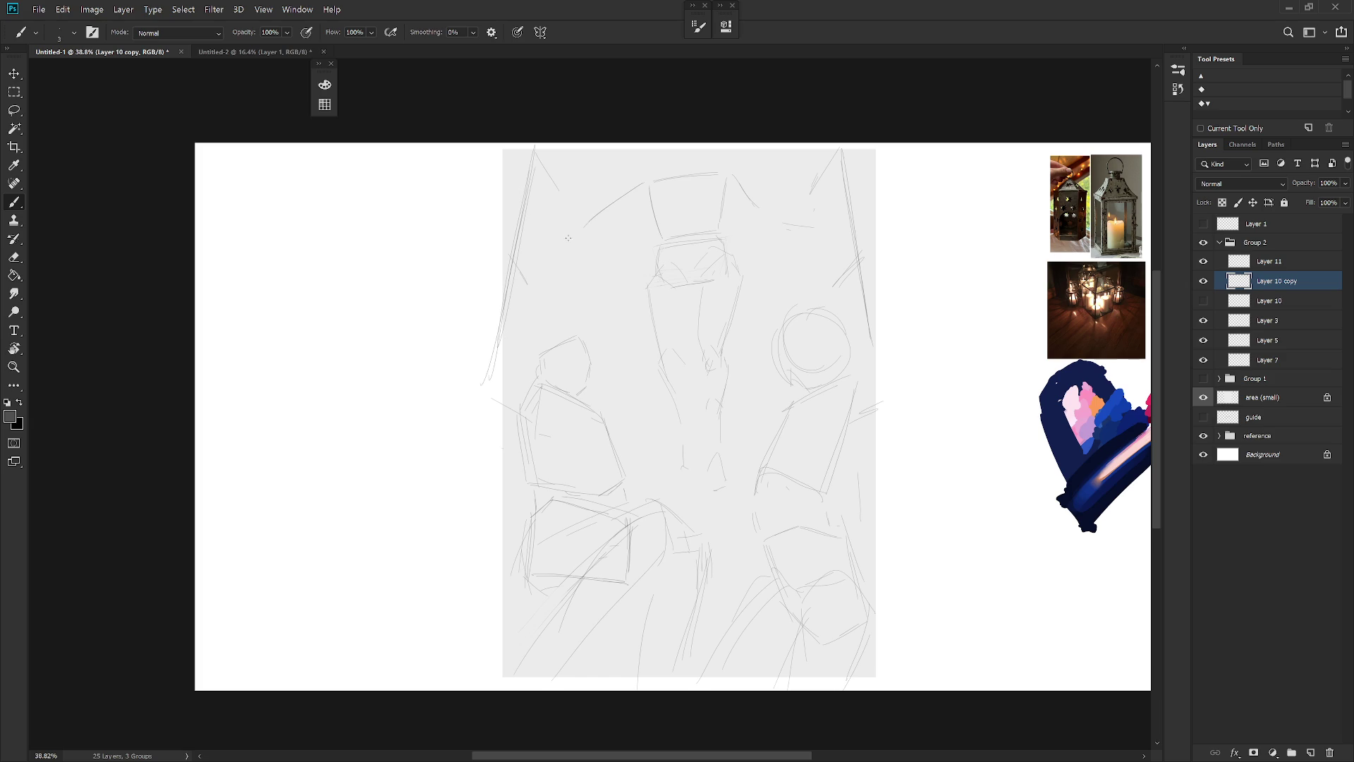
key(ctrl+z)
drag(563, 224, 642, 187)
Clear top-right strokes, draw a vertical line down the body, and erase top-left lines
key(l)
mouse_move(781, 242)
mouse_down()
mouse_move(748, 197)
mouse_move(826, 233)
mouse_up()
key(Delete)
key(ctrl+d)
key(b)
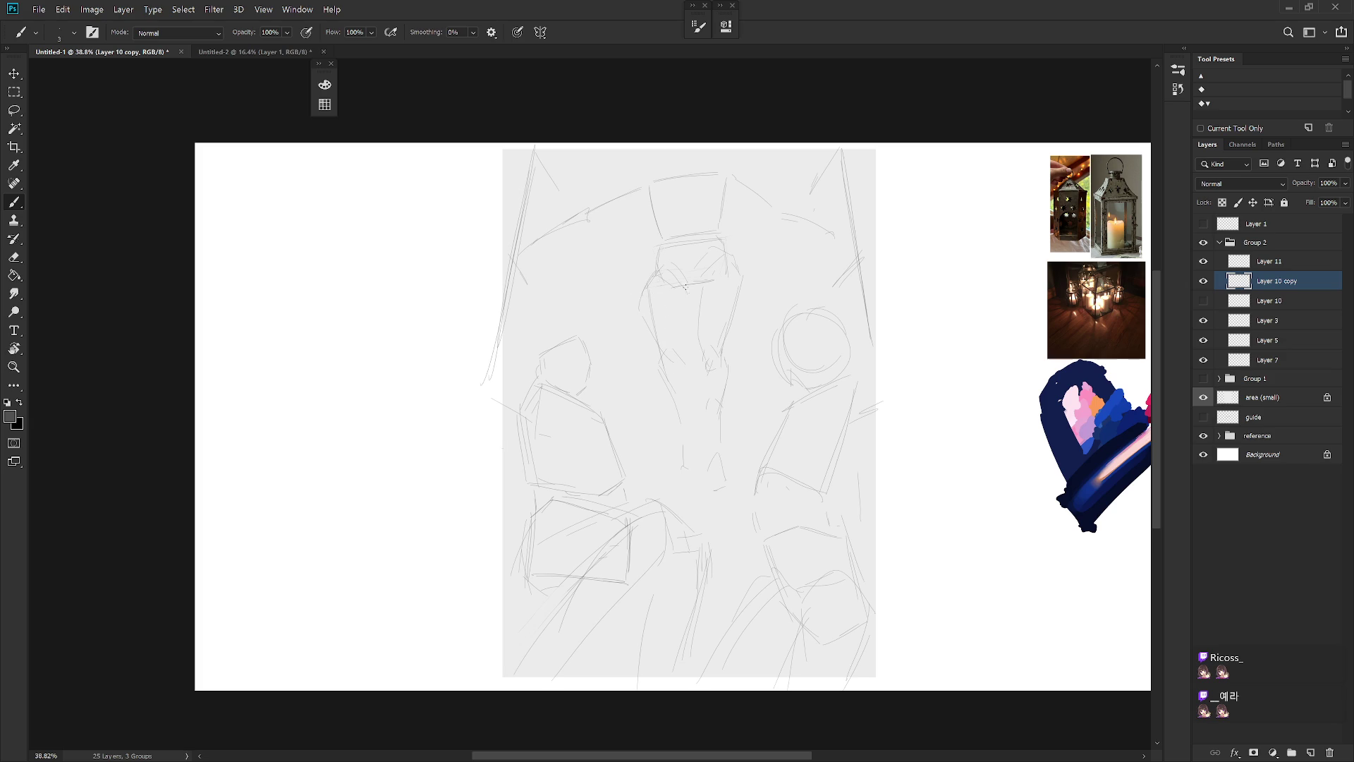
drag(685, 285, 684, 340)
key(e)
drag(641, 278, 648, 319)
key(b)
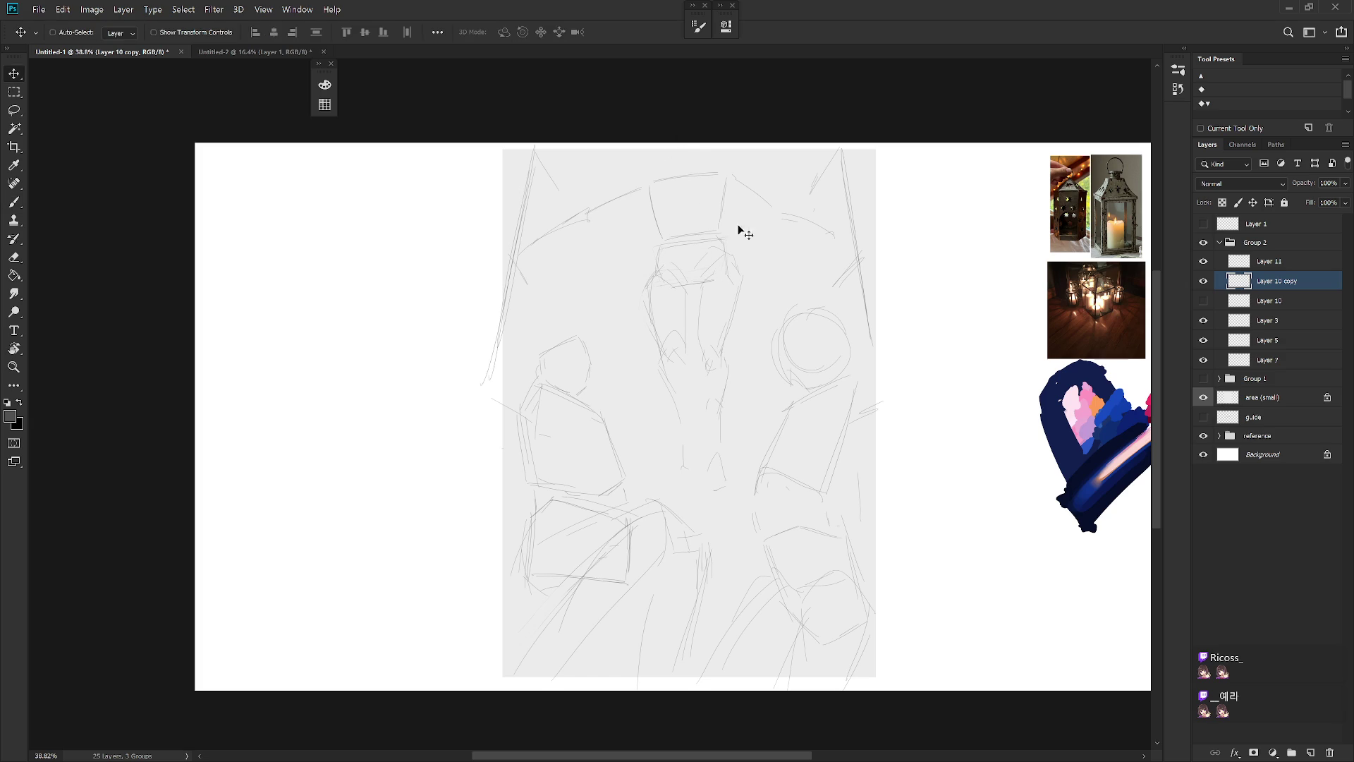
Scale the Layer 10 copy lantern sketch down to about 92%
key(ctrl+t)
drag(836, 175, 831, 194)
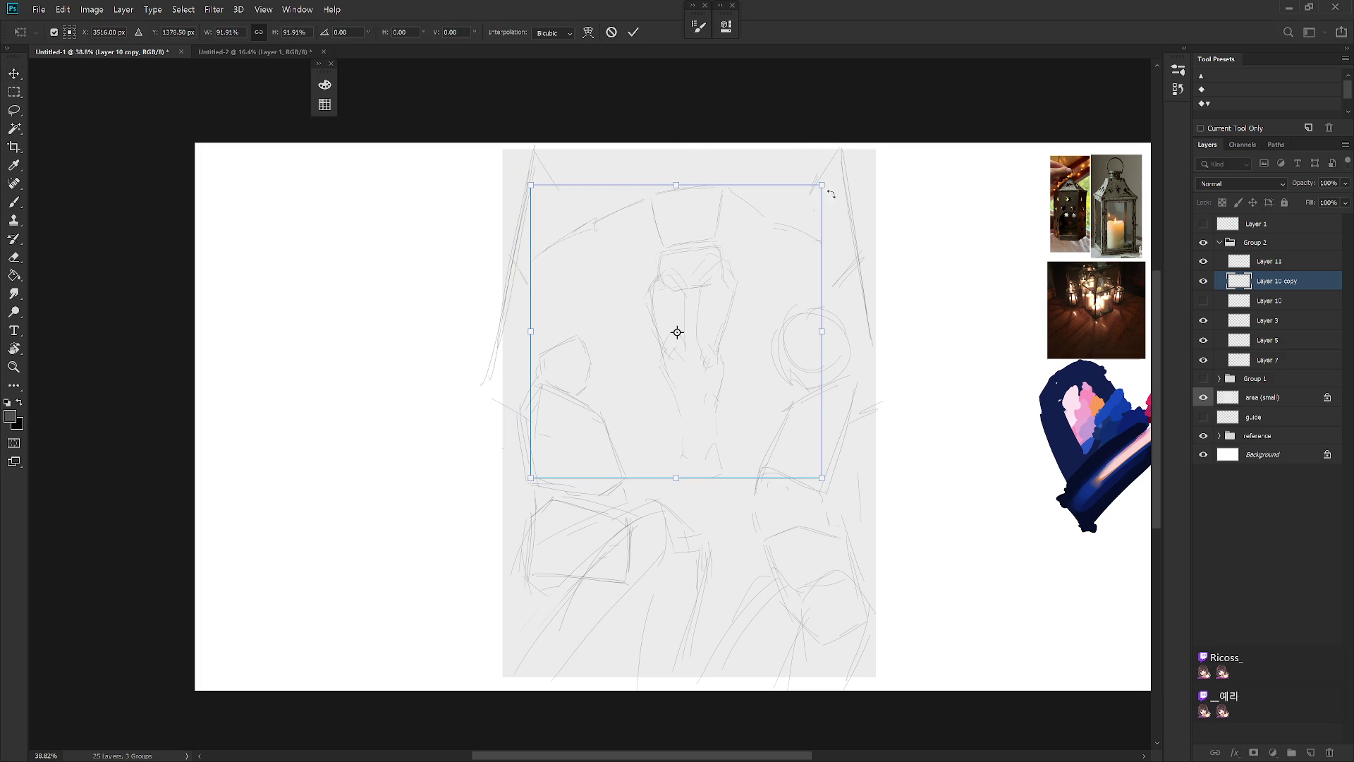
key(Return)
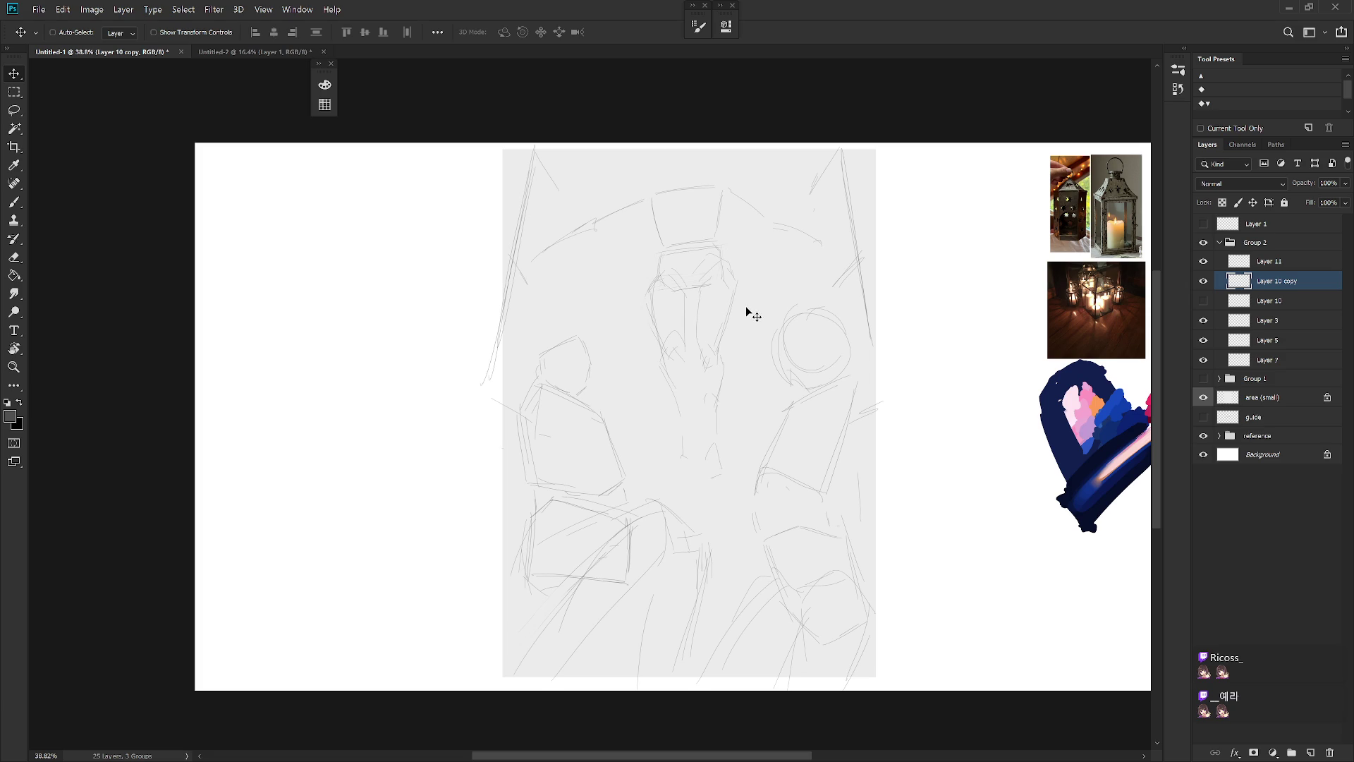
Cut the stray arcs around the lantern top and redraw the flared roof slopes
key(l)
mouse_move(531, 265)
mouse_down()
mouse_move(750, 188)
mouse_move(862, 227)
mouse_up()
key(ctrl+x)
key(ctrl+x)
key(b)
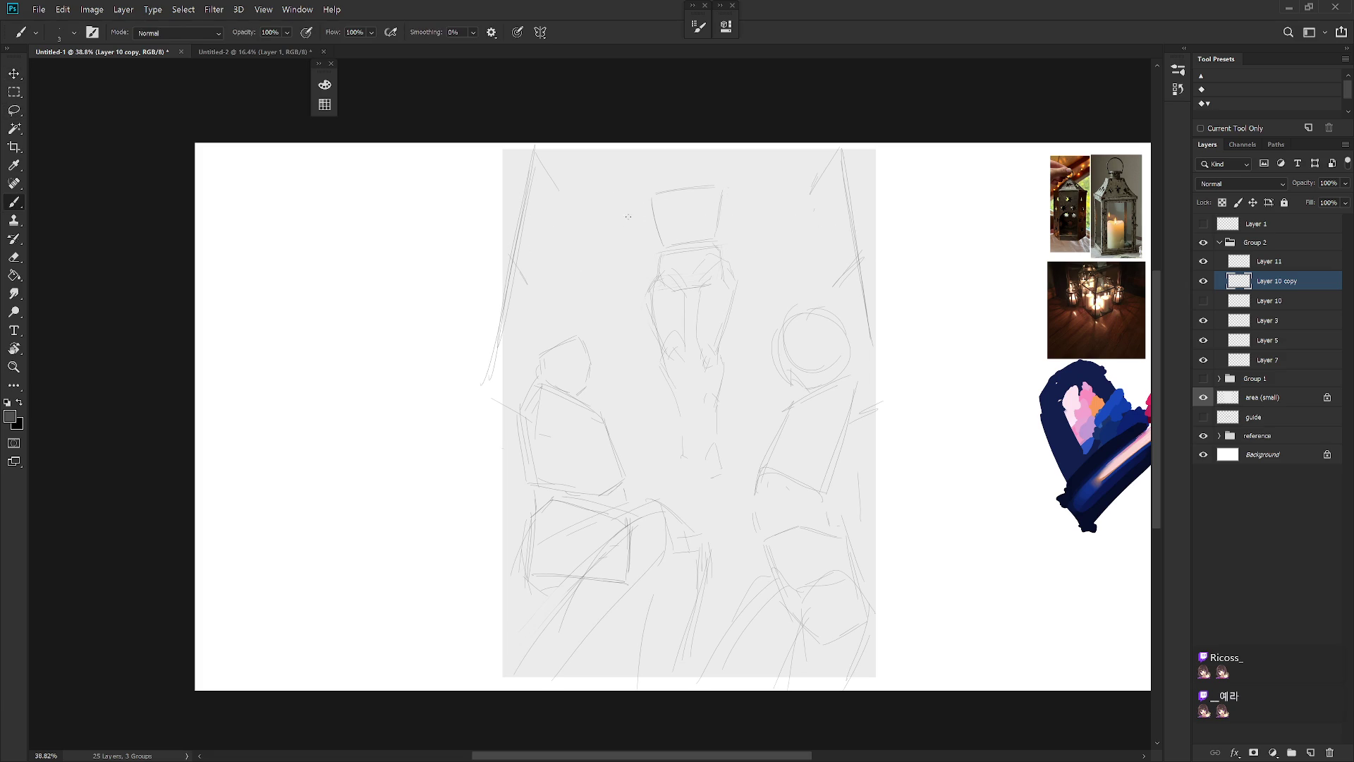
drag(648, 201, 623, 259)
drag(730, 247, 758, 235)
Move the lantern sketch about 25 px down and draw a circle on top
key(ctrl+z)
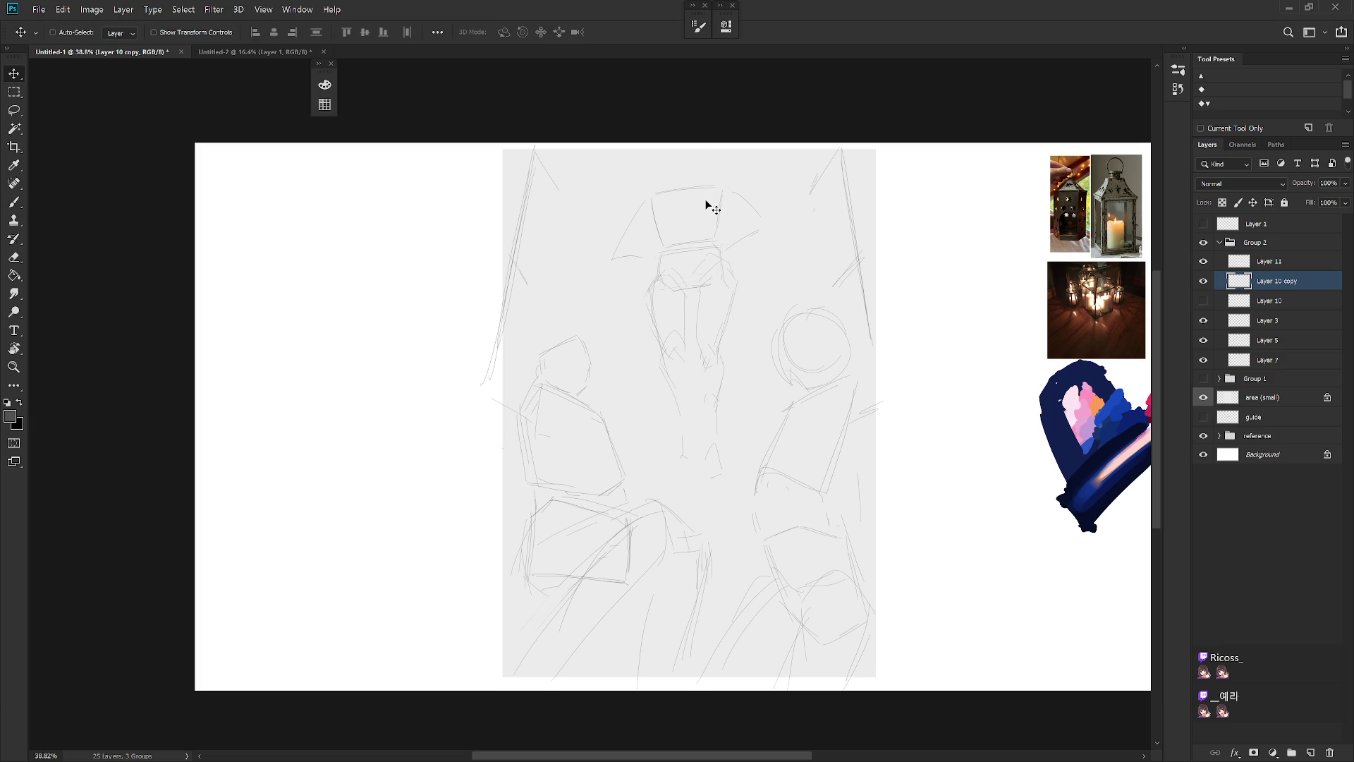
drag(710, 205, 710, 223)
drag(709, 172, 704, 202)
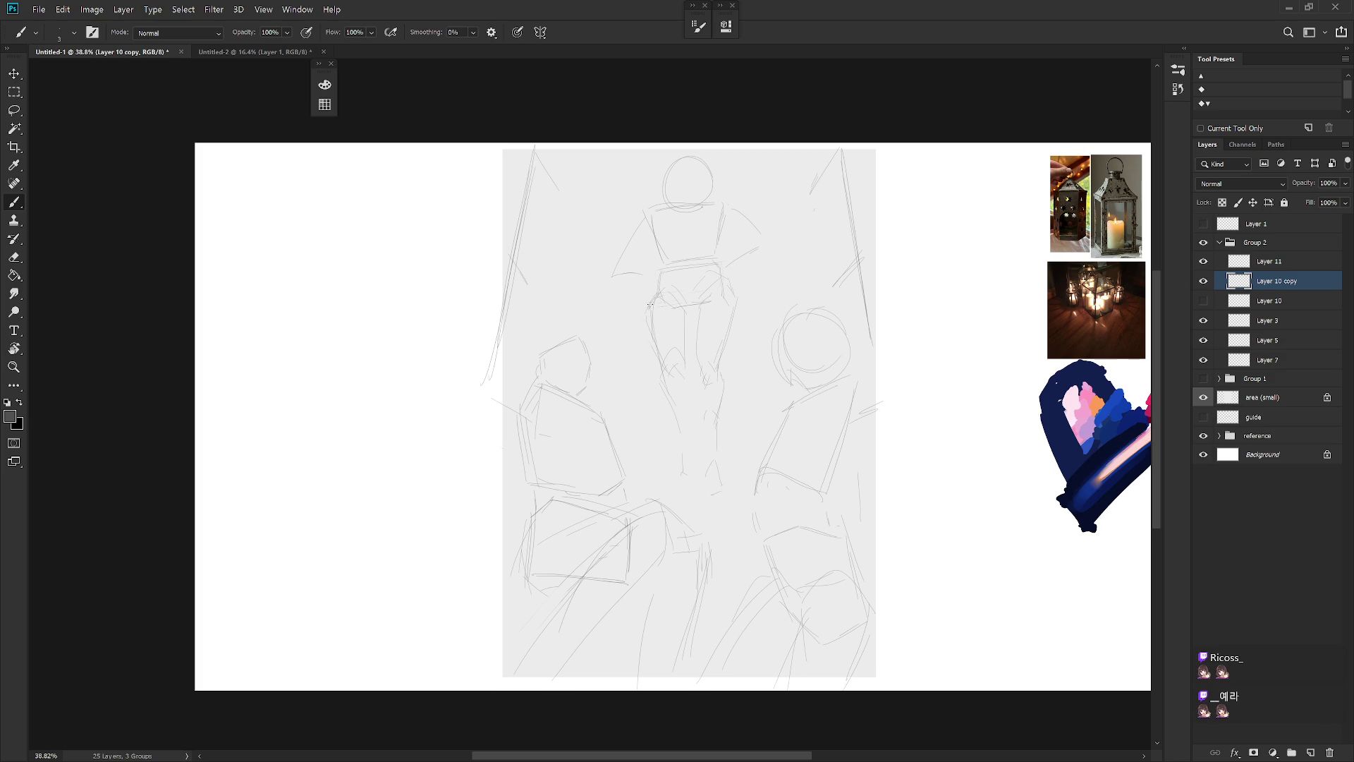
Lasso the central lantern's old body on Layer 10 copy and remove it
key(l)
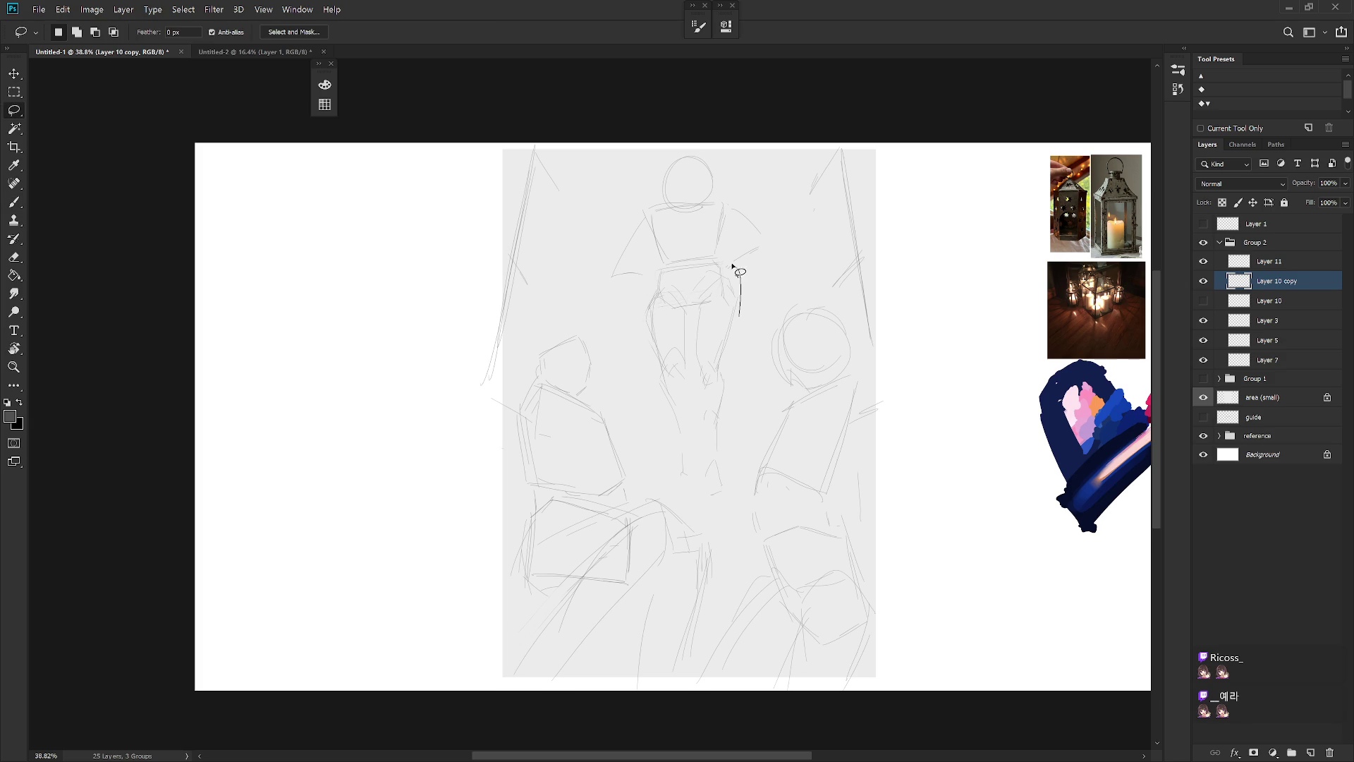
drag(739, 262, 726, 509)
key(ctrl+d)
key(b)
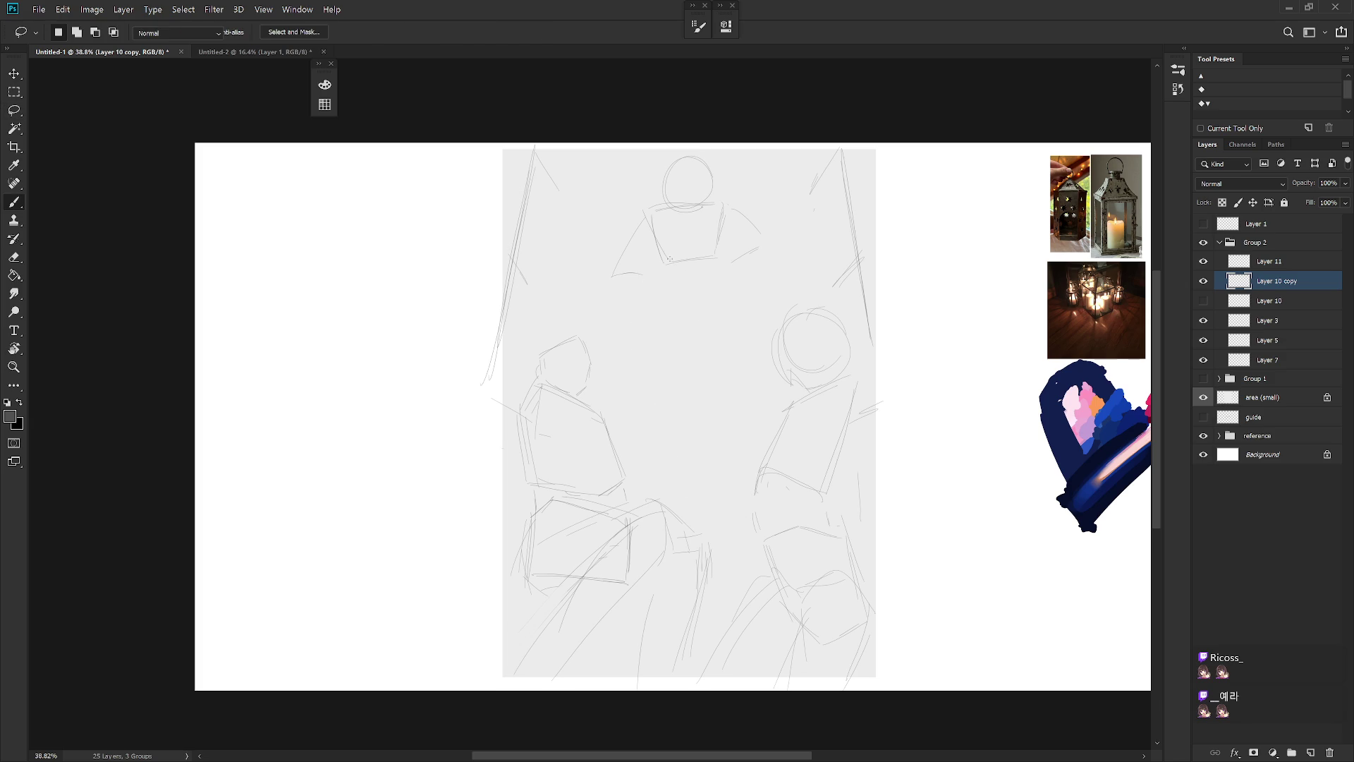
Sketch new body lines below the roof, with a centre line and darker side strokes
mouse_move(675, 279)
mouse_down()
mouse_move(709, 277)
mouse_move(713, 295)
mouse_move(699, 299)
mouse_up()
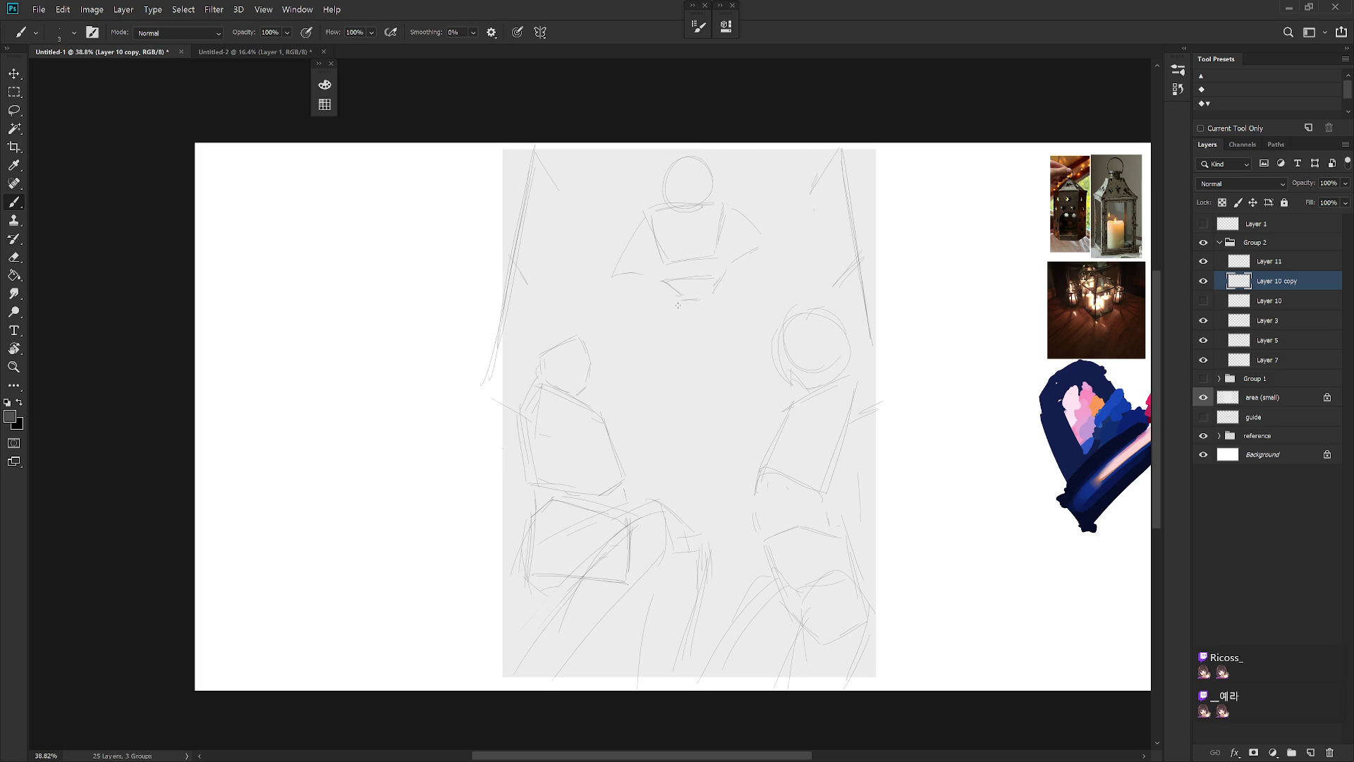
drag(680, 369, 675, 354)
drag(719, 394, 708, 452)
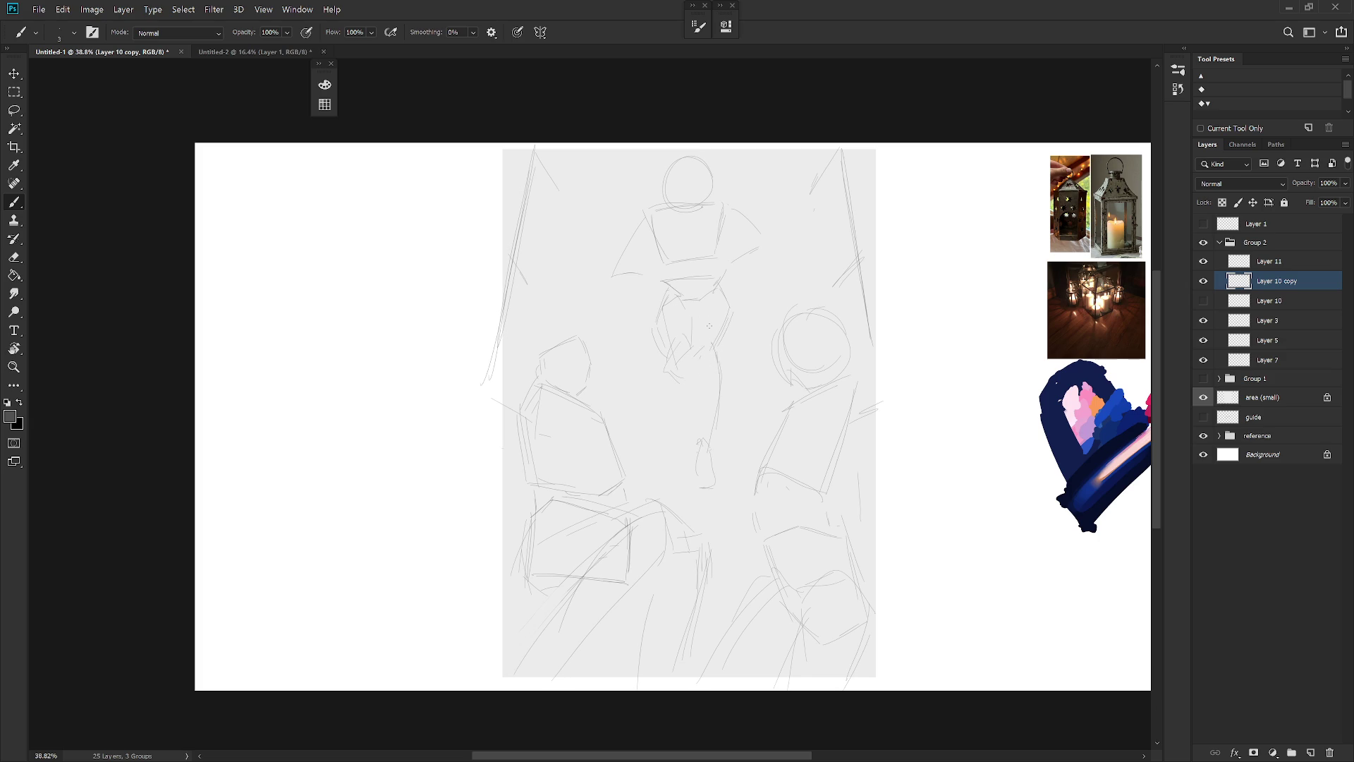
drag(660, 295, 650, 319)
Erase the central sketch shape and draw a short vertical line below the lantern
key(l)
drag(703, 397, 690, 390)
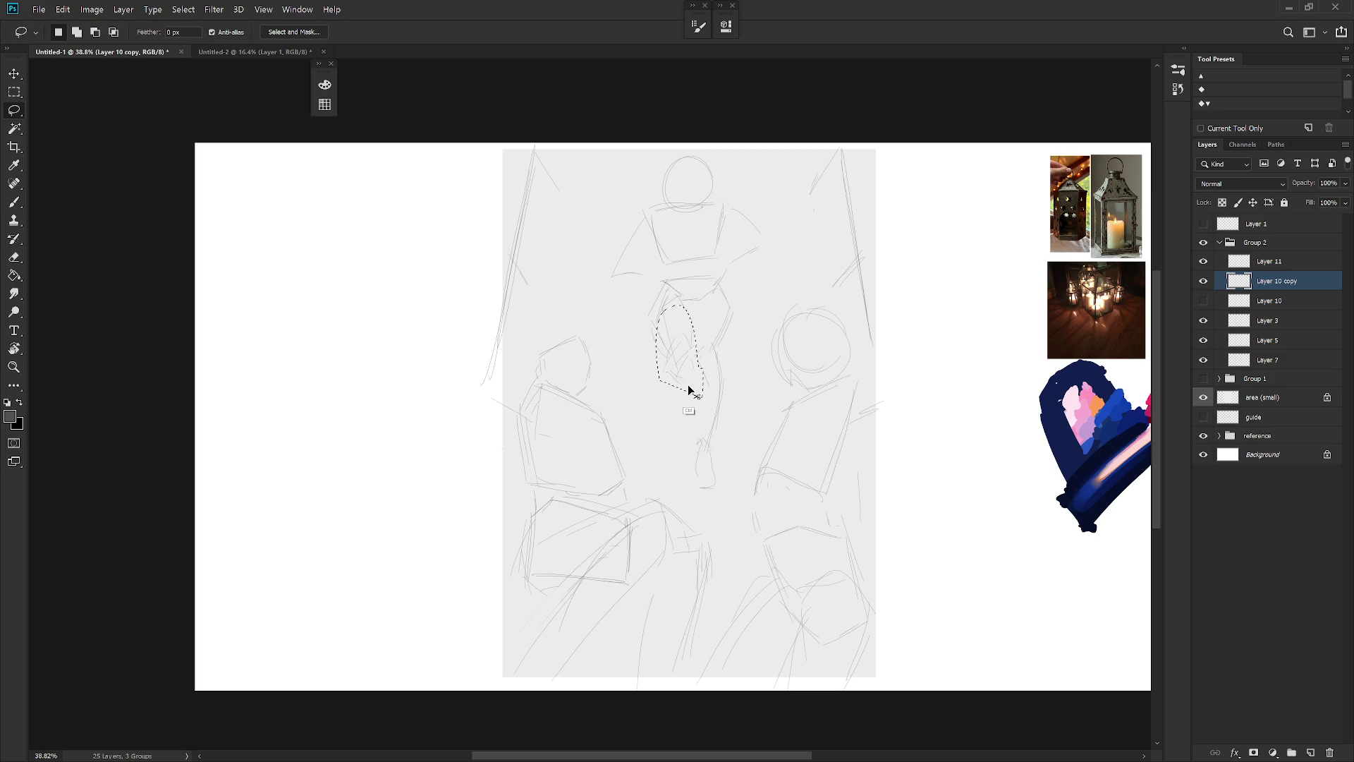
key(ctrl+d)
key(b)
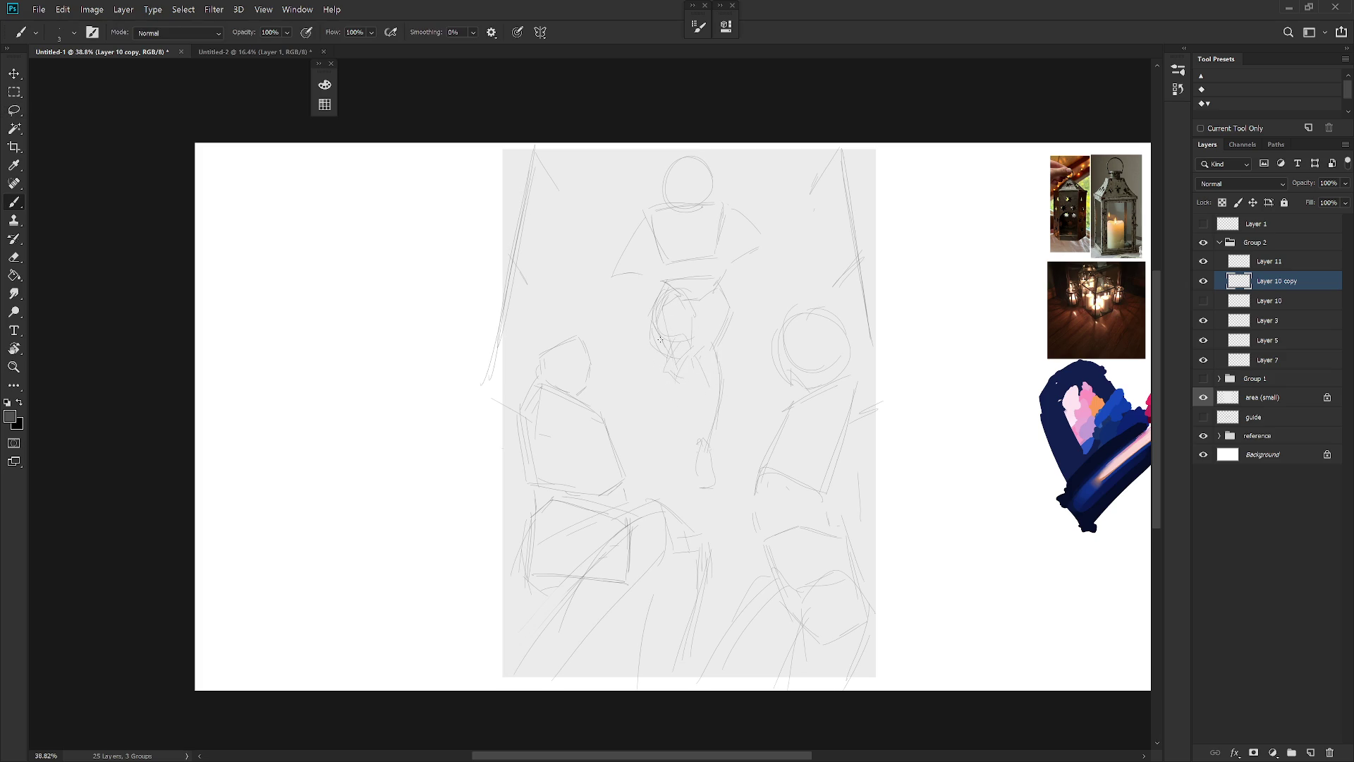
mouse_move(693, 353)
mouse_down()
mouse_move(683, 423)
mouse_move(699, 432)
mouse_up()
Lasso and delete the lantern's stray lower lines
key(l)
drag(713, 337, 727, 458)
key(Delete)
key(ctrl+d)
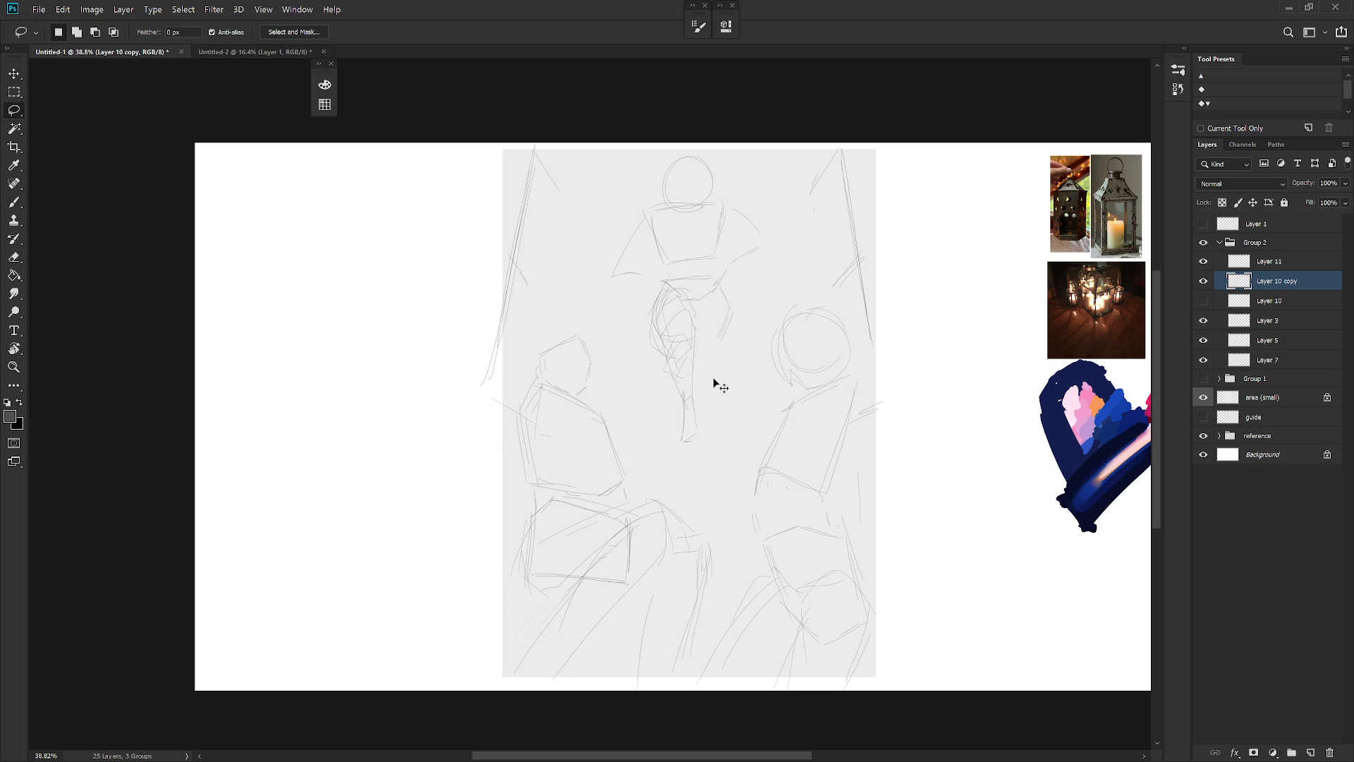
key(b)
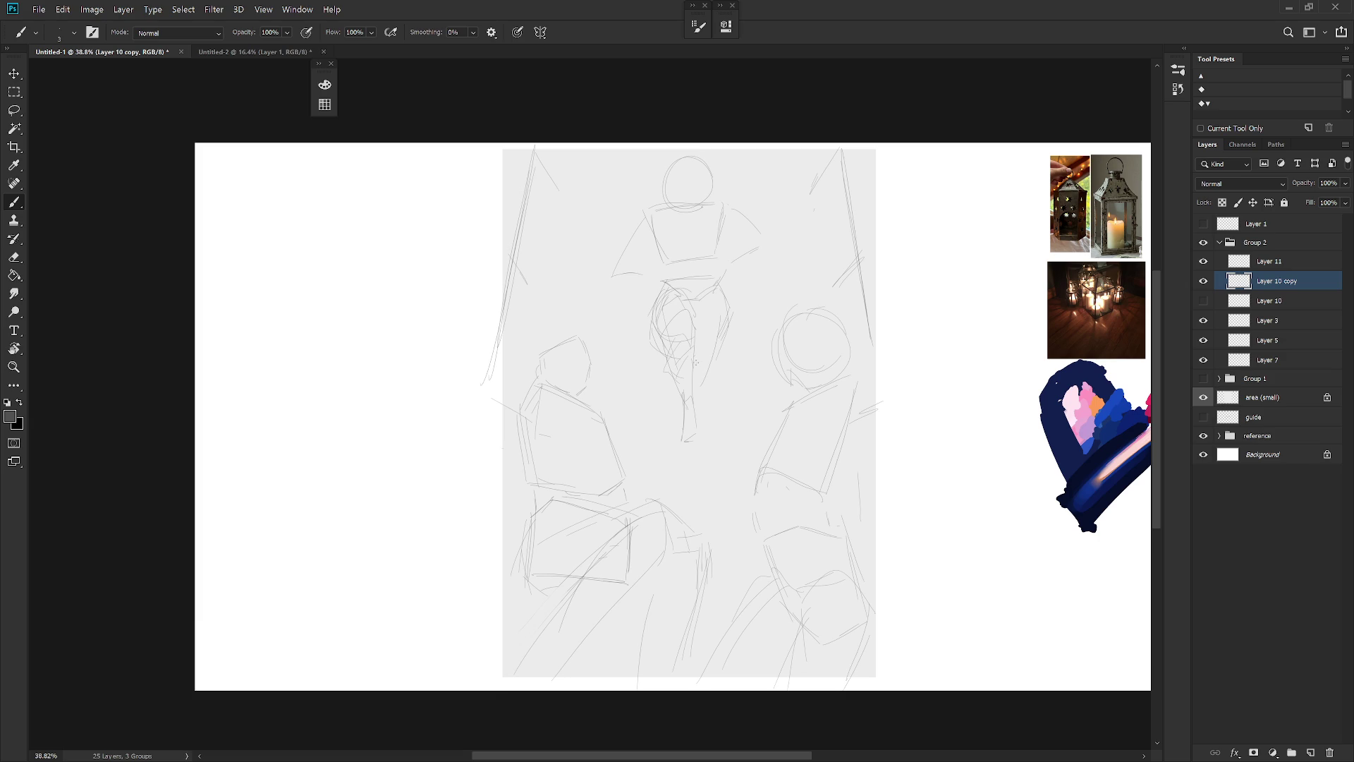
Delete the leftover lower lines, then draw a curving lower stem and a long right-side vertical
key(l)
drag(690, 395, 694, 437)
key(Delete)
key(ctrl+d)
key(b)
drag(680, 417, 694, 447)
drag(715, 351, 701, 527)
Erase around the lantern top and redraw the left edge of the roof
key(l)
drag(734, 197, 759, 278)
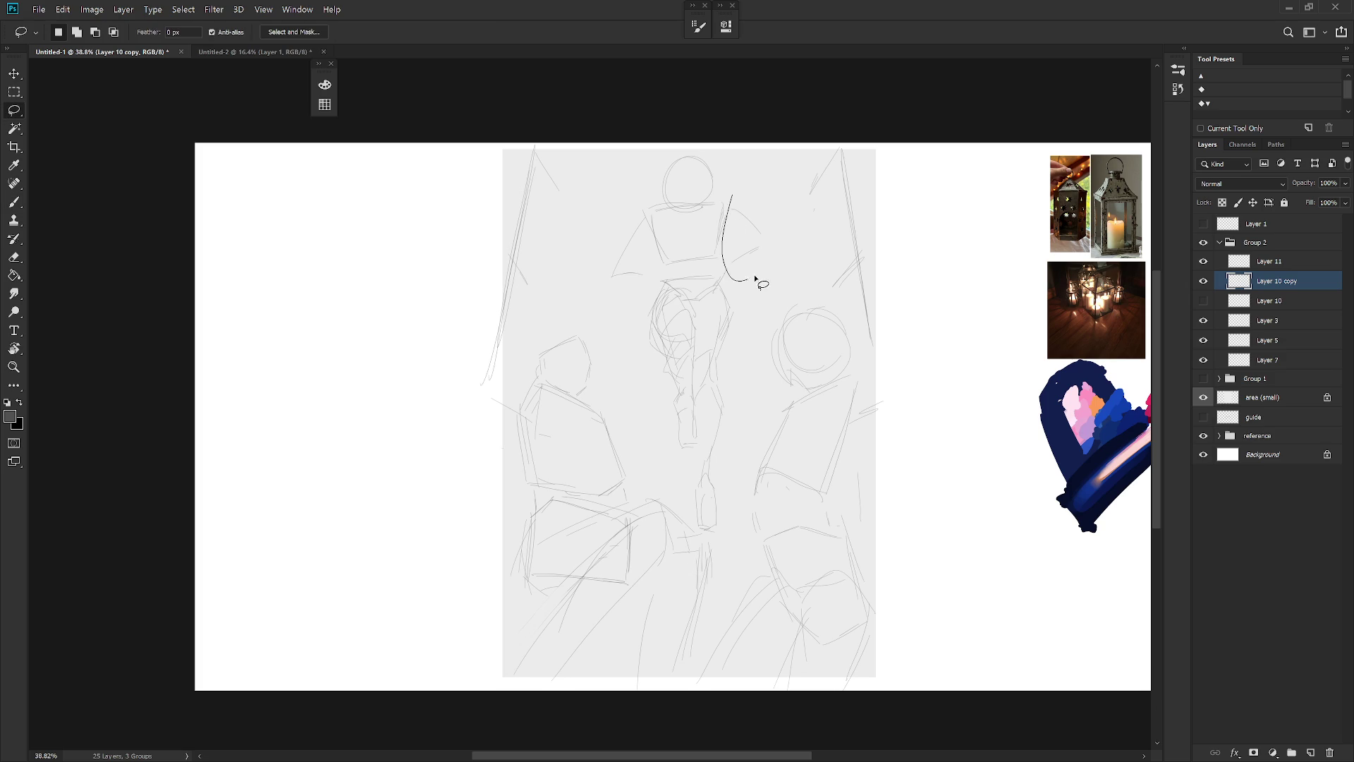
drag(628, 295, 631, 310)
key(b)
drag(656, 258, 611, 313)
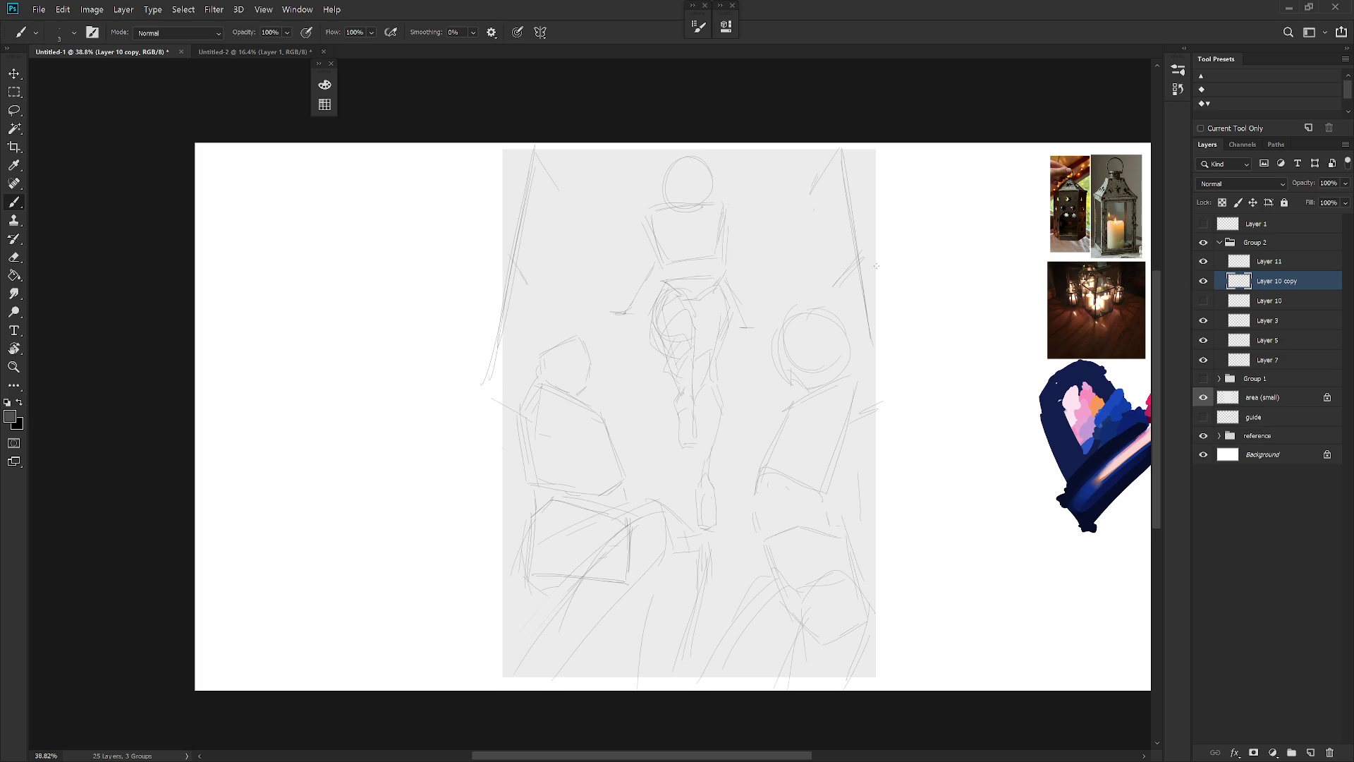
Hide and show Layer 11 to compare, then reselect Layer 10 copy
click(1270, 261)
click(1204, 261)
click(1204, 261)
click(1263, 281)
key(ctrl+t)
Shrink the central lantern to about 94% and switch to Layer 11
drag(758, 154, 752, 169)
key(b)
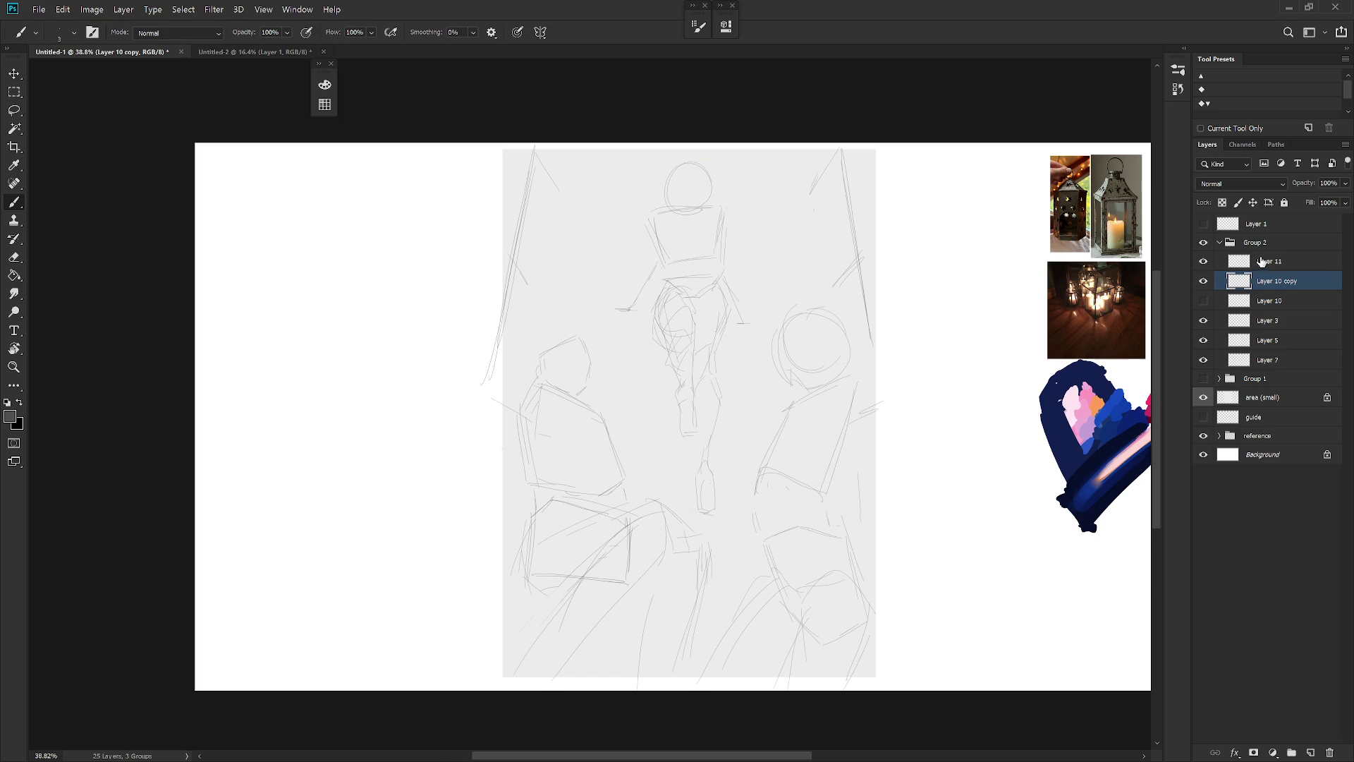
click(1263, 261)
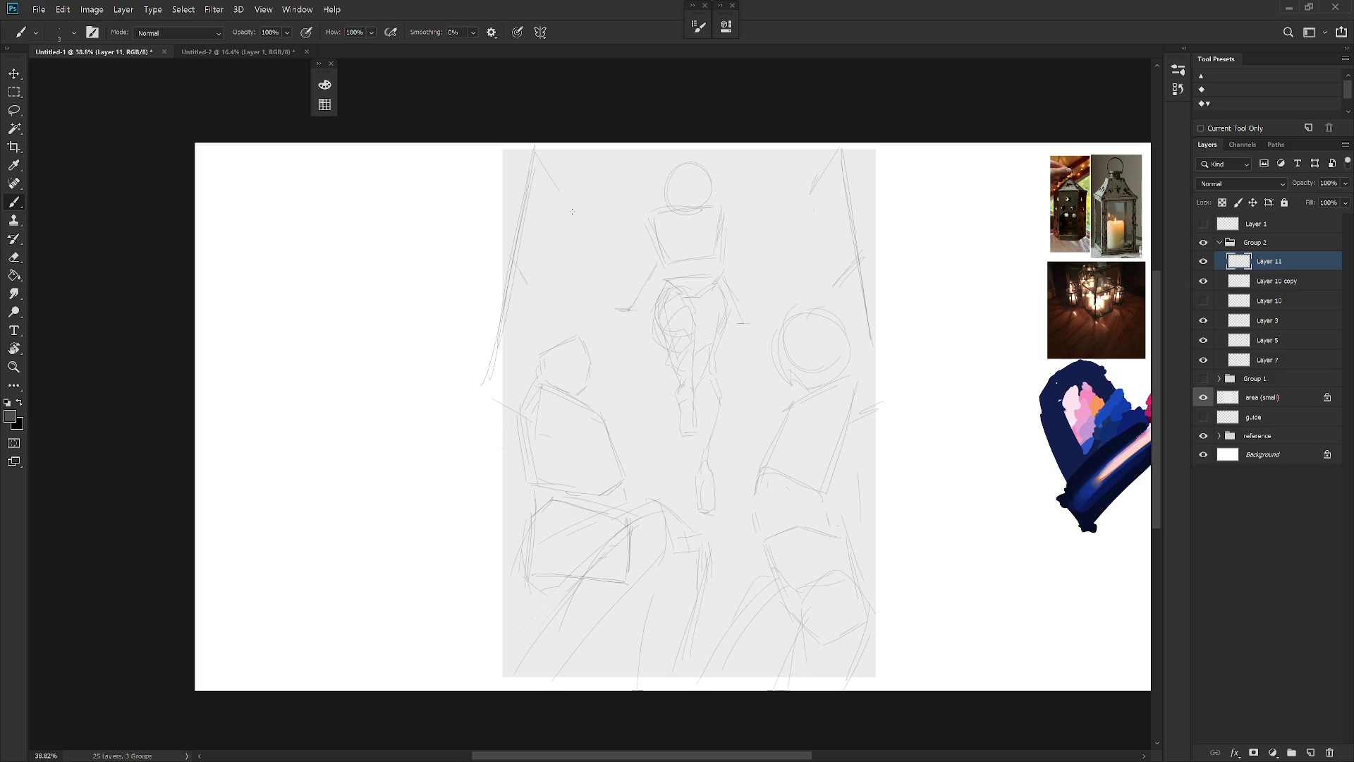
Sketch the upper-left lantern on Layer 11 as a circle atop a squarish body
drag(557, 205, 590, 230)
key(ctrl+z)
scroll(765, 651, down, 2)
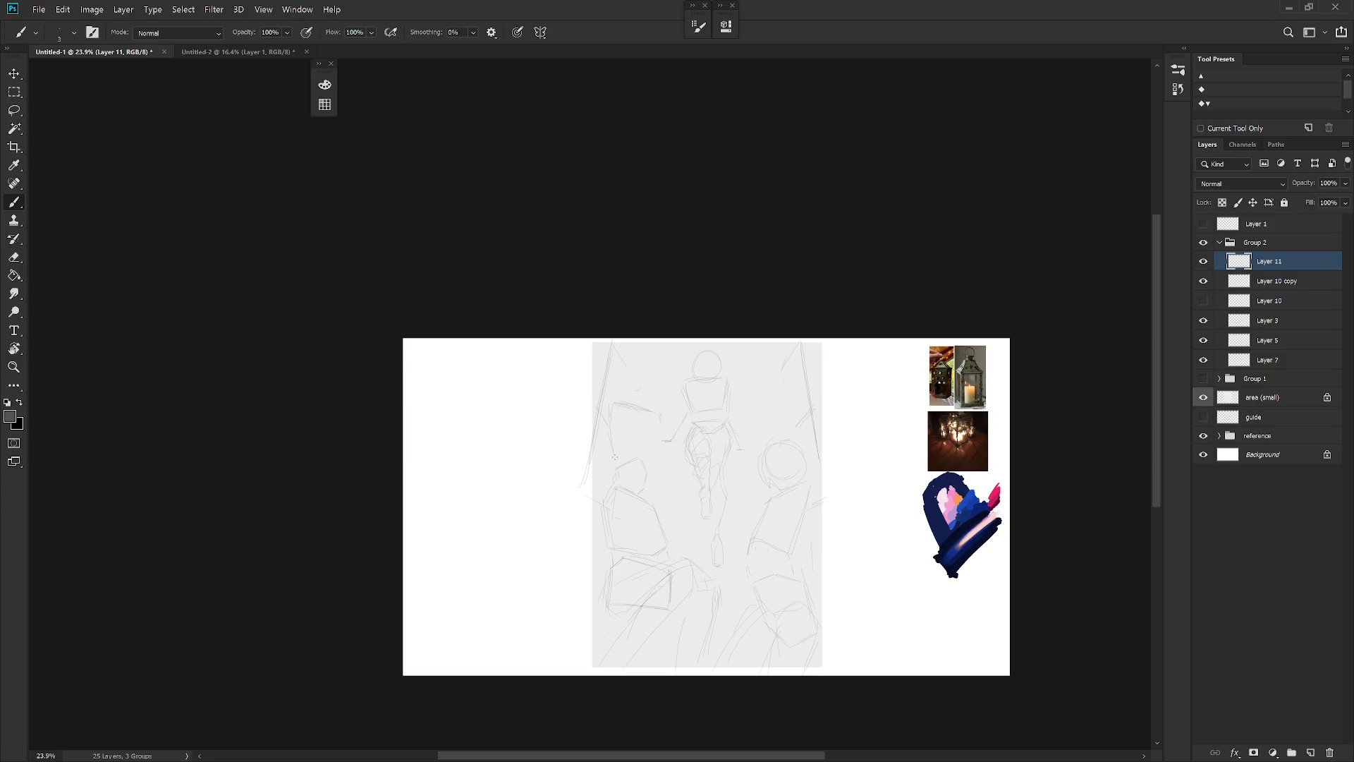
drag(663, 440, 661, 418)
key(e)
key(b)
drag(658, 382, 657, 388)
Scale the Layer 11 upper-left lantern smaller
key(ctrl+t)
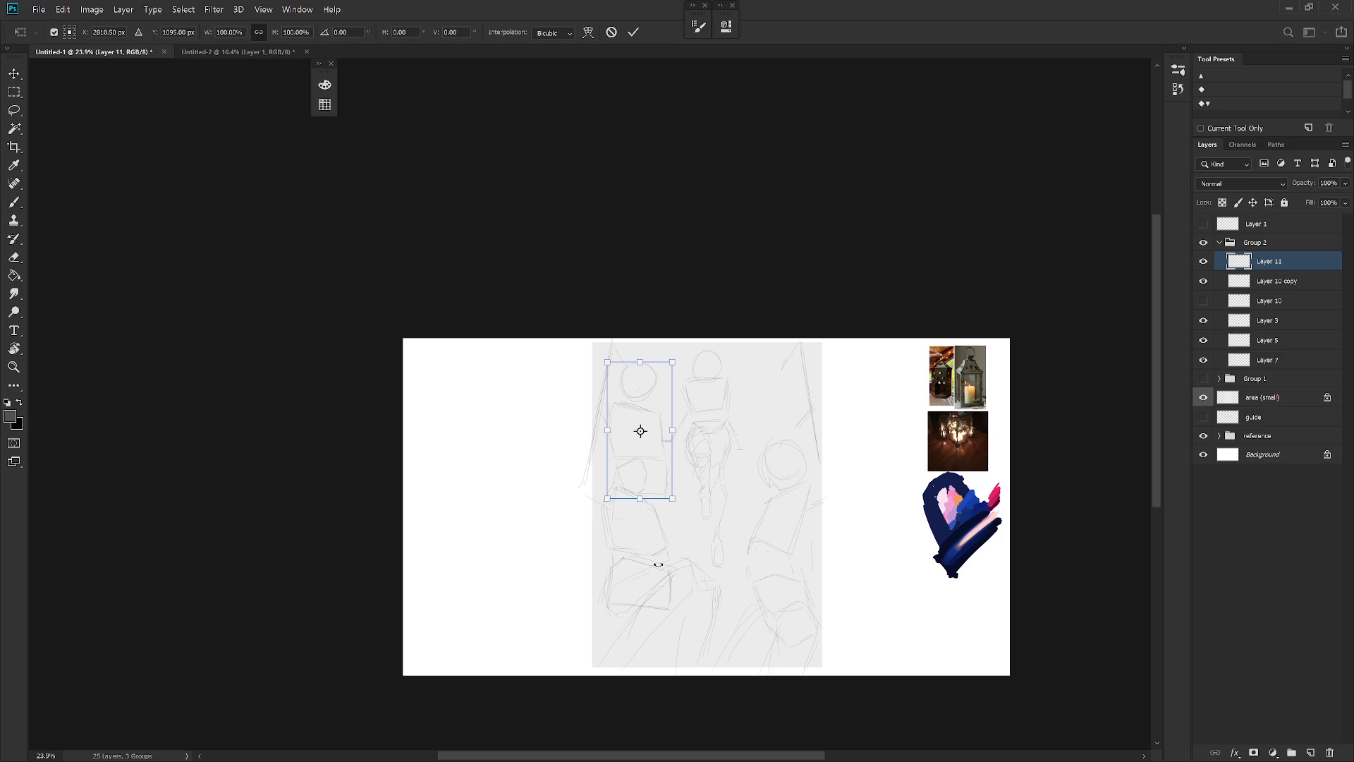
drag(675, 501, 671, 491)
key(Return)
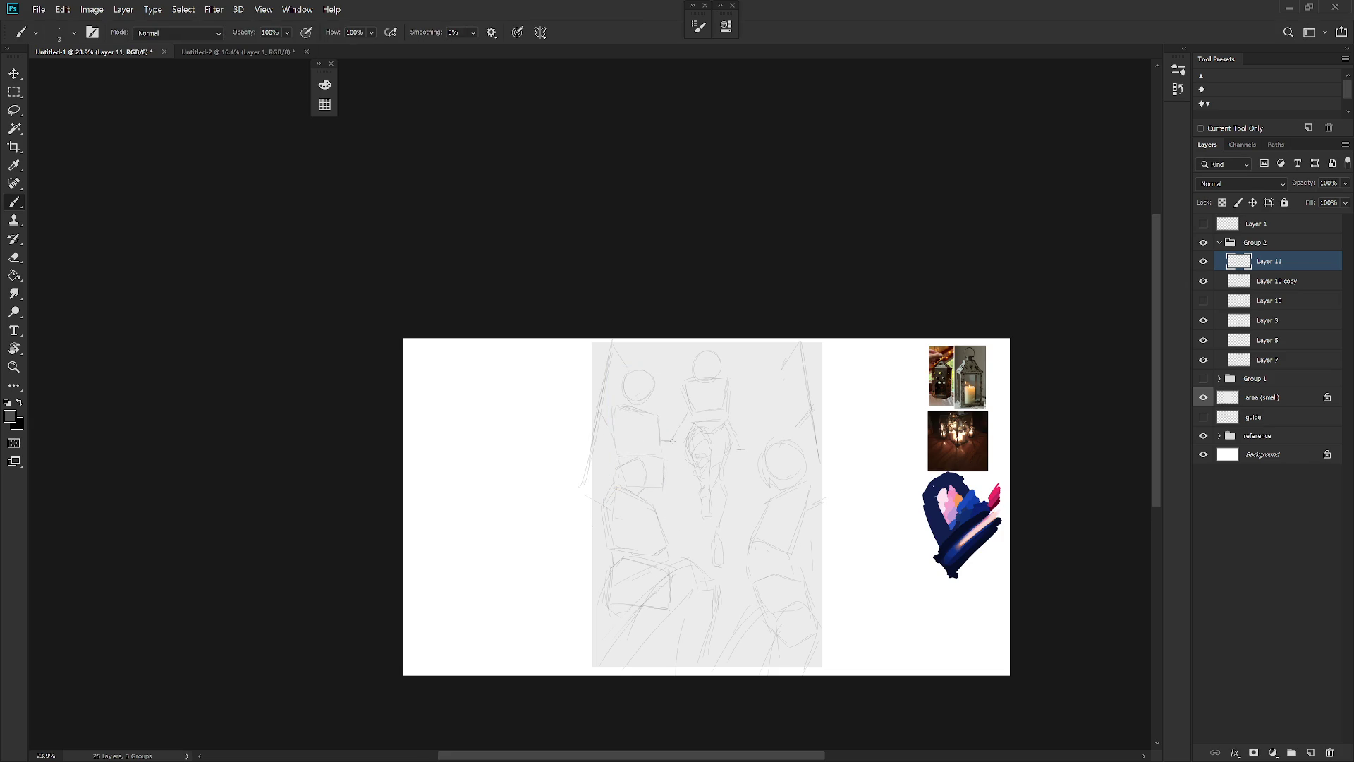
Scale the central lantern on Layer 10 copy from a top anchor, then reselect Layer 11
click(1279, 282)
key(ctrl+t)
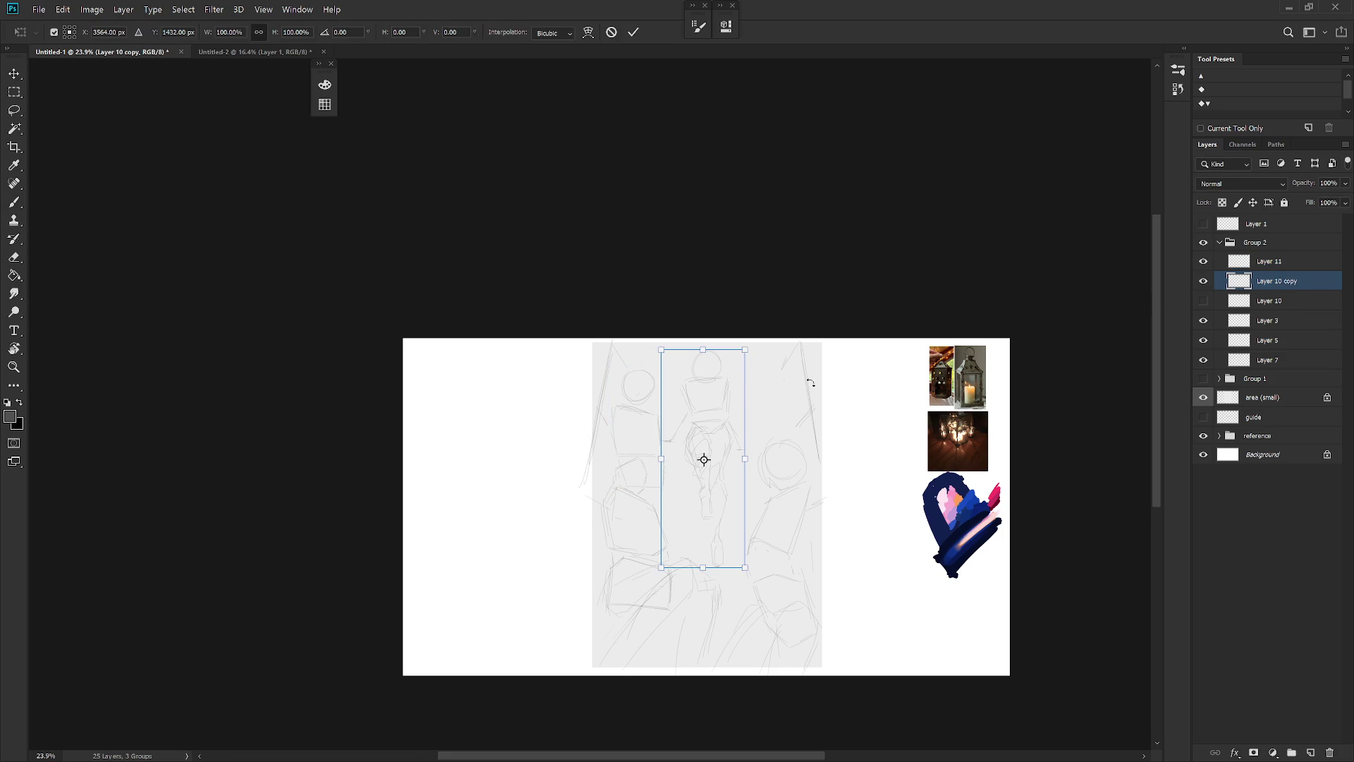
drag(703, 453, 706, 368)
drag(745, 564, 738, 505)
key(Return)
click(1279, 262)
key(v)
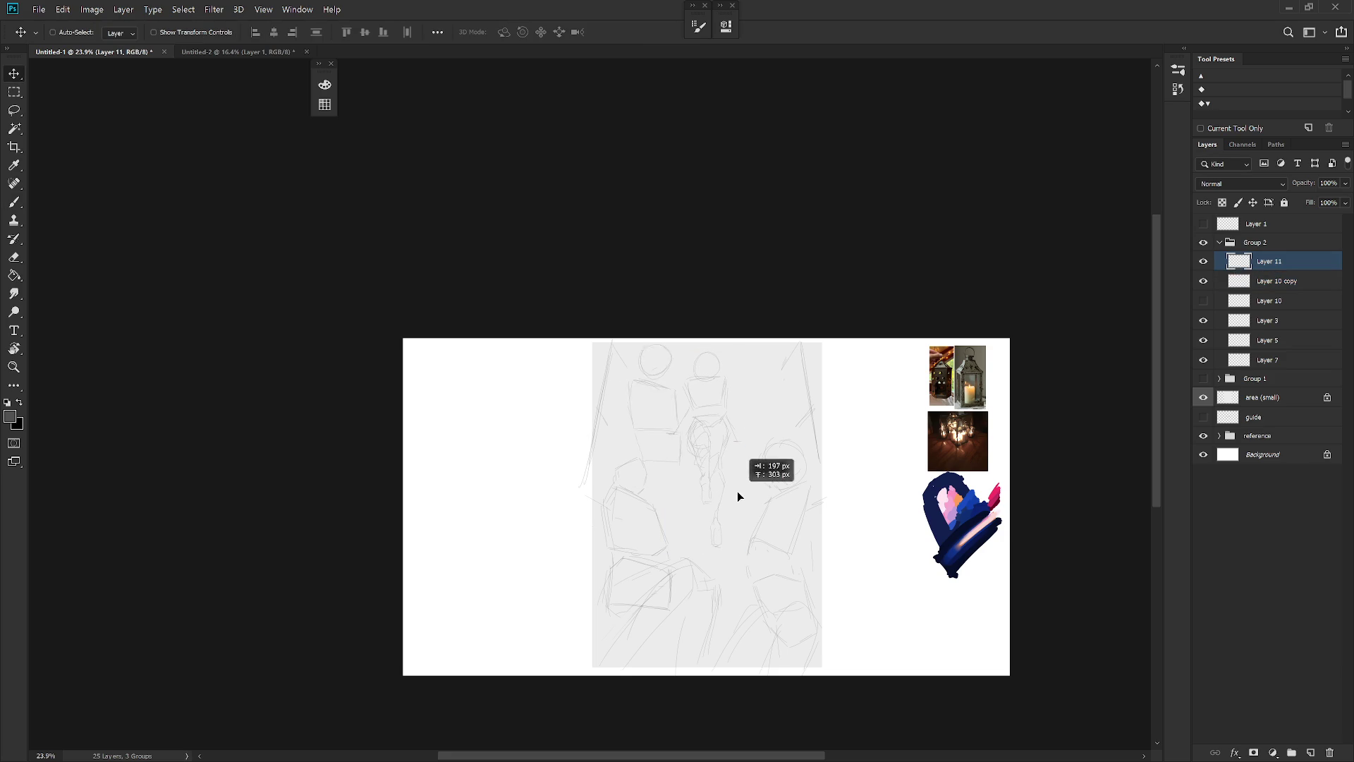
key(b)
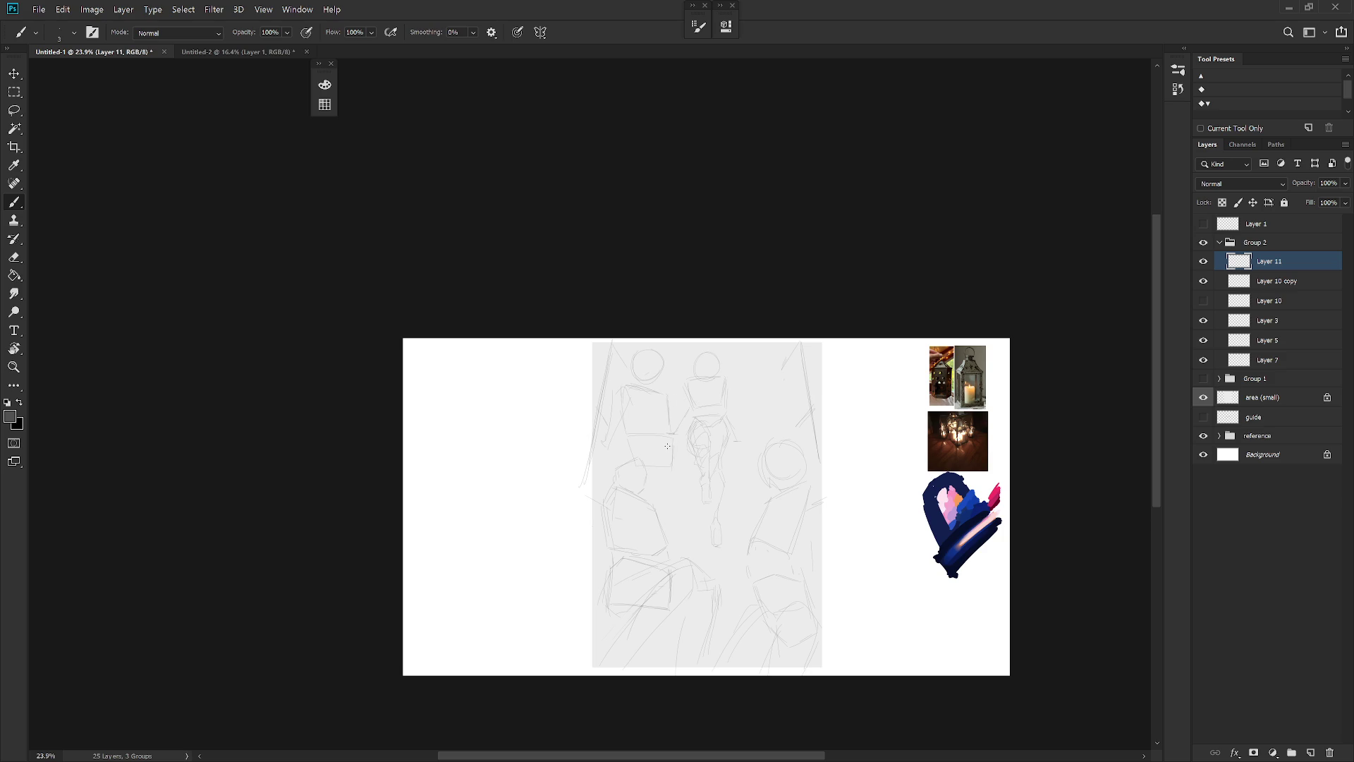
Lasso a small piece of the Layer 11 sketch and shift it about 63 px right
key(l)
drag(675, 399, 688, 473)
key(ctrl+t)
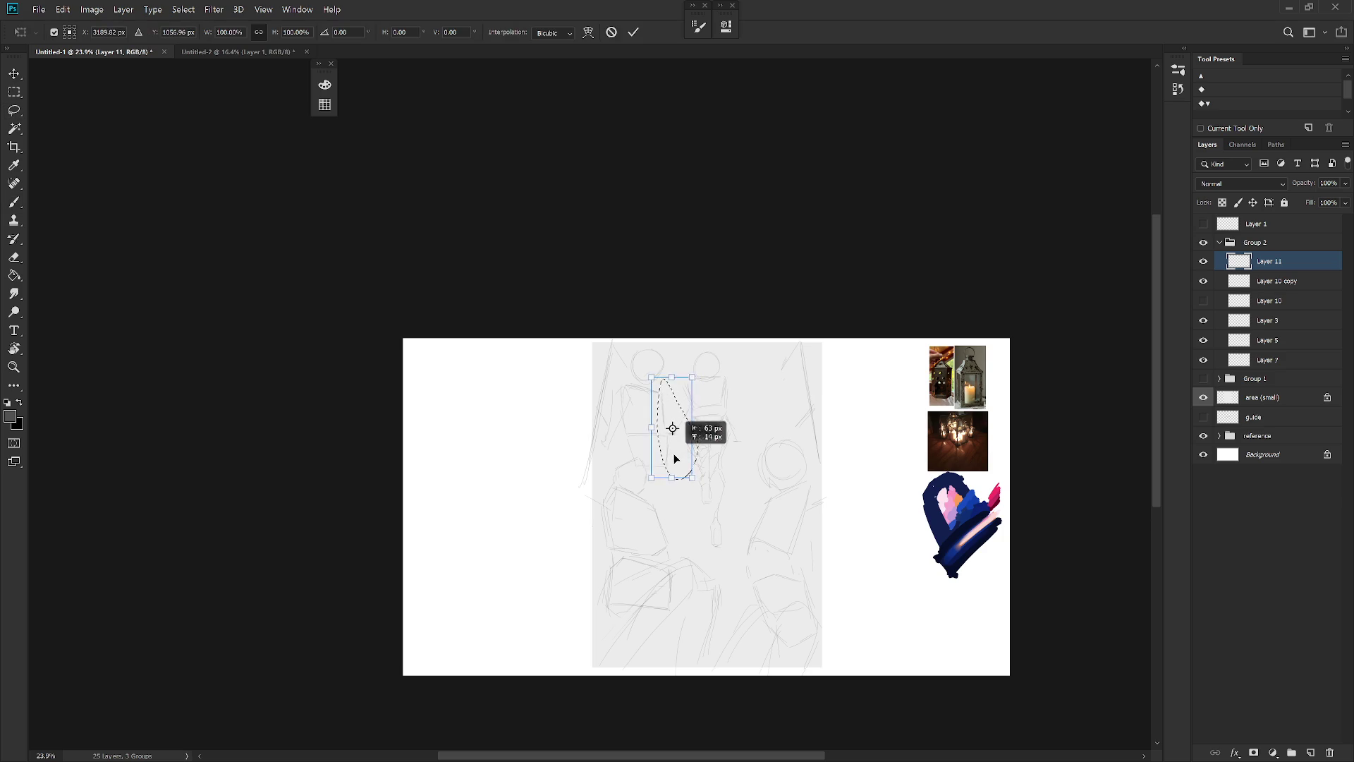
key(Return)
key(ctrl+d)
key(b)
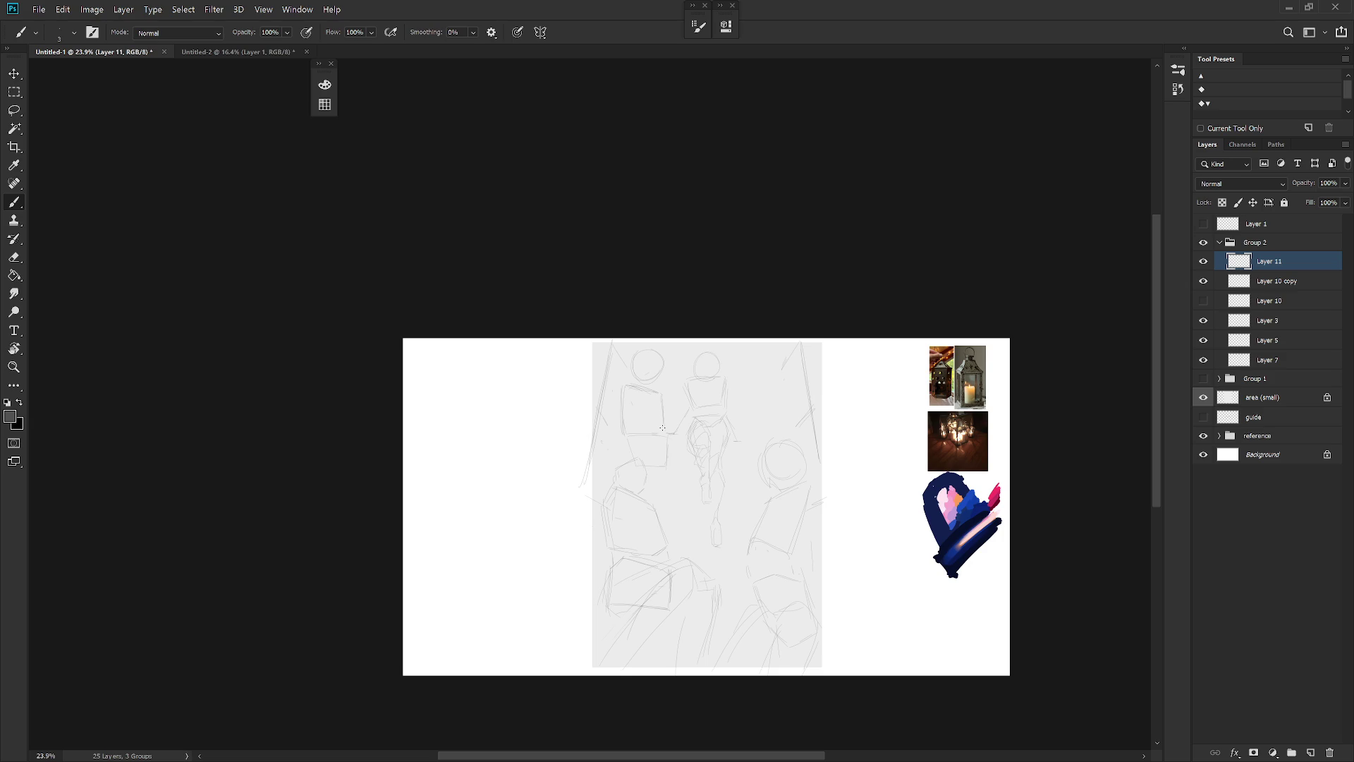
scroll(782, 400, up, 2)
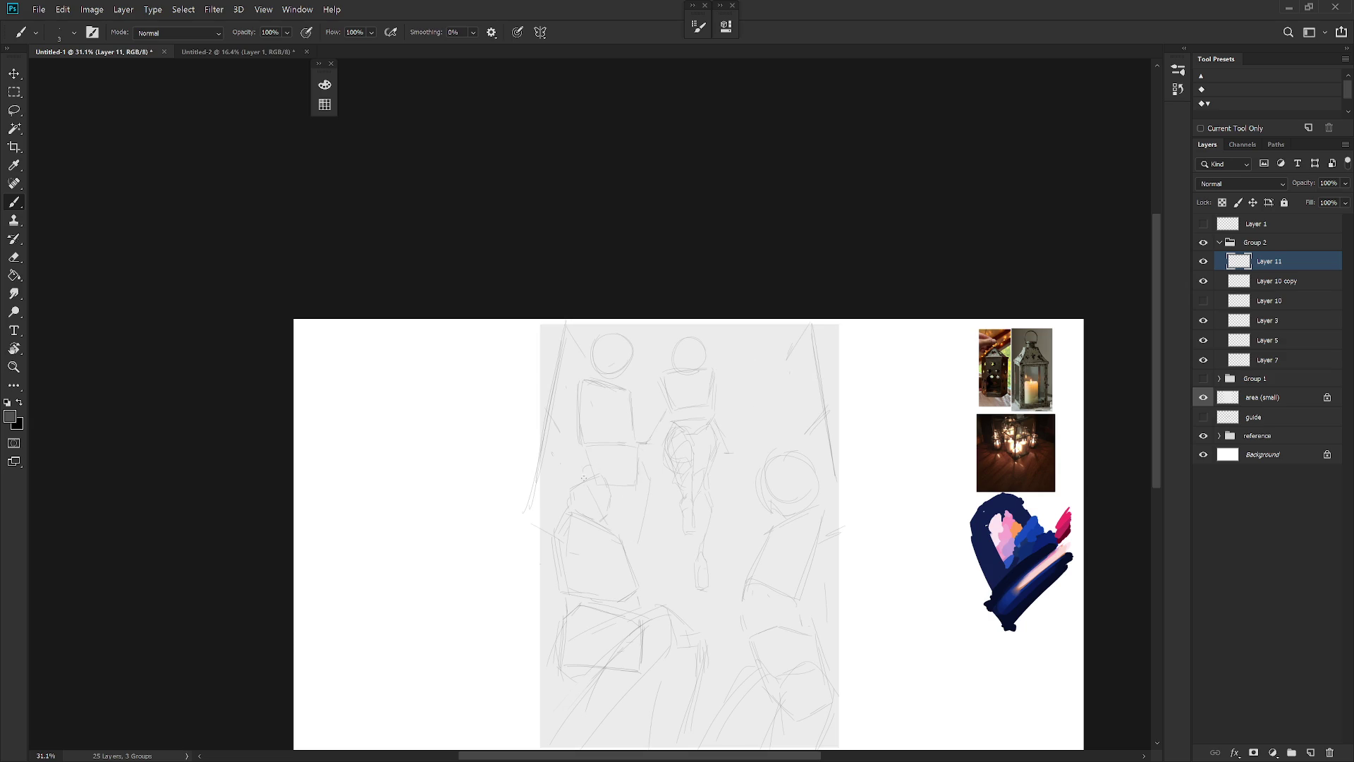
Toggle Layer 3 and Layer 10 visibility to compare, adding a small pencil mark
click(1204, 321)
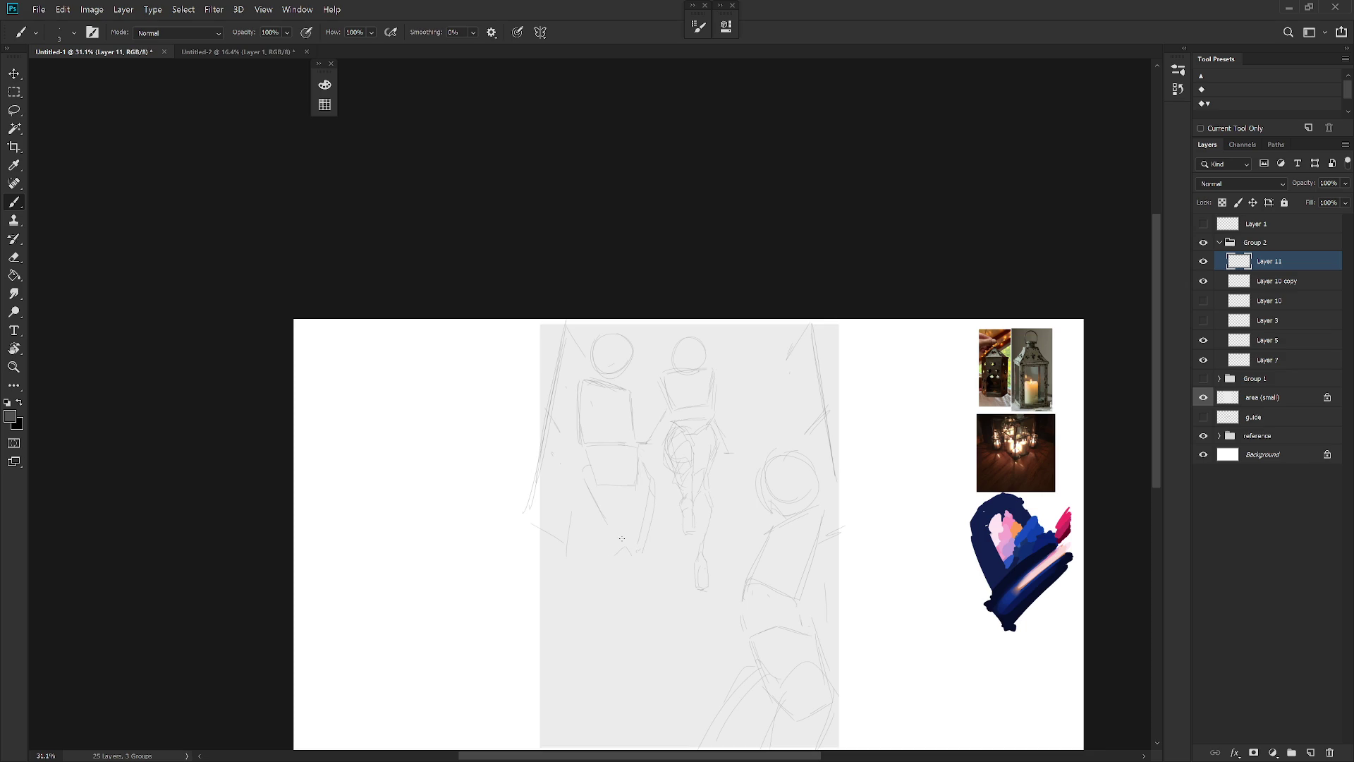
drag(608, 556, 629, 539)
click(1203, 301)
click(1203, 300)
click(1203, 321)
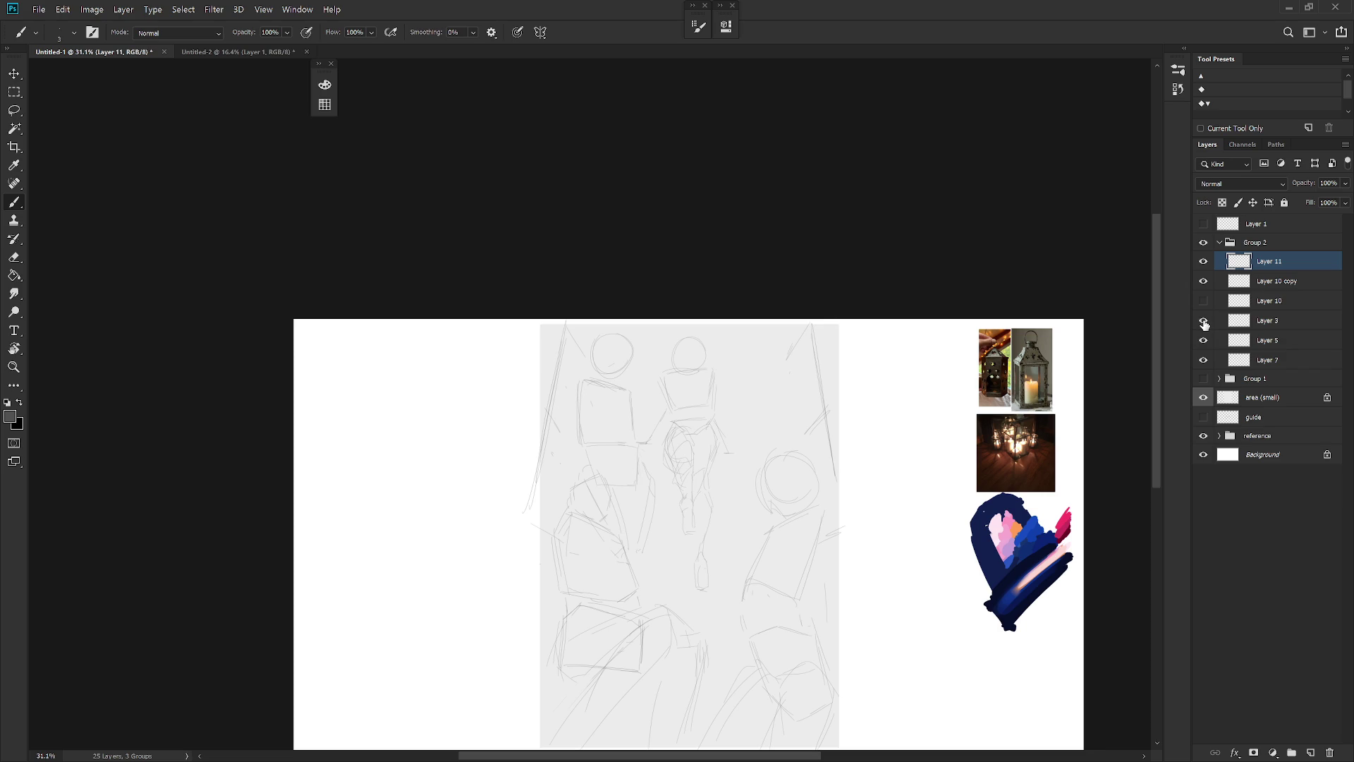
click(1205, 322)
click(1204, 322)
Shorten the left Layer 11 lantern from its bottom, pivoting at its top circle
key(ctrl+t)
drag(603, 449, 616, 356)
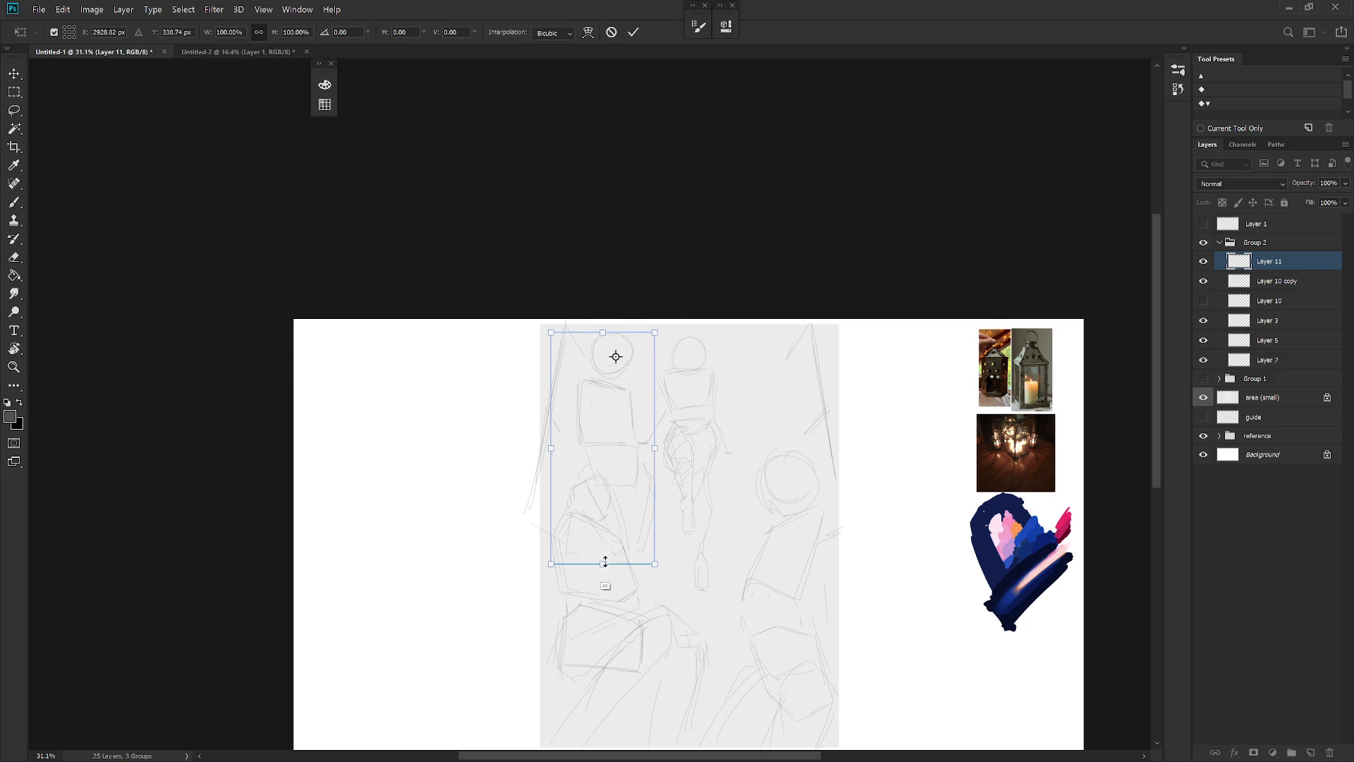
drag(603, 564, 630, 549)
key(Return)
key(b)
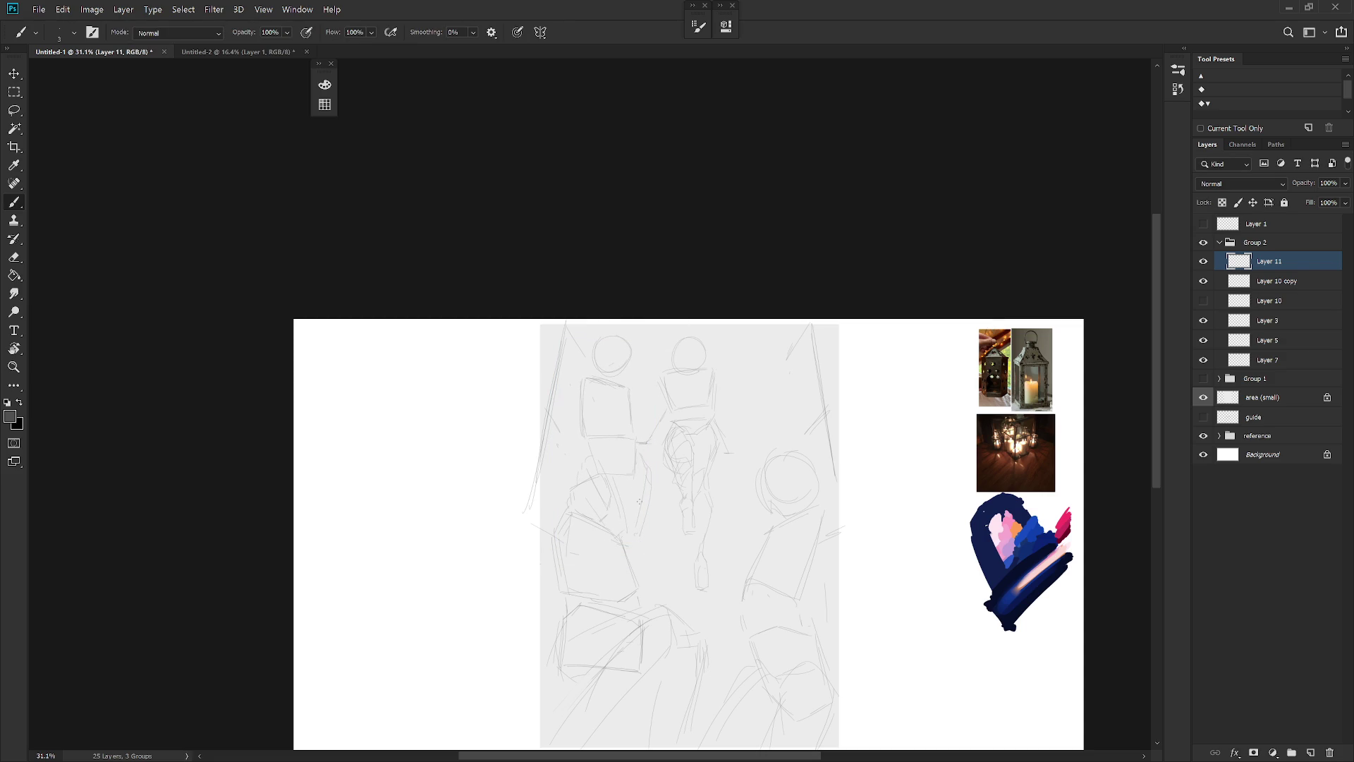
Shrink the middle lantern on Layer 10 copy from its corner
key(alt+bracketleft)
key(ctrl+t)
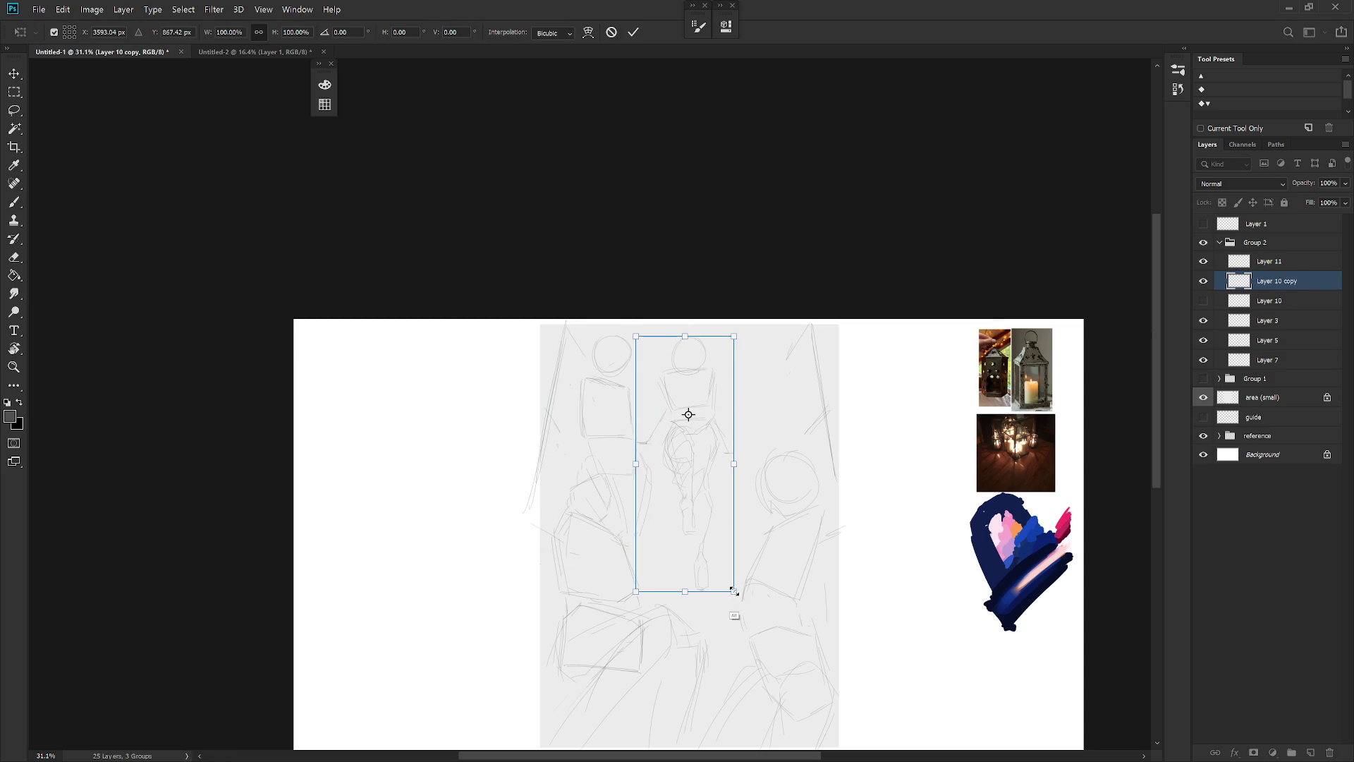
drag(733, 591, 704, 549)
key(Return)
key(b)
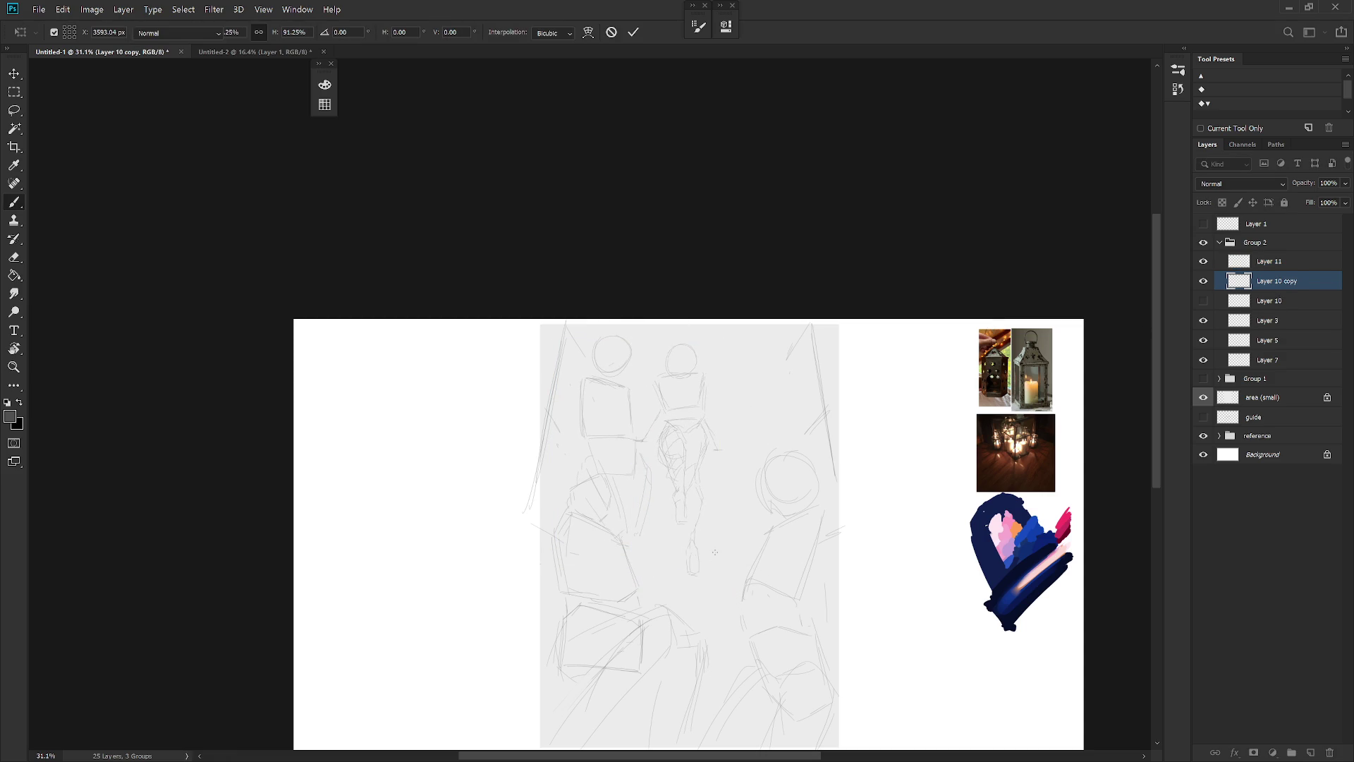
Raise the middle lantern straight up 69 px, then reselect Layer 11
key(v)
drag(717, 566, 707, 553)
key(b)
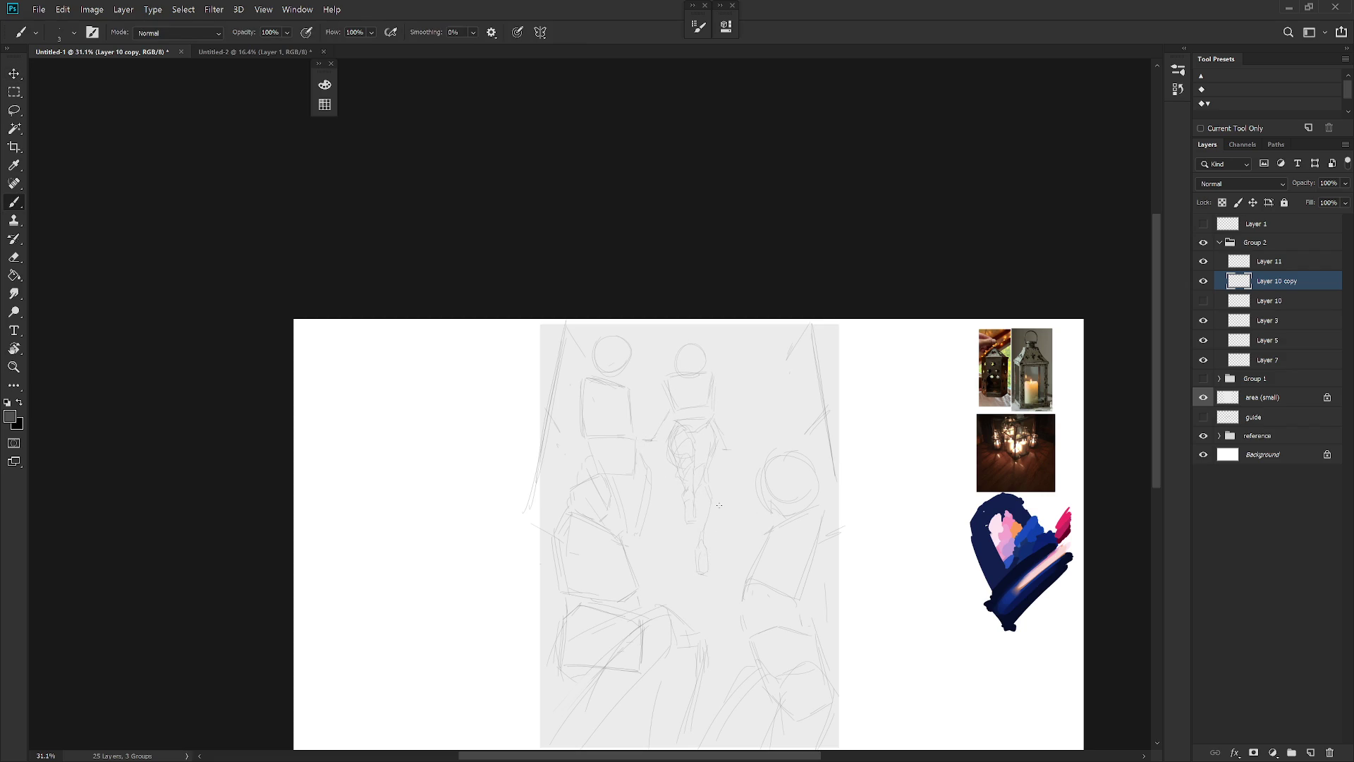
click(1276, 260)
key(ctrl+shift+n)
Add Layer 12 and move the Layer 5 sketch down 136 px
key(Return)
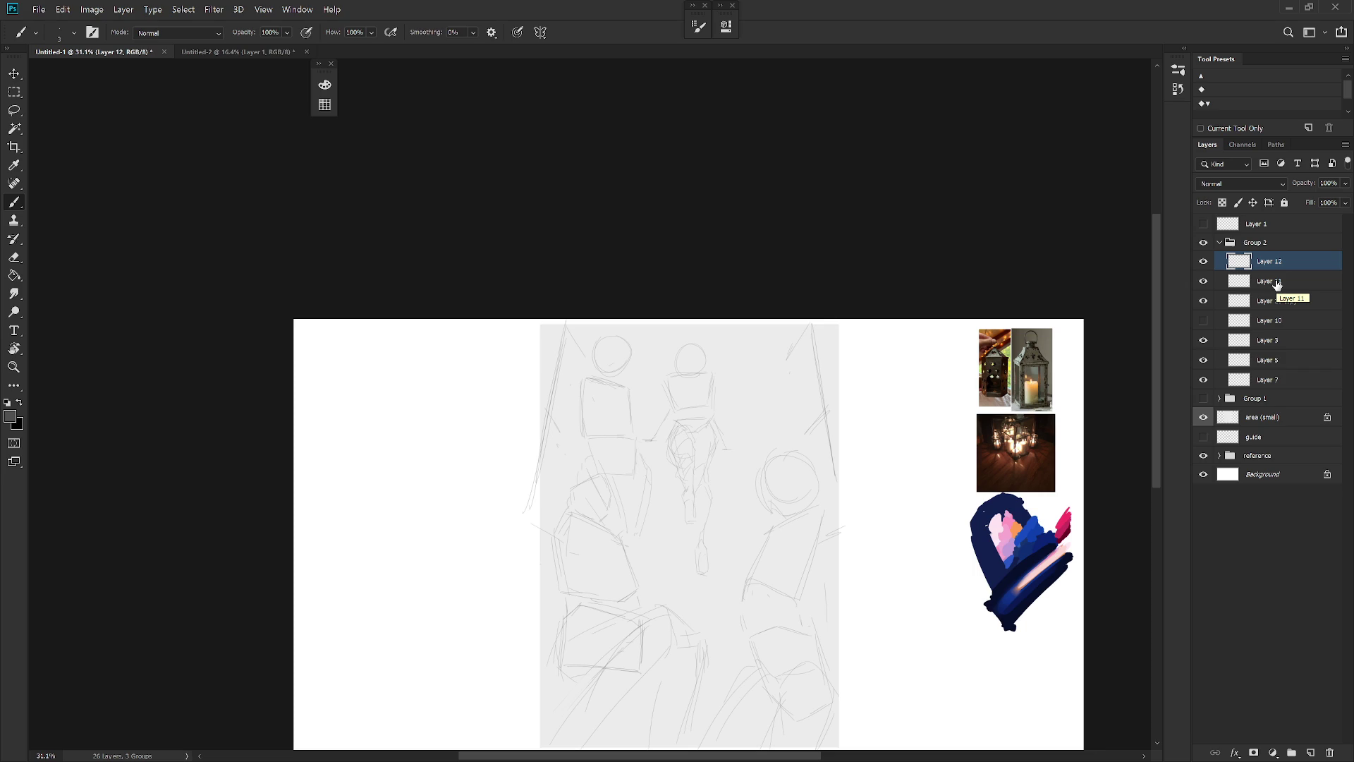
scroll(803, 441, down, 3)
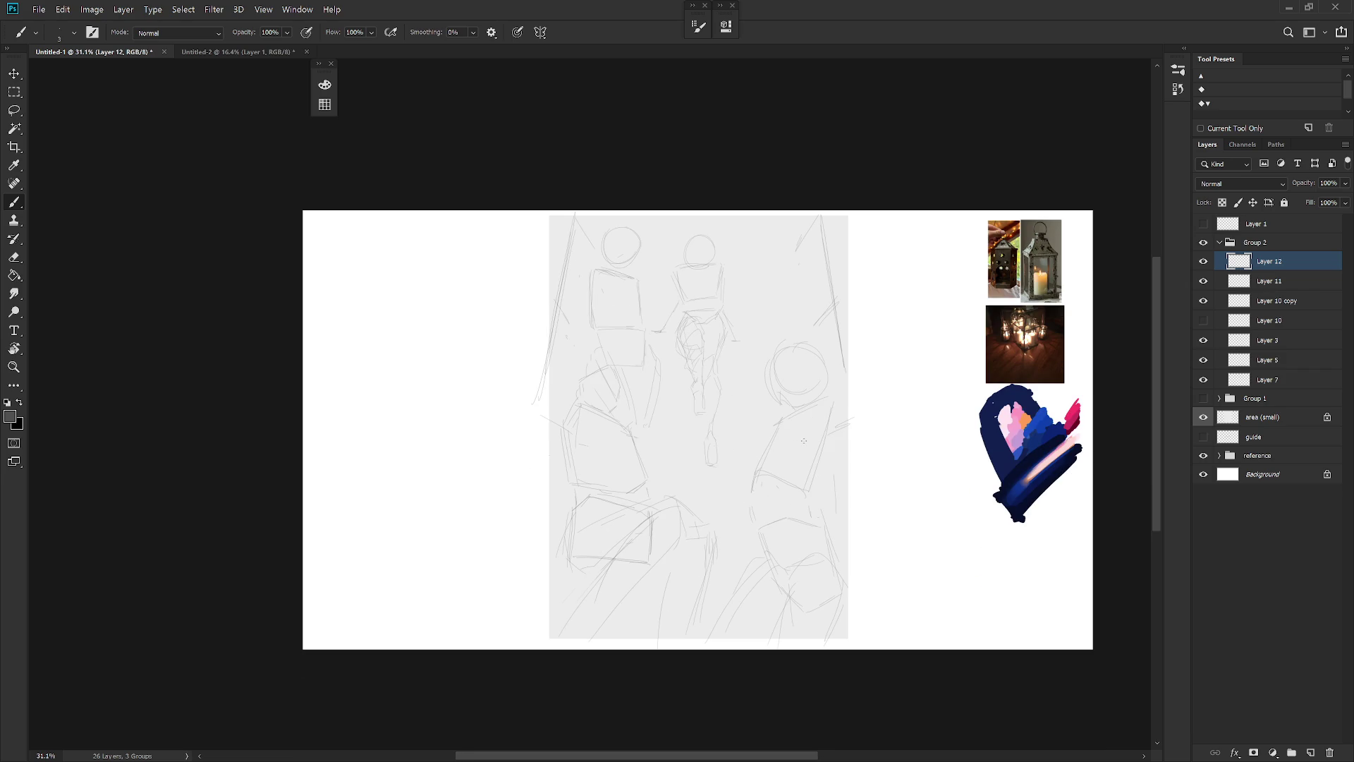
ctrl+right_click(797, 414)
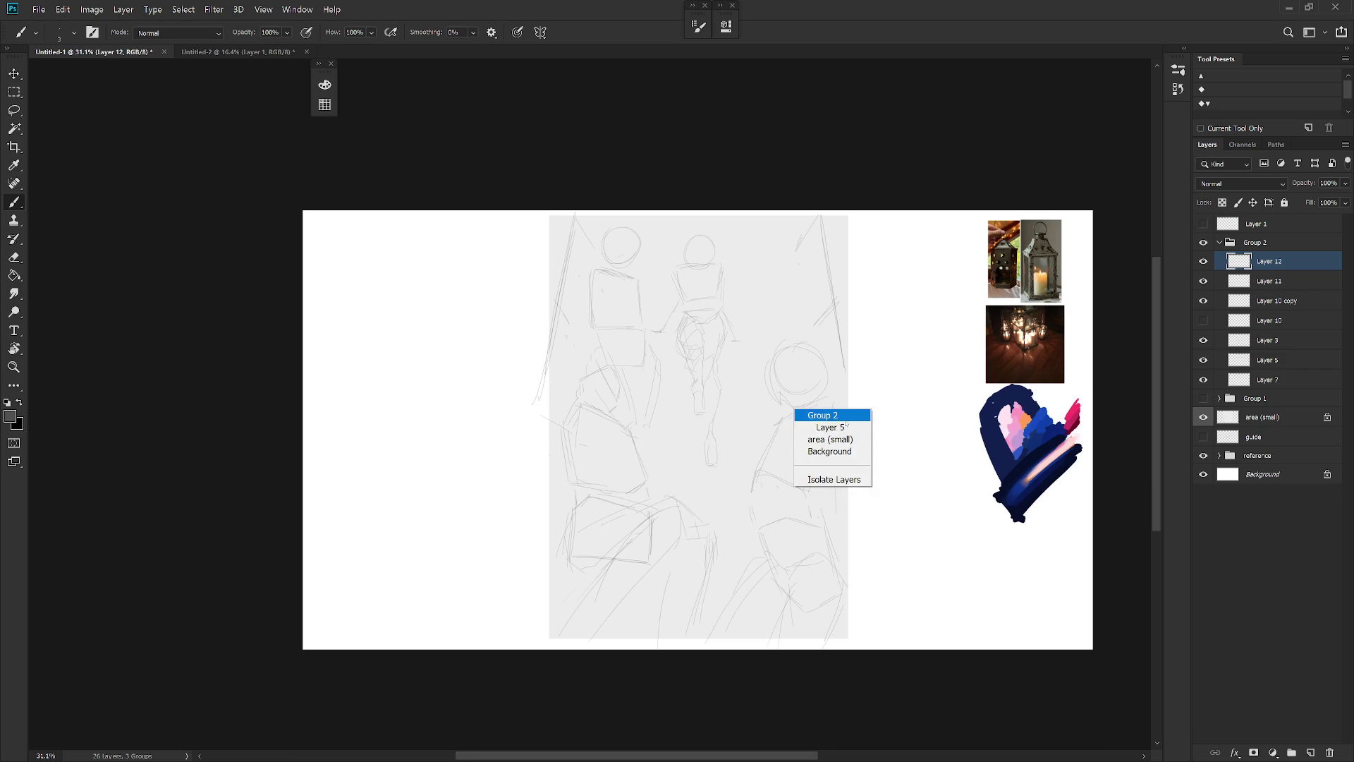
click(811, 421)
drag(818, 470, 822, 498)
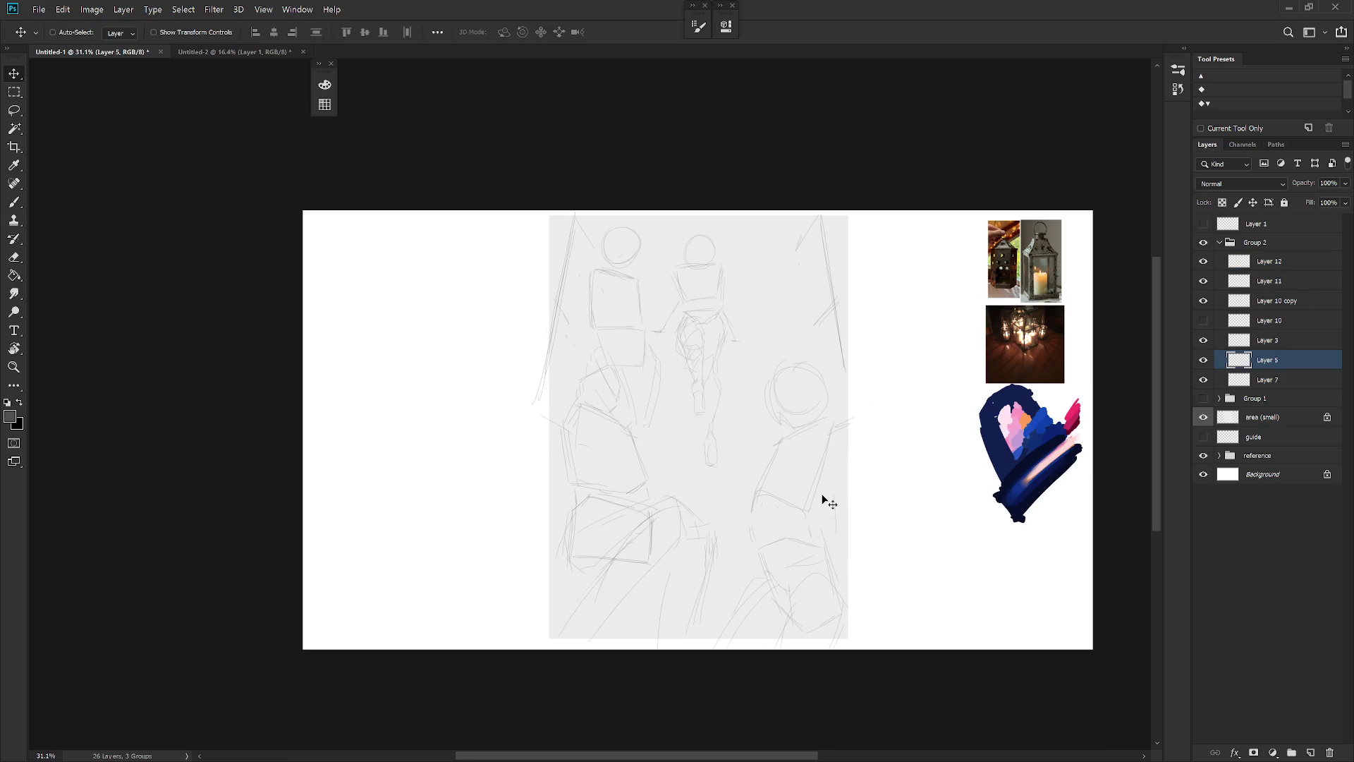
key(b)
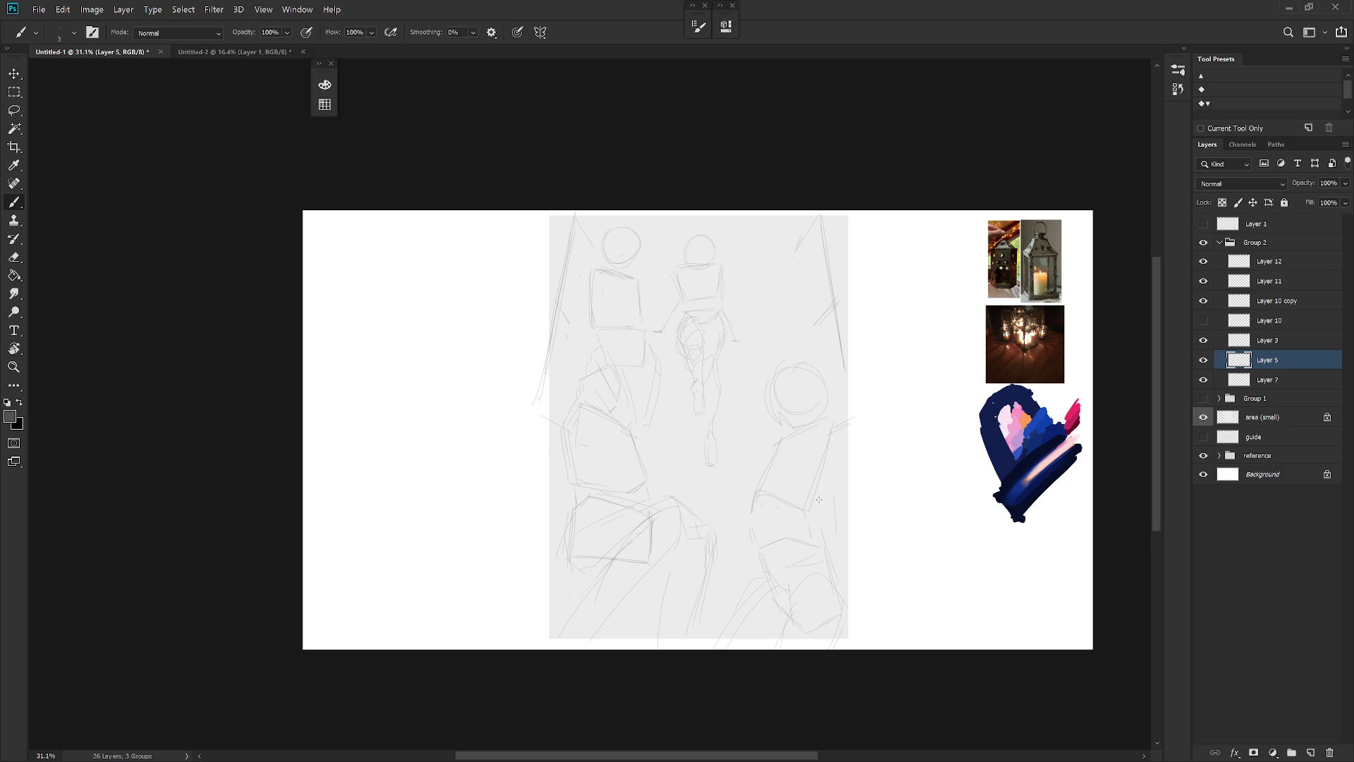
Compare the original Layer 10 and Layer 10 copy sketches by toggling their visibility
click(1203, 321)
click(1204, 321)
click(1204, 302)
click(1204, 302)
click(1204, 321)
click(1204, 301)
click(1204, 302)
click(1203, 321)
Toggle Layer 11 and the middle lantern on and off, then select Layer 12
click(1204, 281)
click(1204, 280)
click(1248, 282)
click(1204, 301)
click(1204, 301)
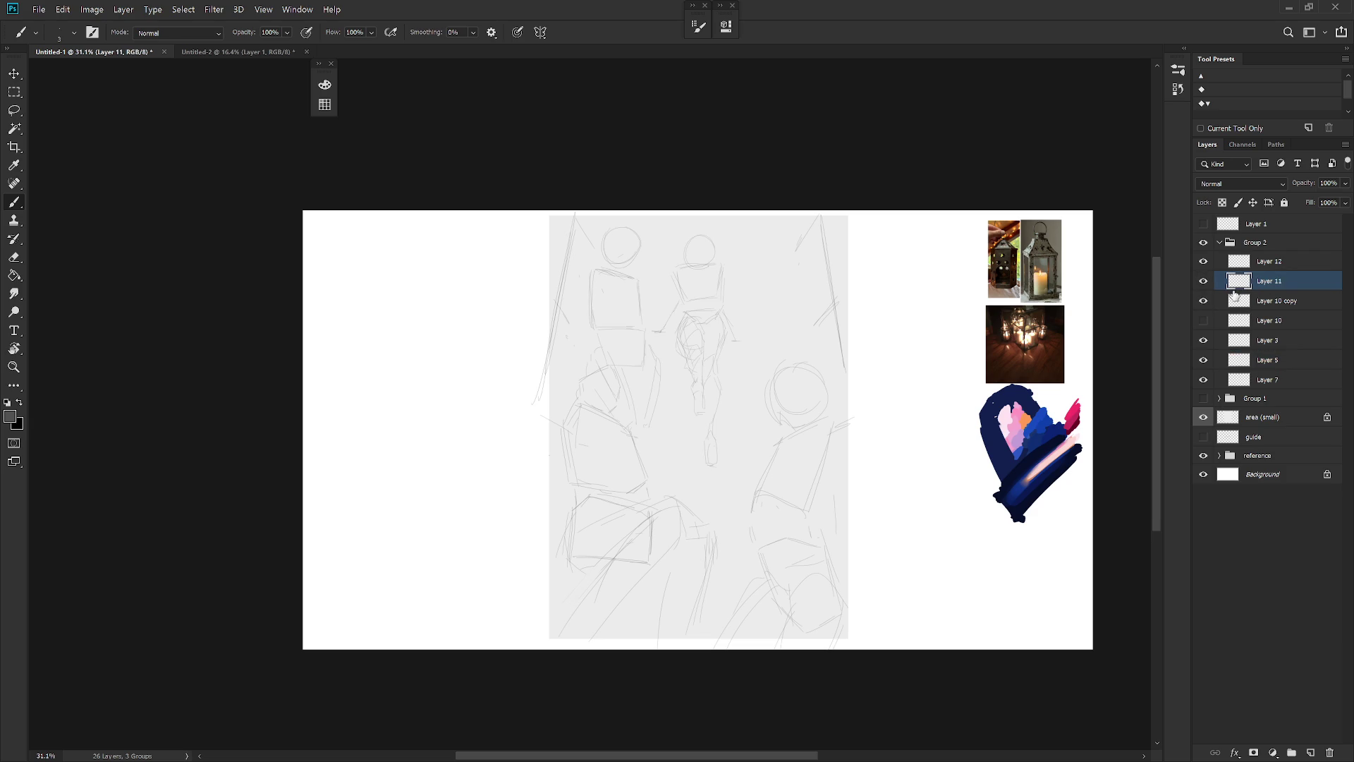
click(1254, 263)
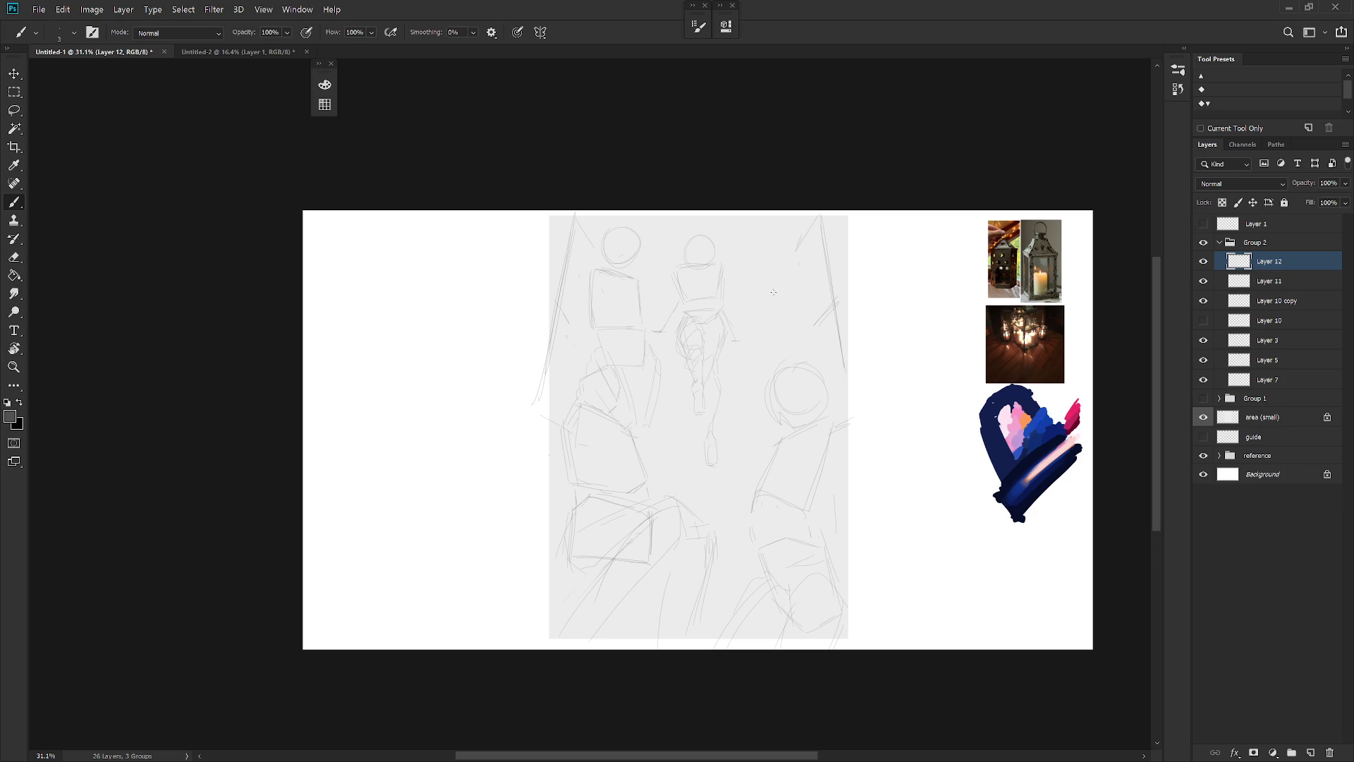
On Layer 12, redraw the right circle larger with vertical strokes and widen the upper-right circle
drag(767, 278, 789, 299)
key(ctrl+z)
key(ctrl+z)
drag(807, 362, 807, 387)
drag(810, 357, 771, 375)
drag(813, 383, 816, 403)
drag(745, 273, 776, 266)
key(ctrl)
key(l)
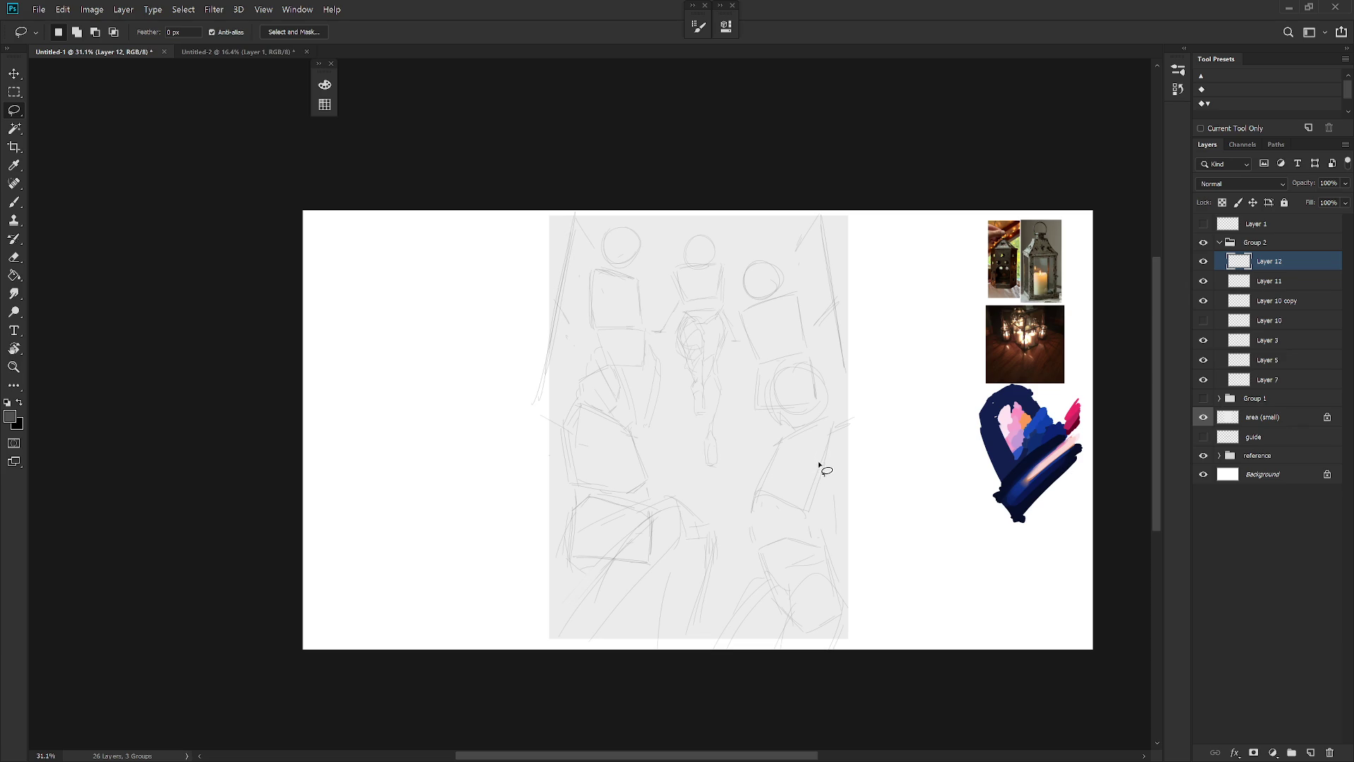
key(b)
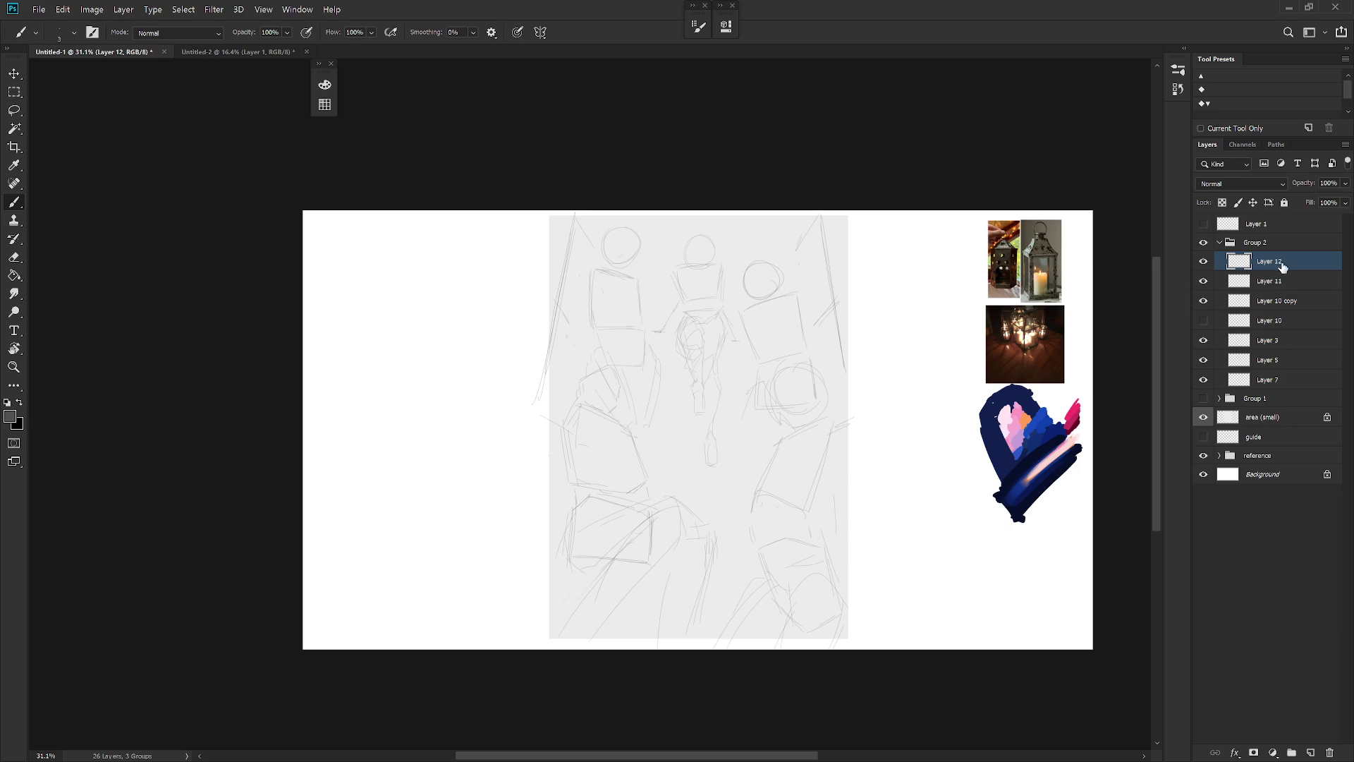
Briefly hide and re-show the area (small) layer to compare the sketch
scroll(804, 508, up, 1)
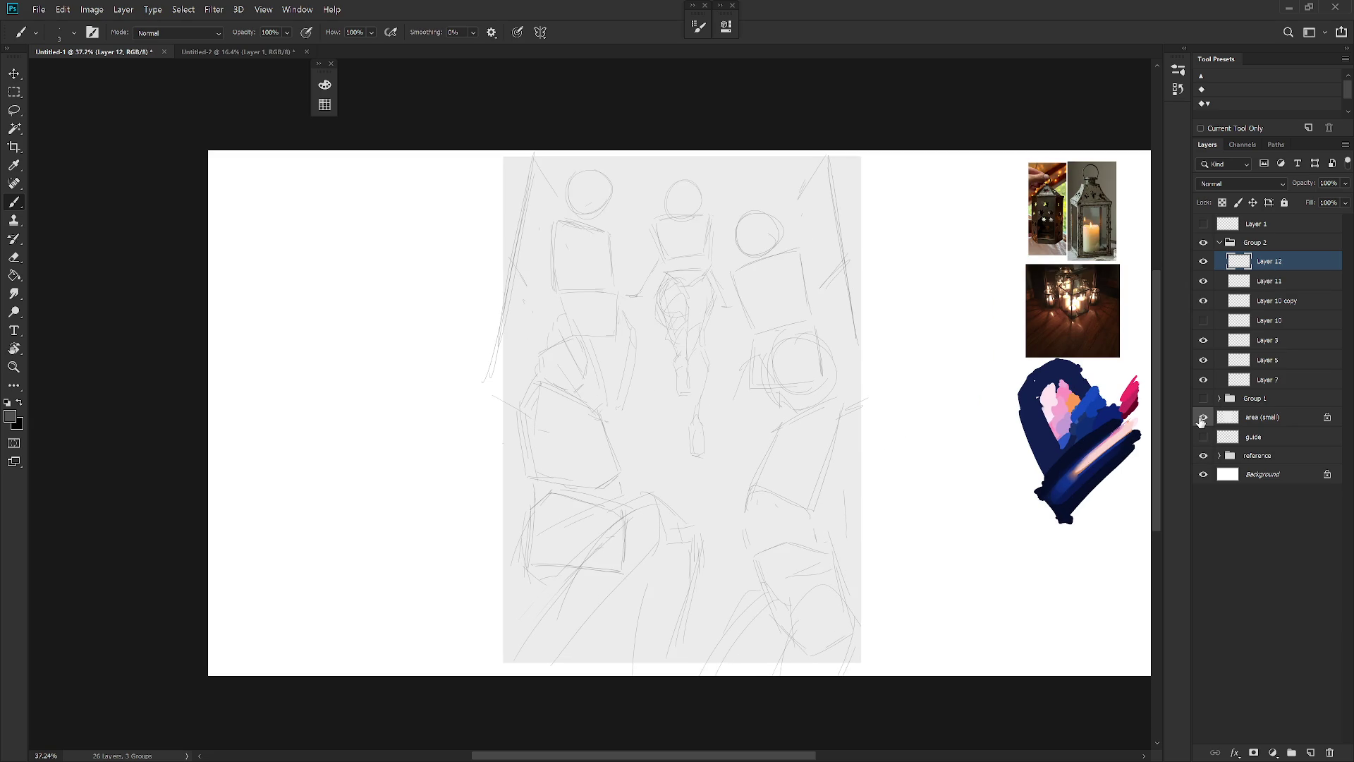
click(1203, 417)
click(1204, 417)
On new Layer 13, sketch a large central ellipse with an inner arc, redoing the first circle
key(ctrl+shift+n)
key(Return)
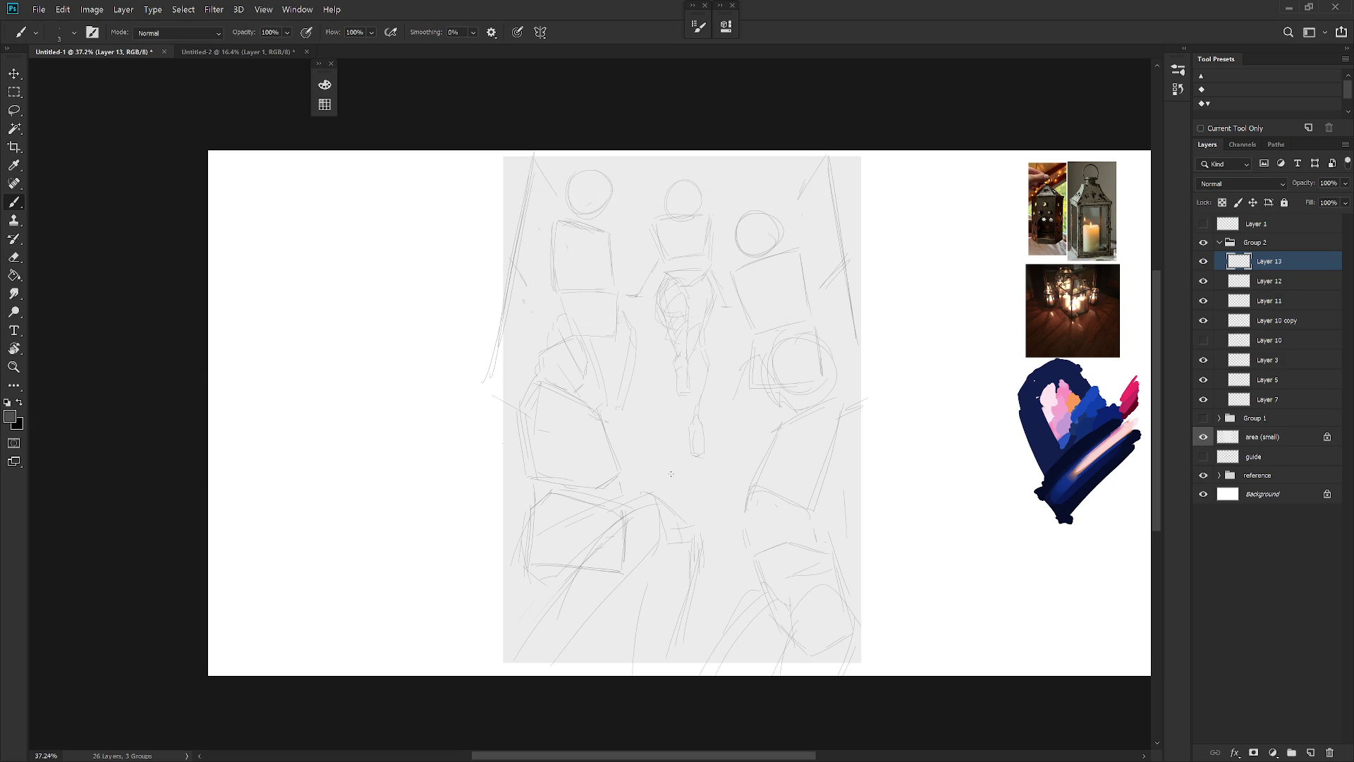
drag(706, 494, 668, 497)
key(ctrl+z)
drag(724, 430, 711, 401)
Toggle Layer 3 and Layer 5 off and back on to compare the sketches
click(1203, 360)
click(1204, 359)
click(1204, 380)
click(1203, 379)
Rotate the Layer 5 lantern sketches about 10° and shift them slightly left
click(1253, 381)
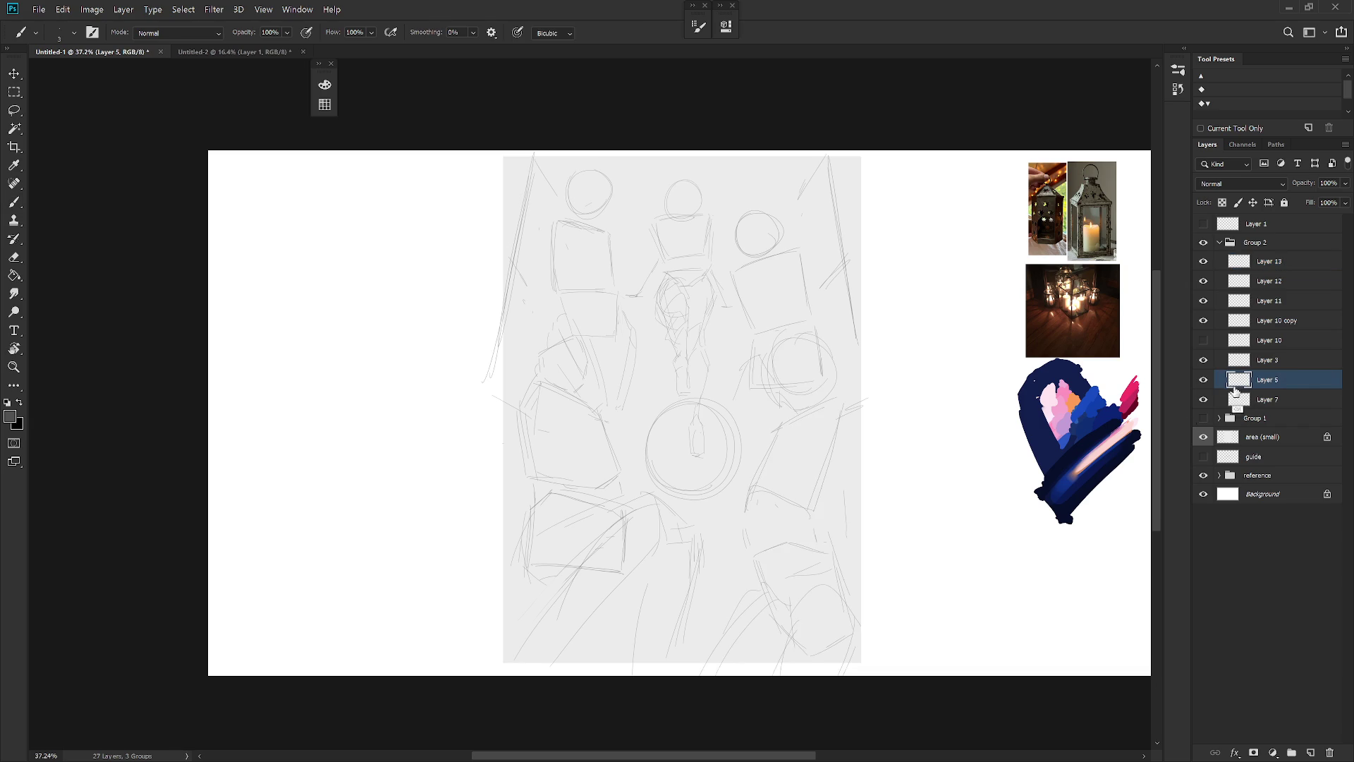
key(ctrl+t)
drag(872, 710, 843, 716)
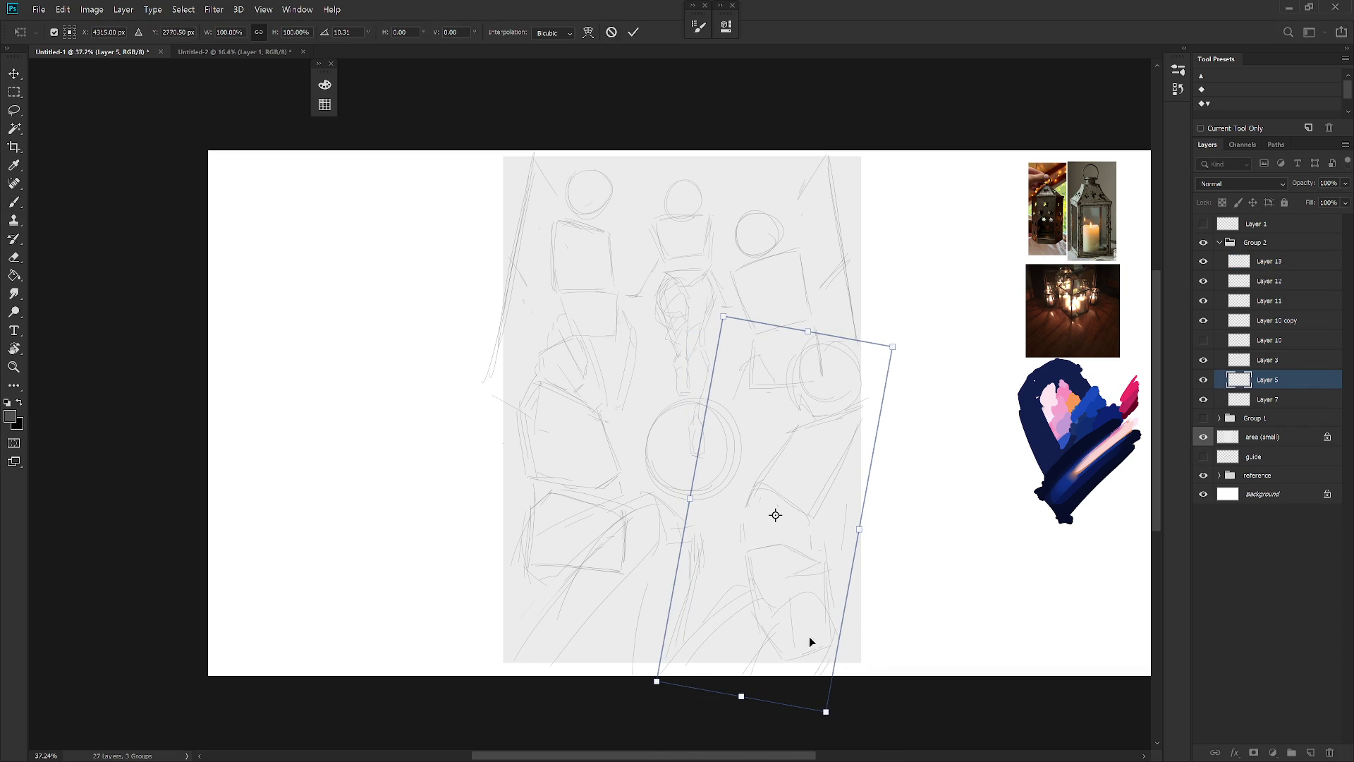
drag(812, 641, 810, 642)
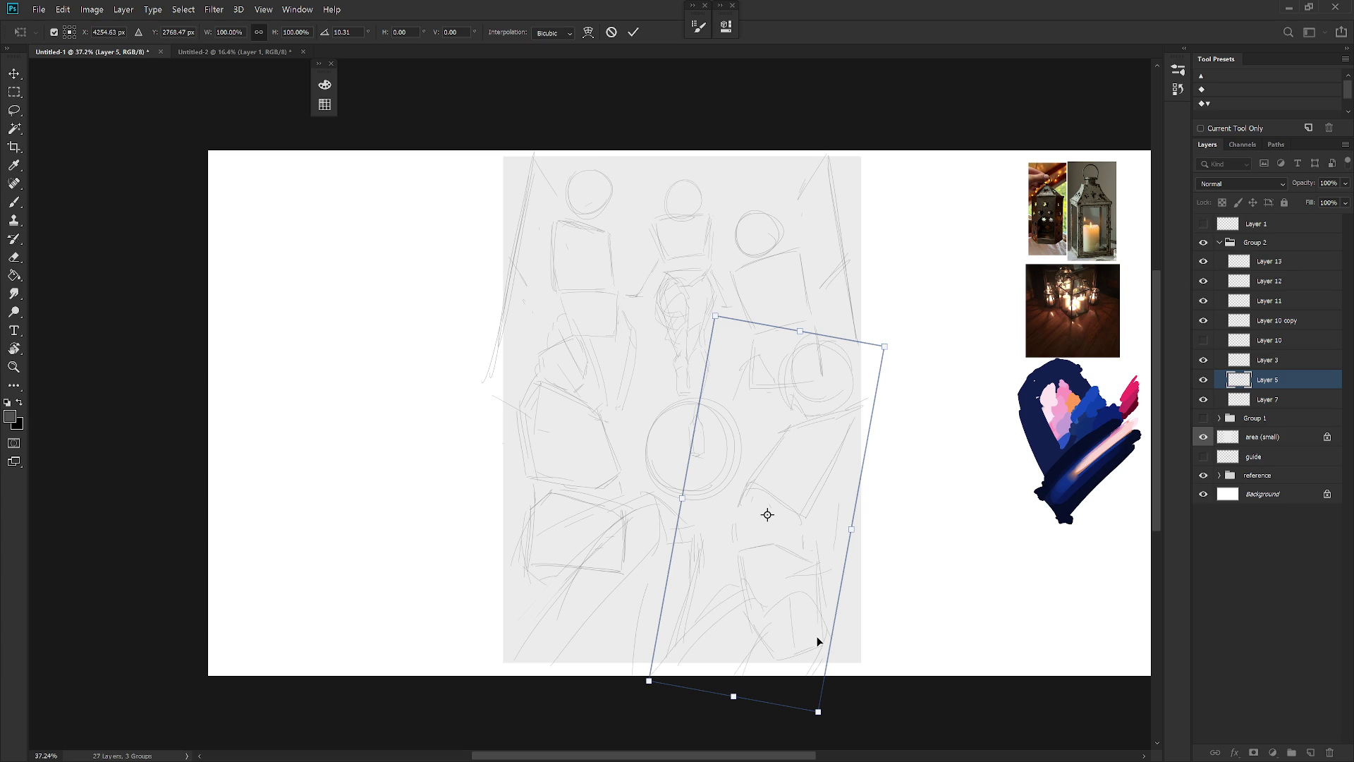
key(Return)
key(b)
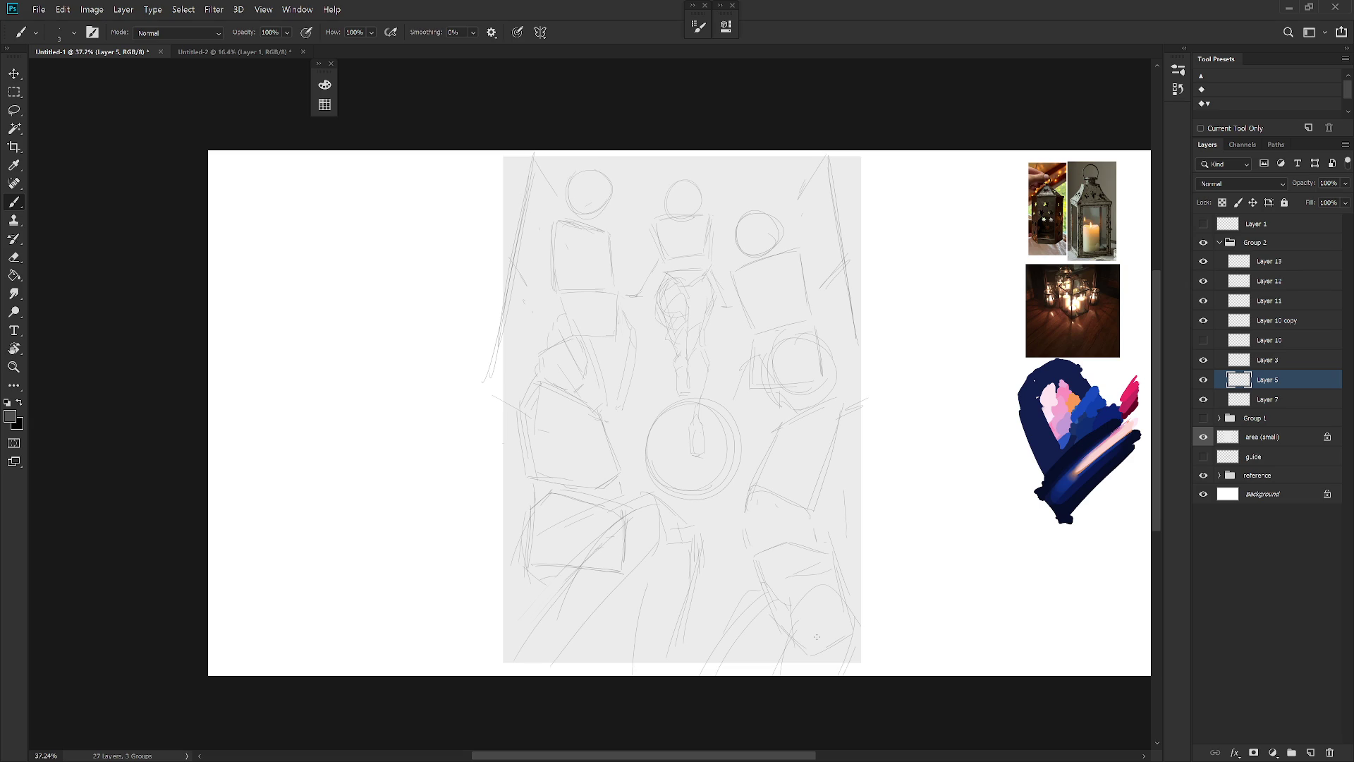
Try shifting the lower-right sketch strokes down, then undo that move
scroll(776, 613, up, 1)
scroll(776, 614, right, 1)
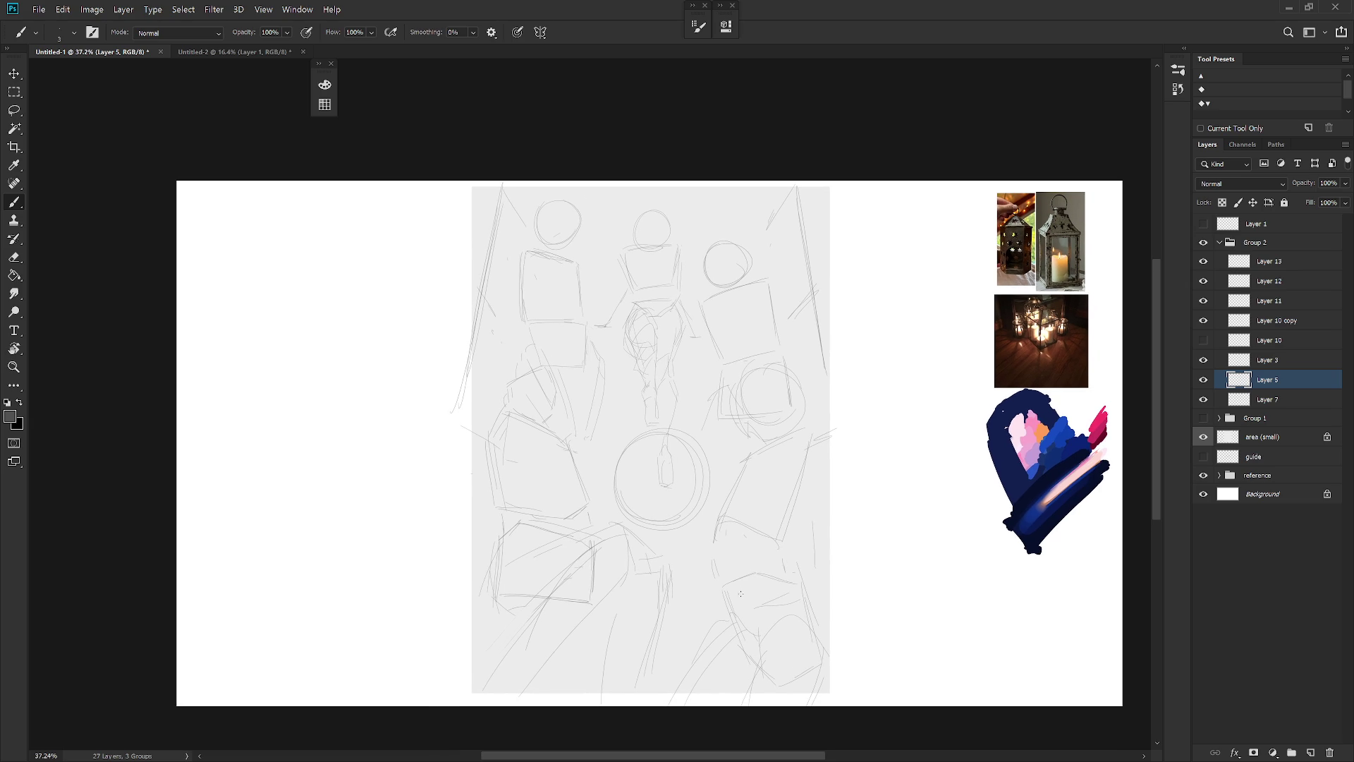
key(v)
drag(792, 629, 790, 651)
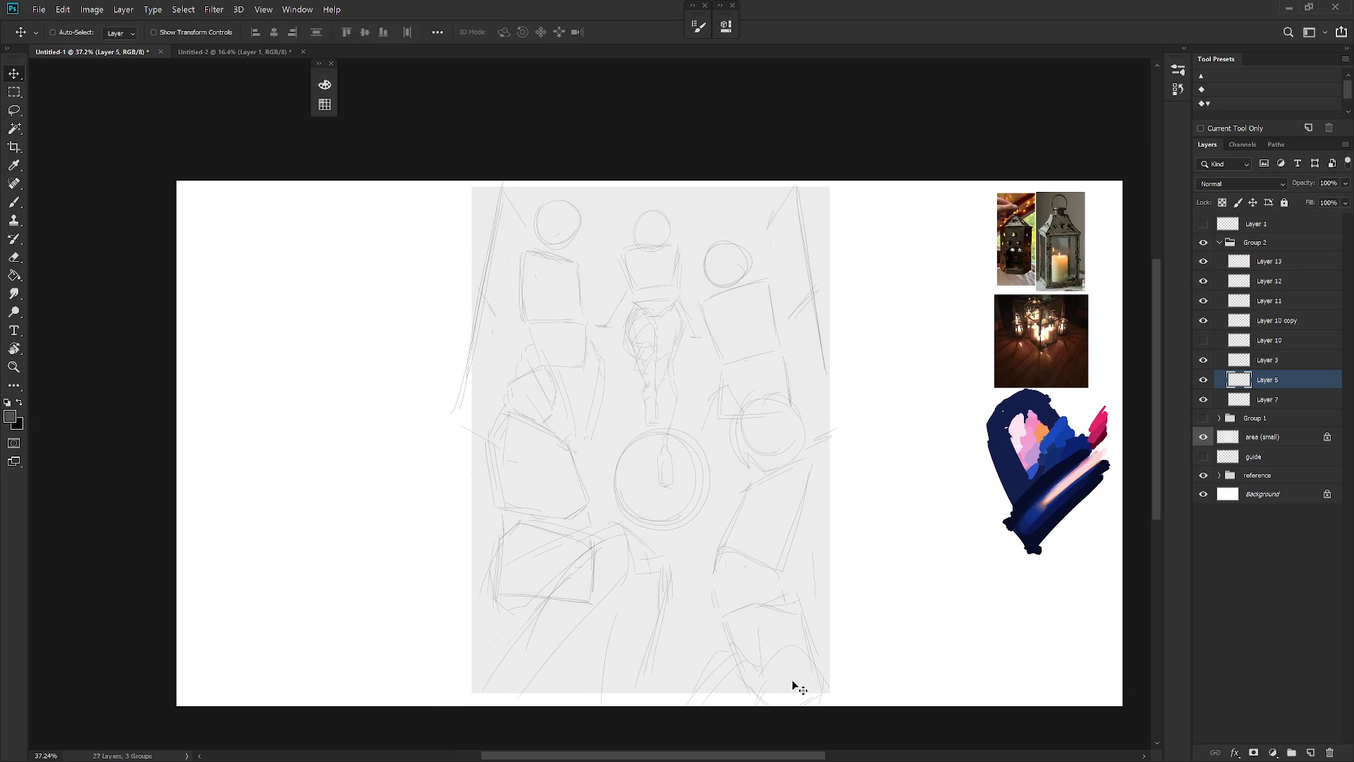
key(ctrl)
key(ctrl+z)
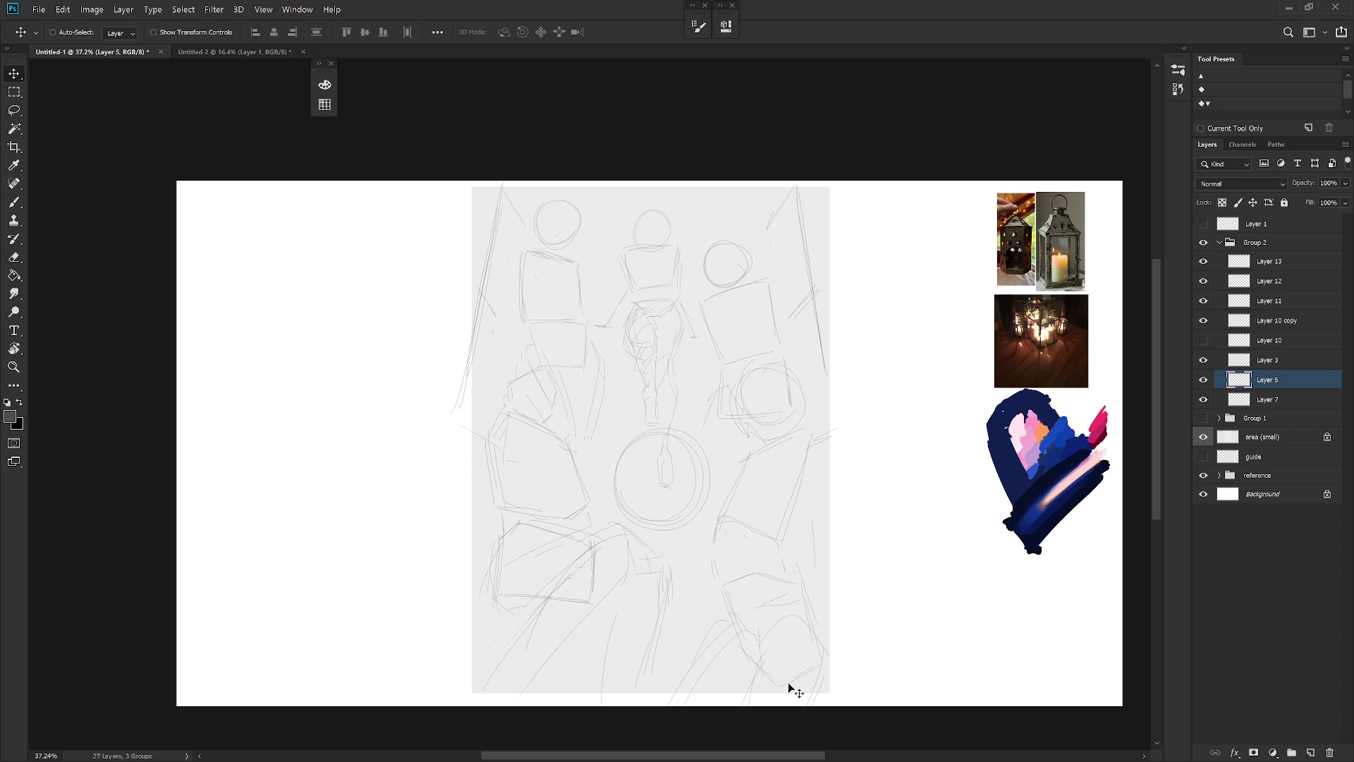
key(b)
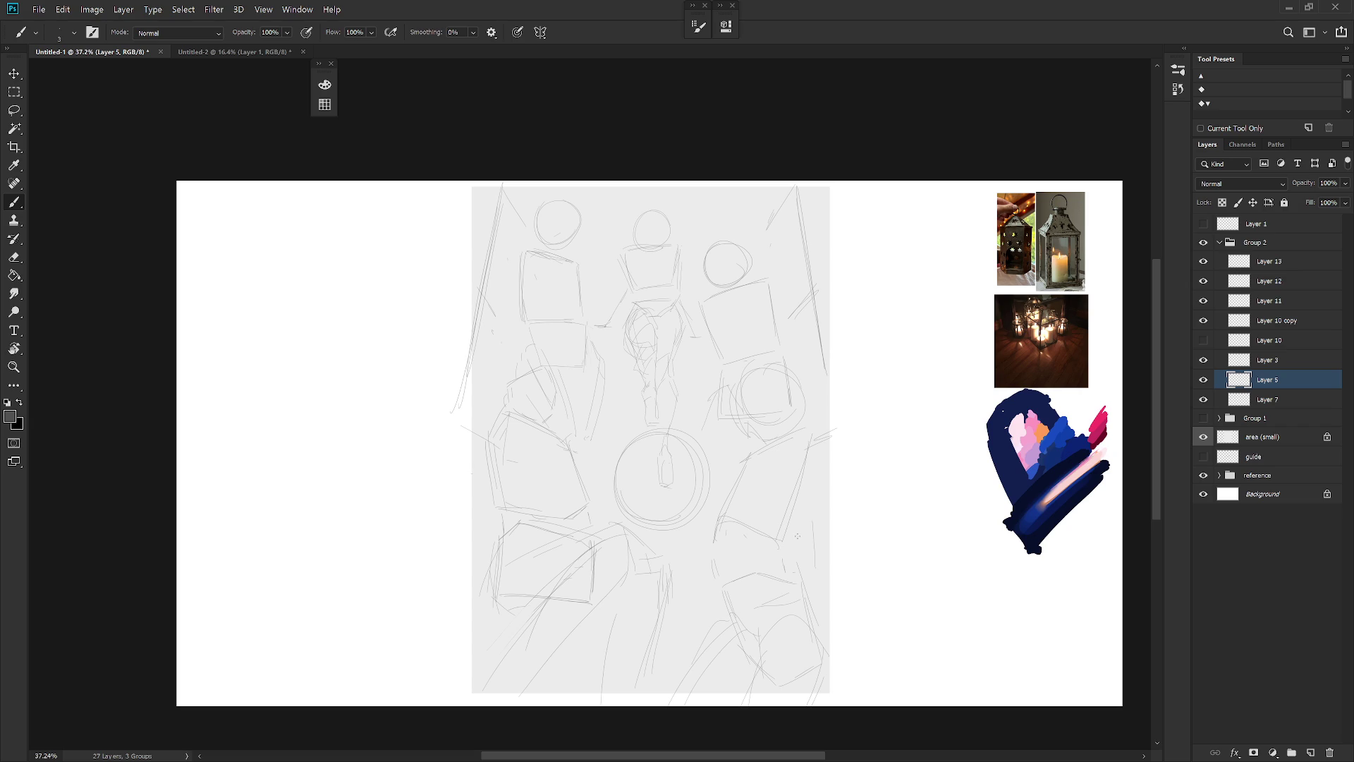
Check Layer 12's visibility, then move its figure sketch higher on the gray area
click(1203, 261)
click(1204, 261)
click(1204, 281)
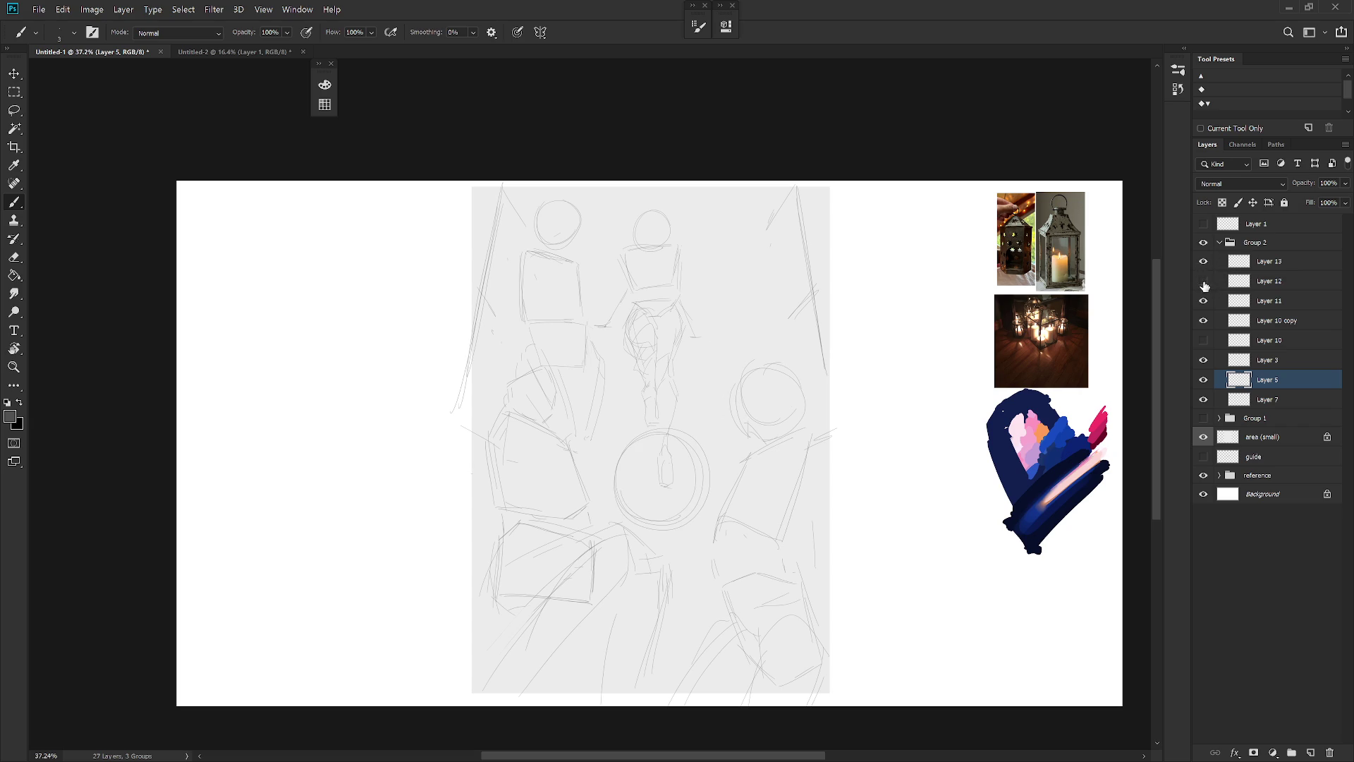
click(1204, 280)
click(1270, 280)
key(v)
mouse_move(801, 429)
mouse_down()
mouse_move(800, 382)
mouse_move(783, 436)
mouse_move(786, 387)
mouse_up()
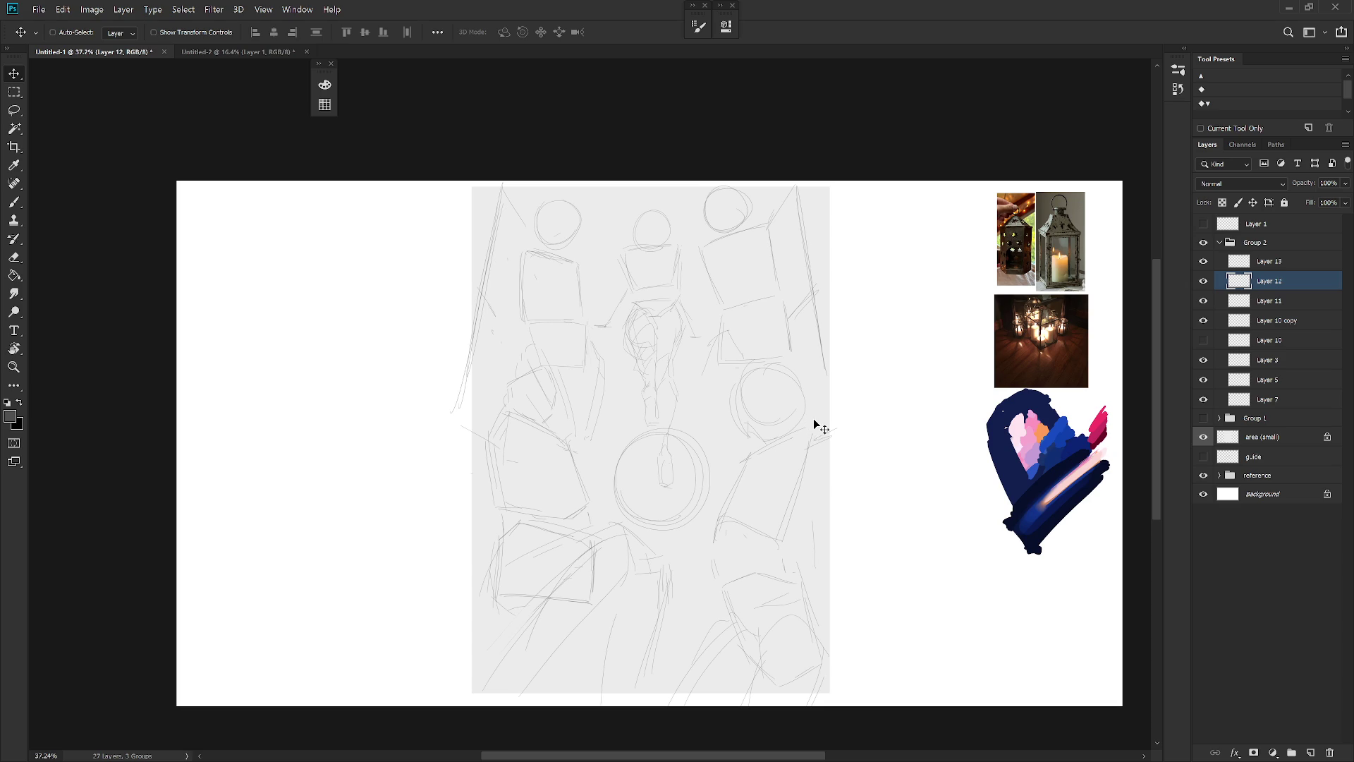
Extend the upper-right angled line downward with the brush
key(l)
drag(820, 428, 744, 436)
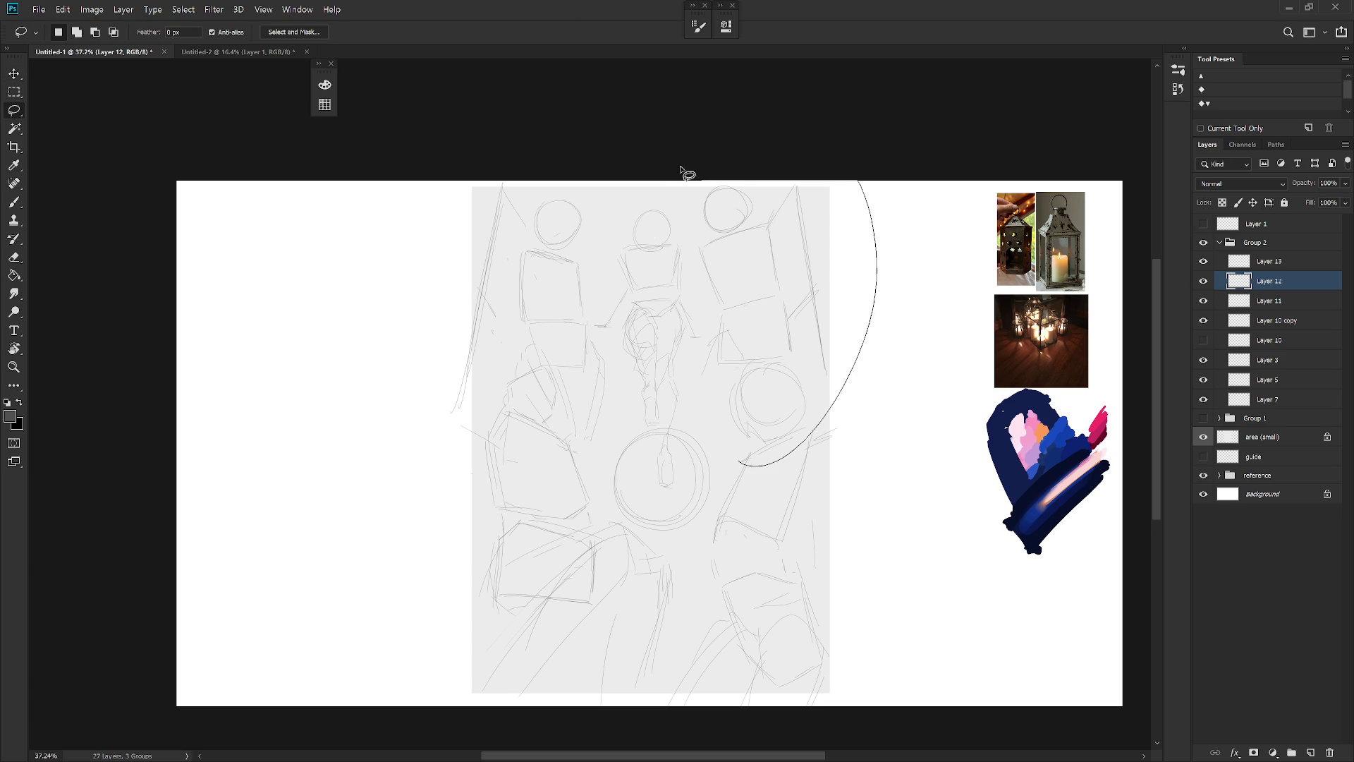
key(ctrl+d)
key(b)
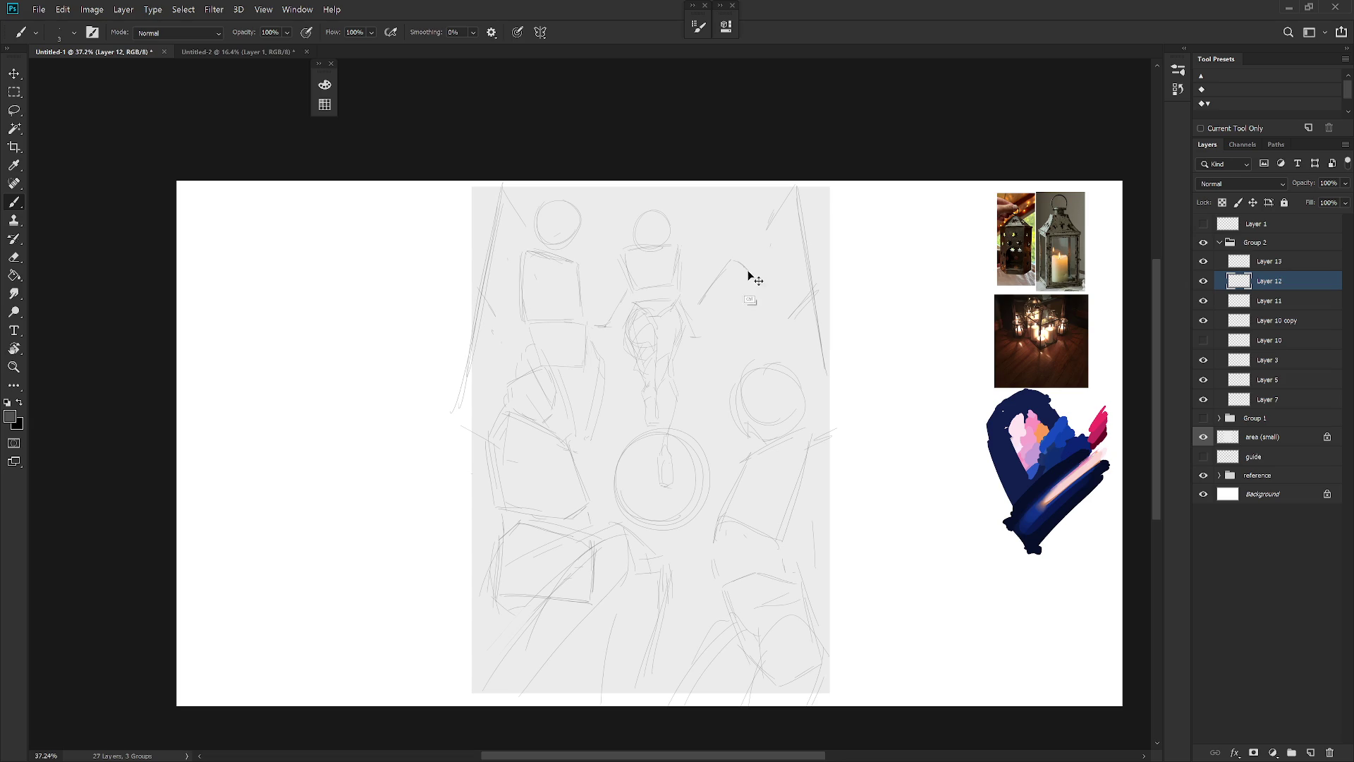
drag(747, 268, 764, 321)
Lasso and erase the stray upper-right box strokes
key(l)
drag(704, 310, 717, 263)
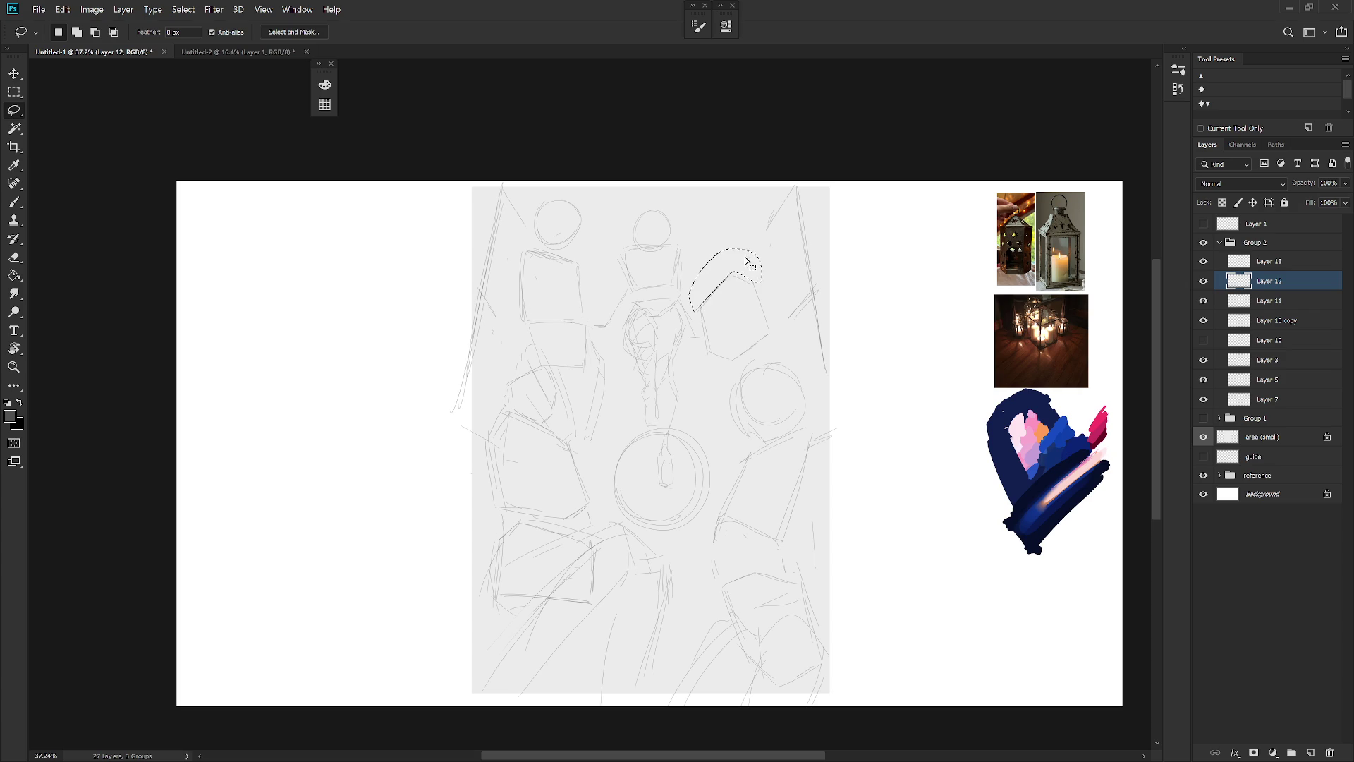
key(Delete)
key(b)
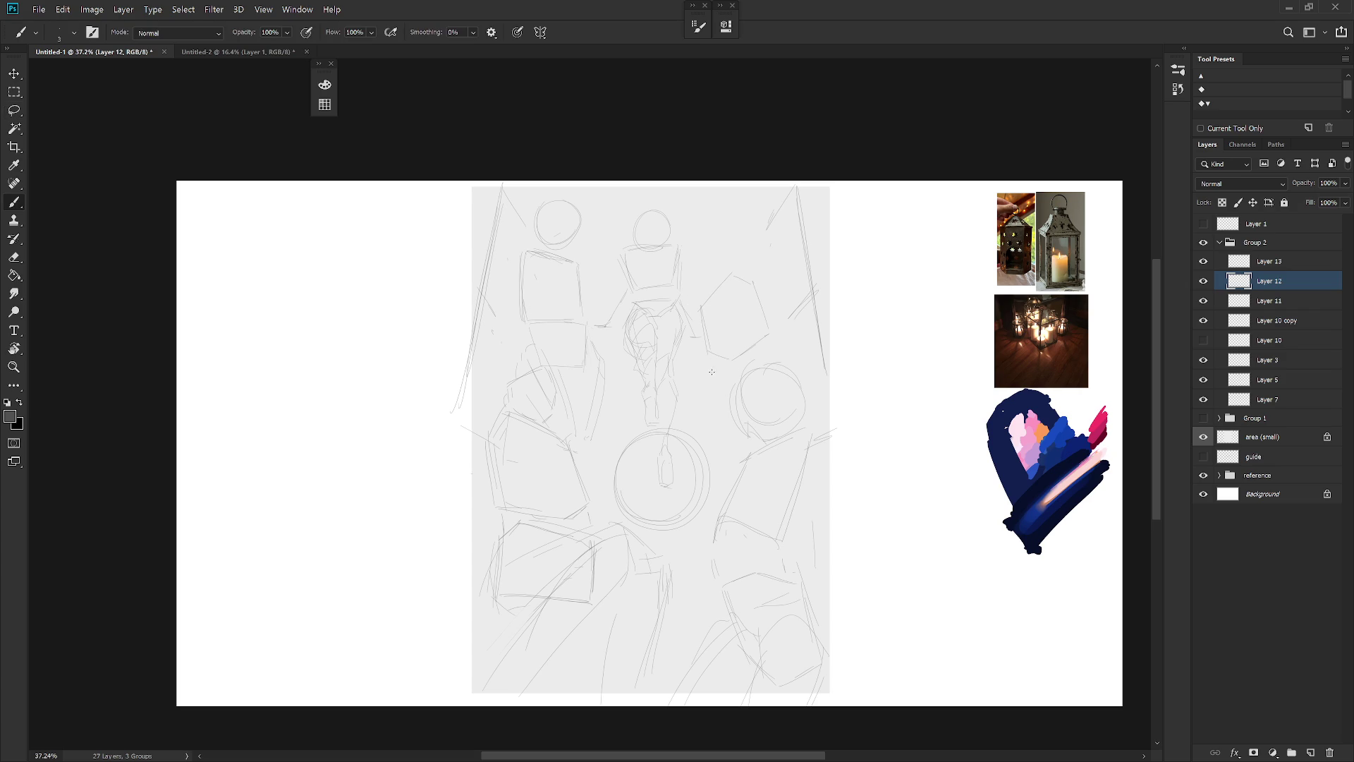
Add three short strokes right of centre, then delete the Layer 12 sketch layer
drag(712, 371, 736, 390)
drag(710, 408, 703, 423)
drag(704, 476, 740, 493)
key(Delete)
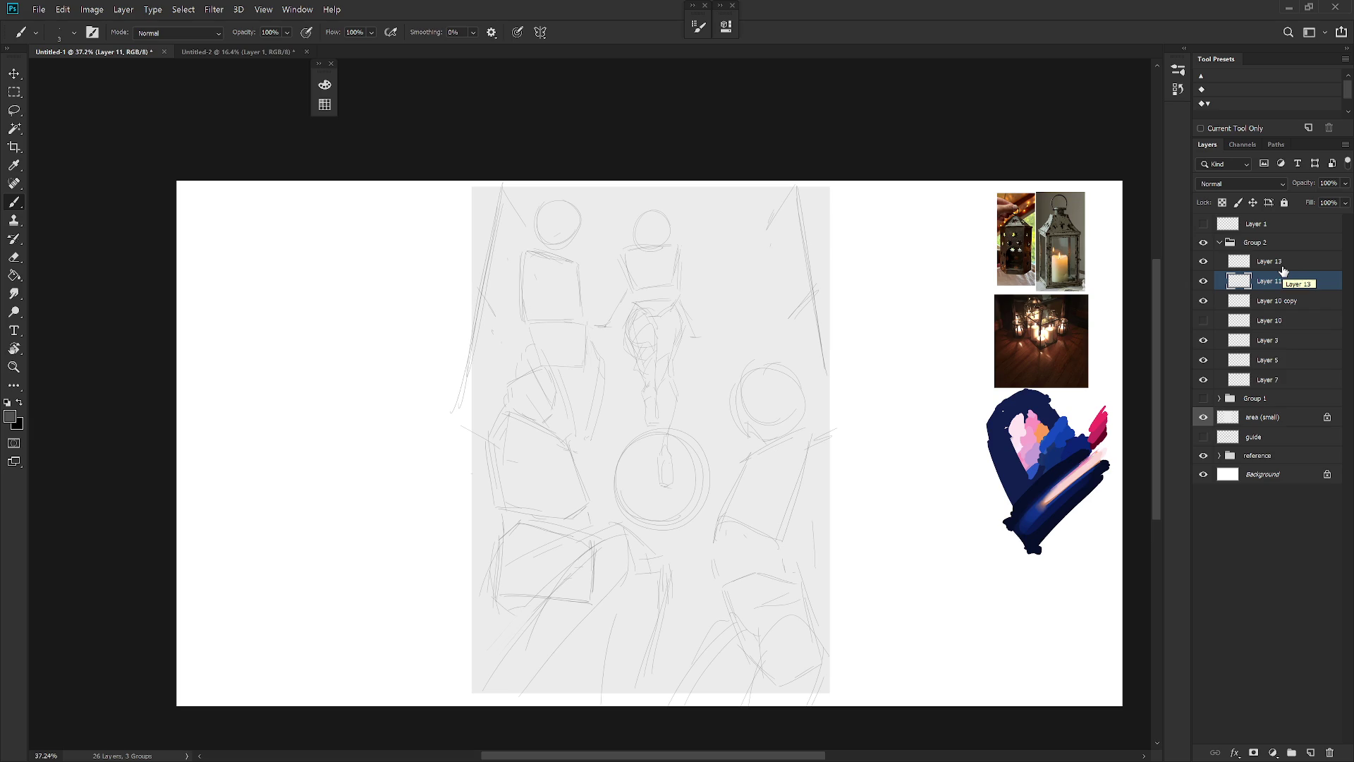
Hide the figure sketch layers, keeping the perspective lines layer visible
click(1203, 340)
click(1203, 360)
click(1205, 379)
click(1205, 379)
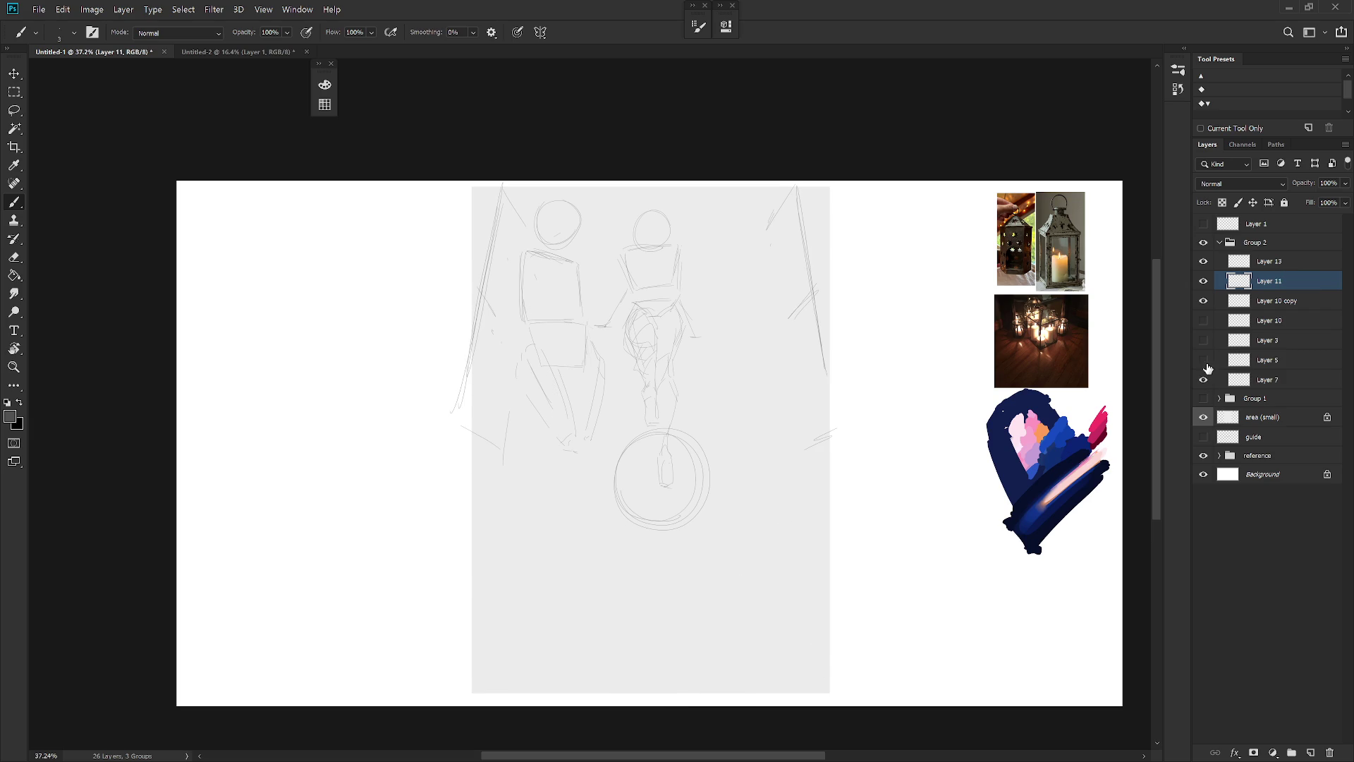
click(1203, 301)
click(1203, 281)
click(1205, 299)
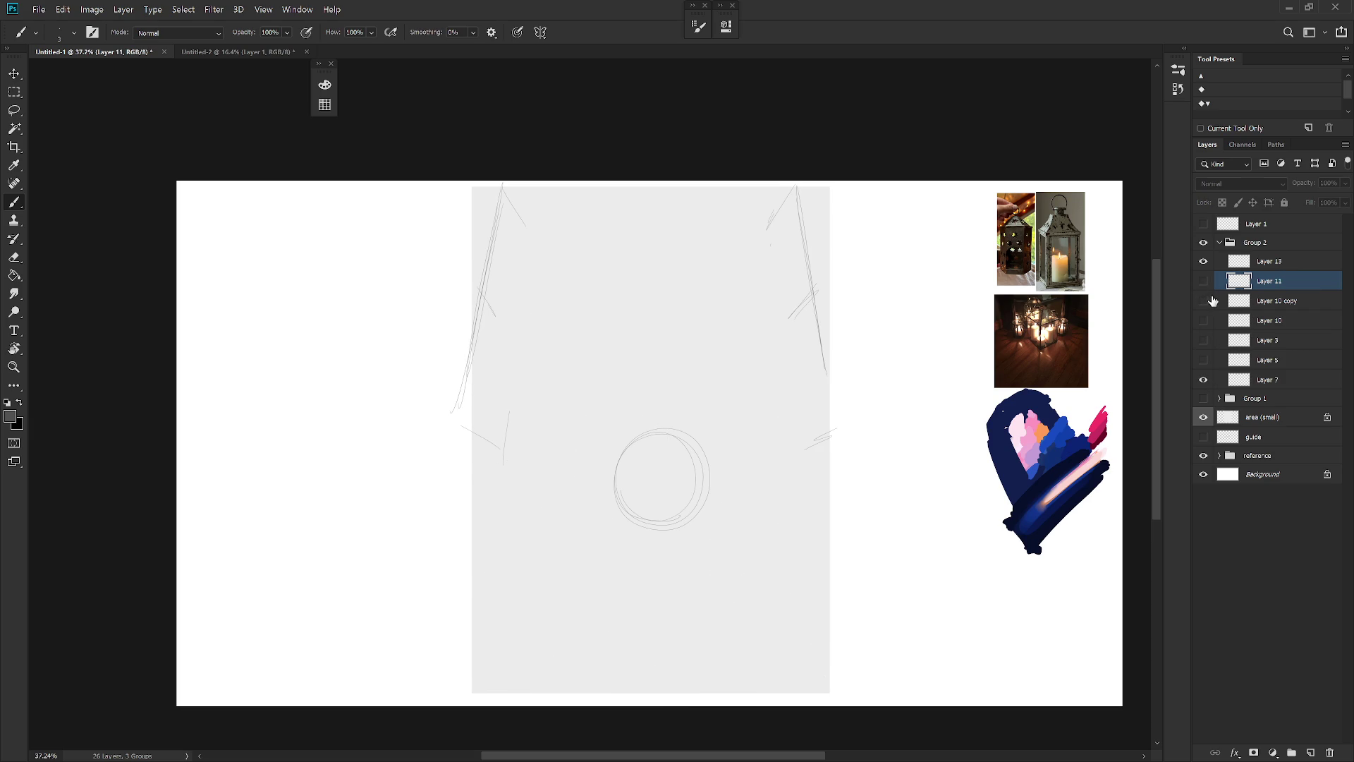
Rename Layer 13 to 'latern'
double_click(1275, 262)
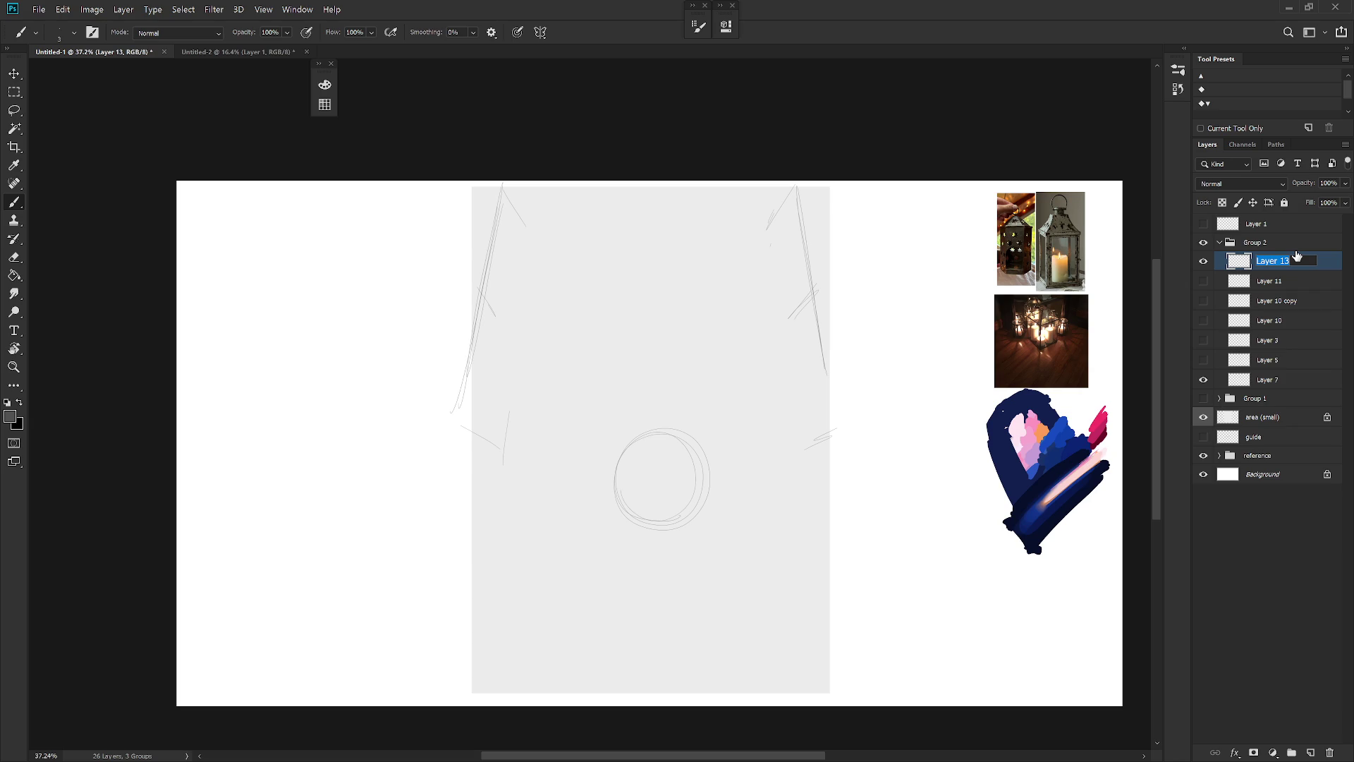
text(latern)
key(Return)
Group the figure layers and name the group 'character'
click(1297, 282)
shift+click(1281, 359)
key(ctrl+g)
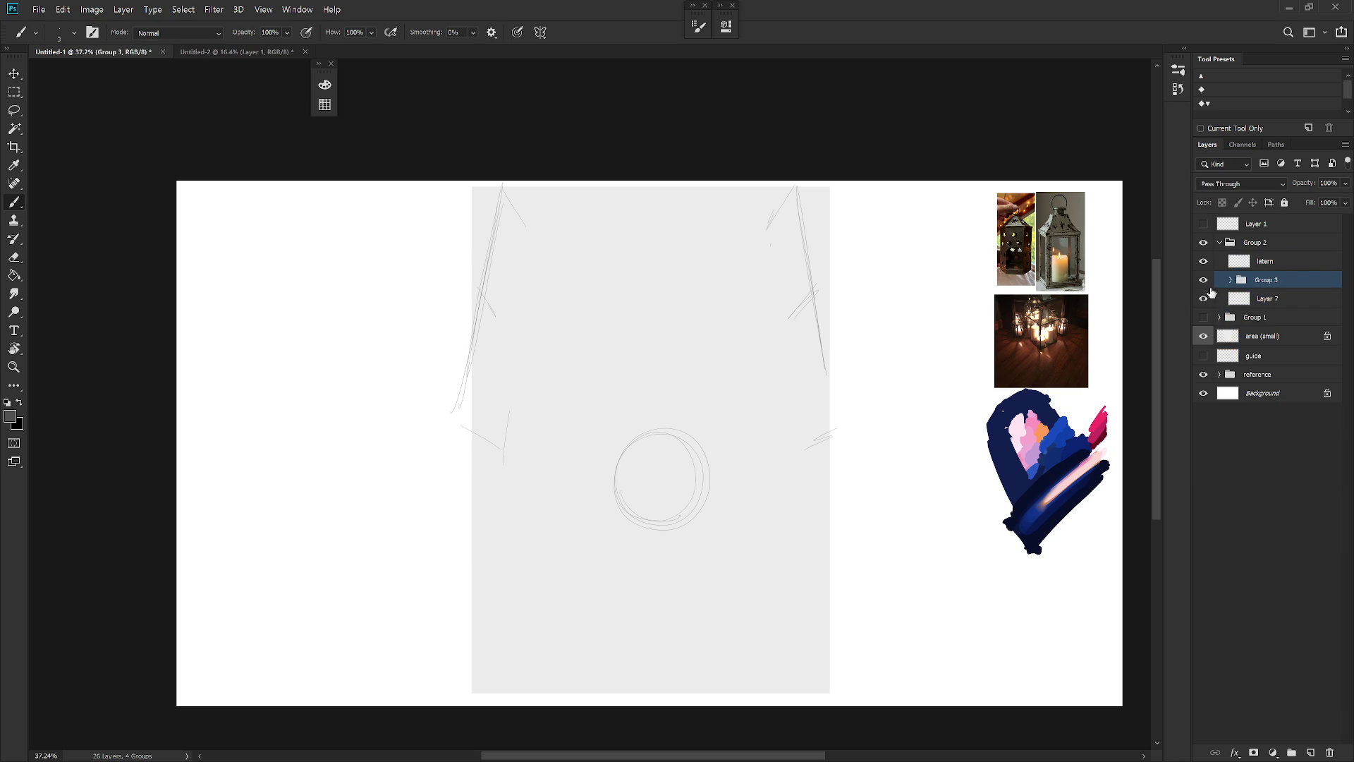
click(1231, 280)
double_click(1275, 277)
text(char)
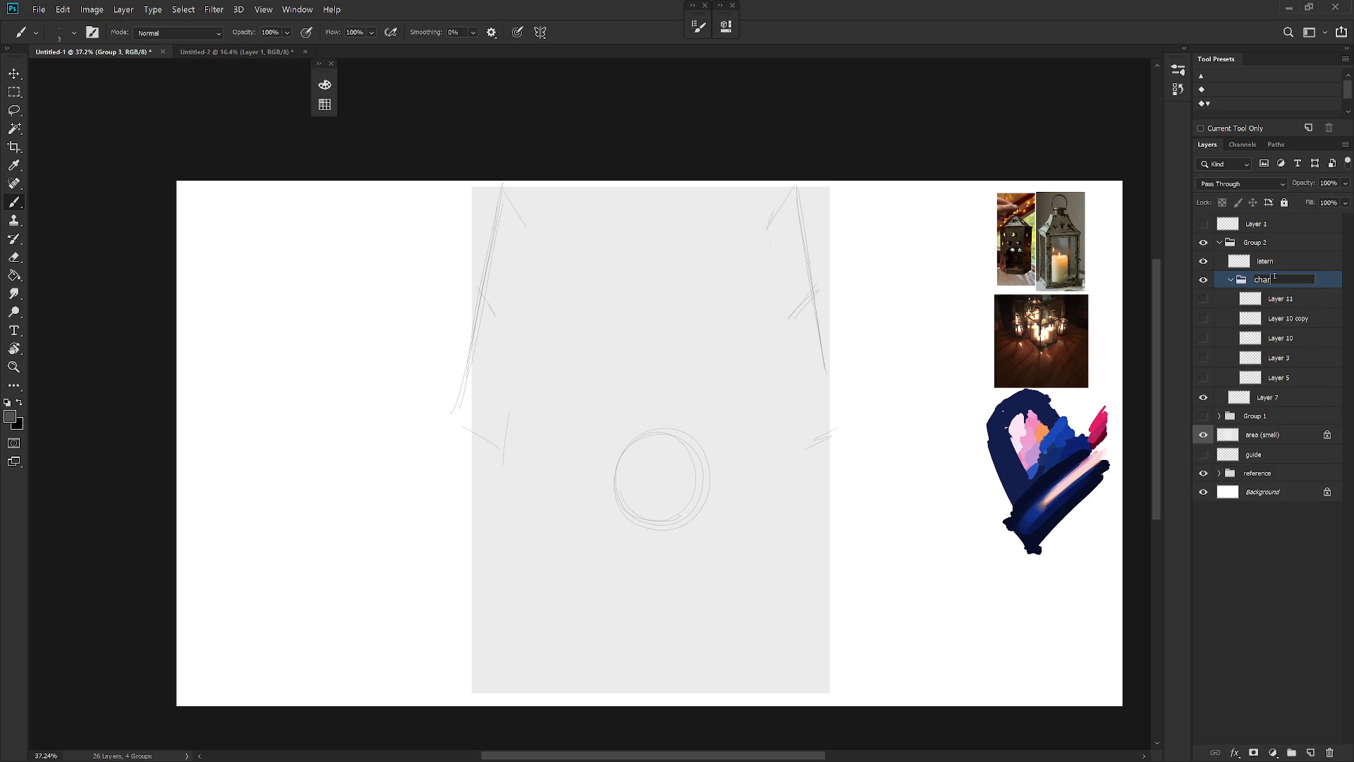
text(acter)
key(Return)
Rename the five figure layers inside the character group to 'RH'
double_click(1293, 297)
text(RH)
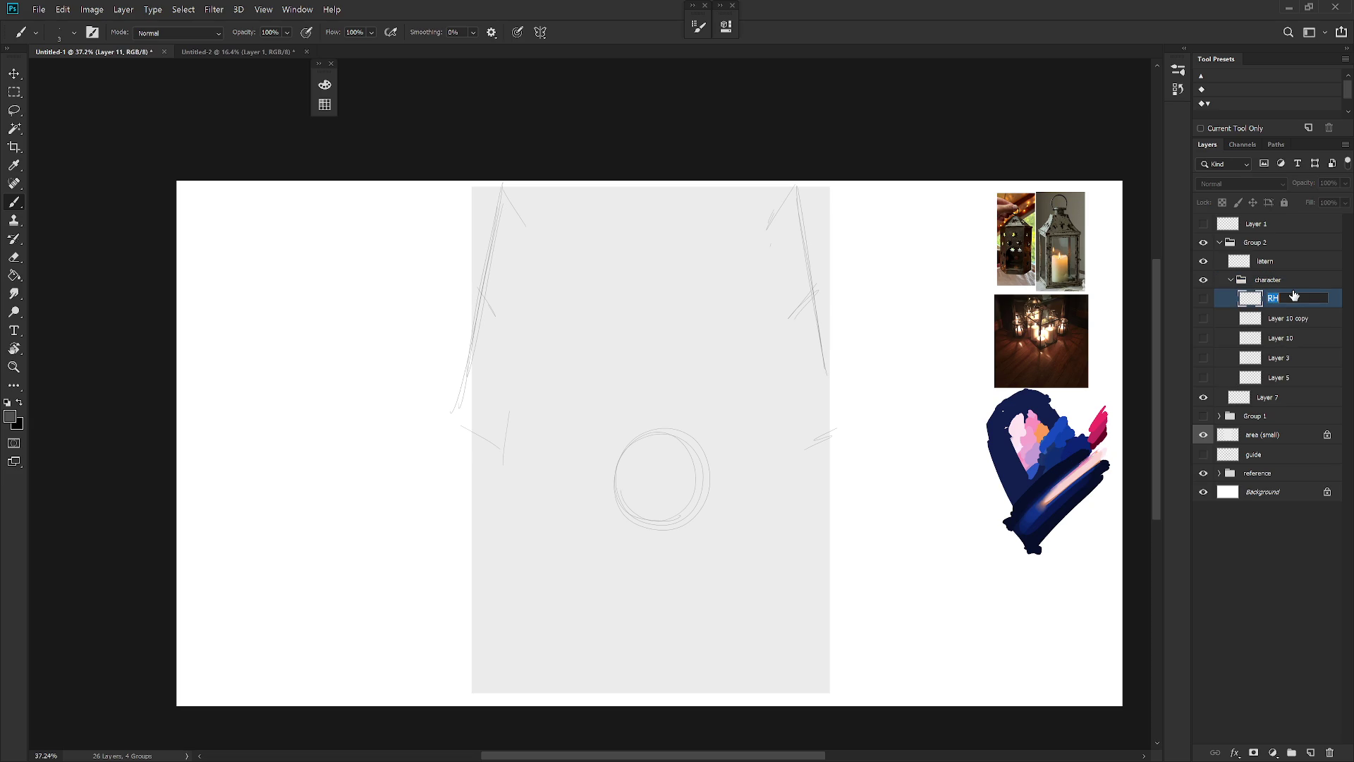
key(Tab)
double_click(1280, 318)
text(RH)
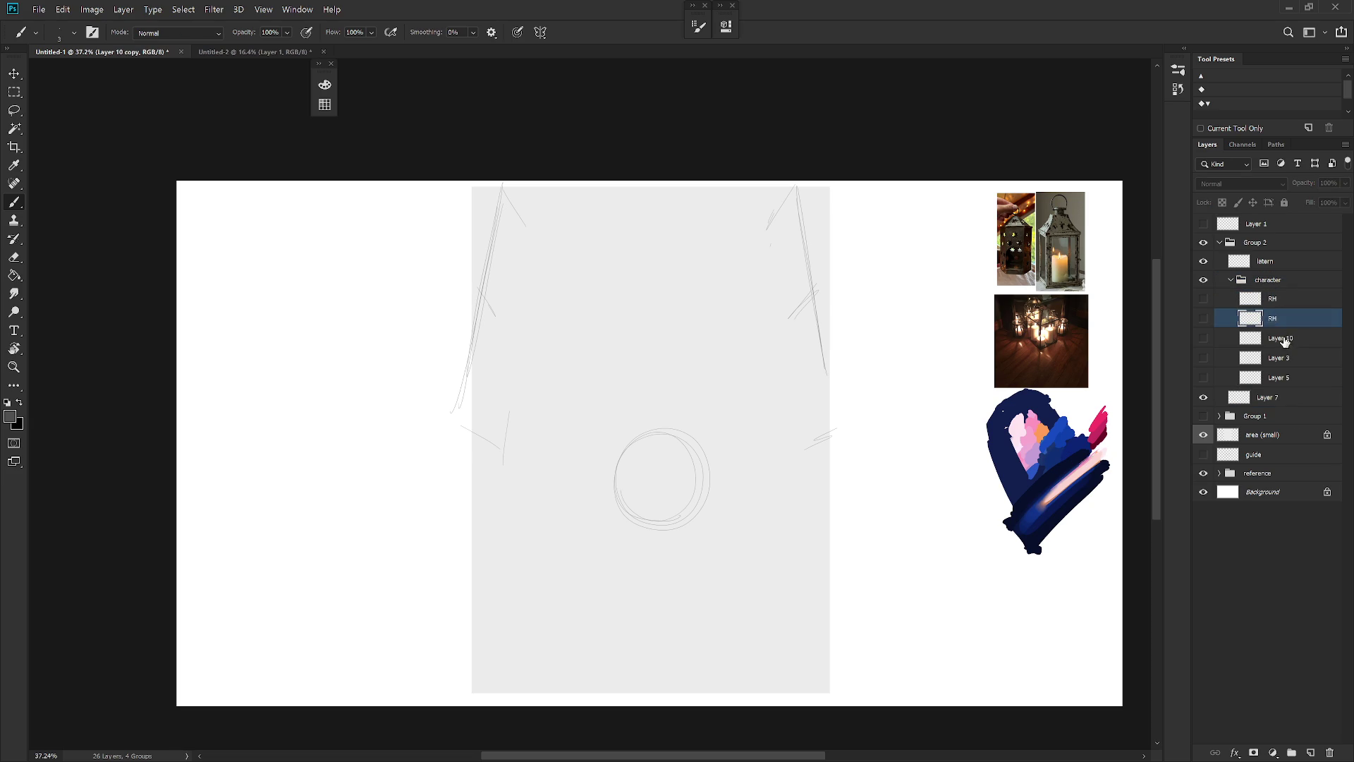
double_click(1280, 338)
text(RH)
double_click(1278, 358)
text(RH)
double_click(1279, 379)
text(RH)
Rename Layer 7 to 'perspective'
click(1276, 401)
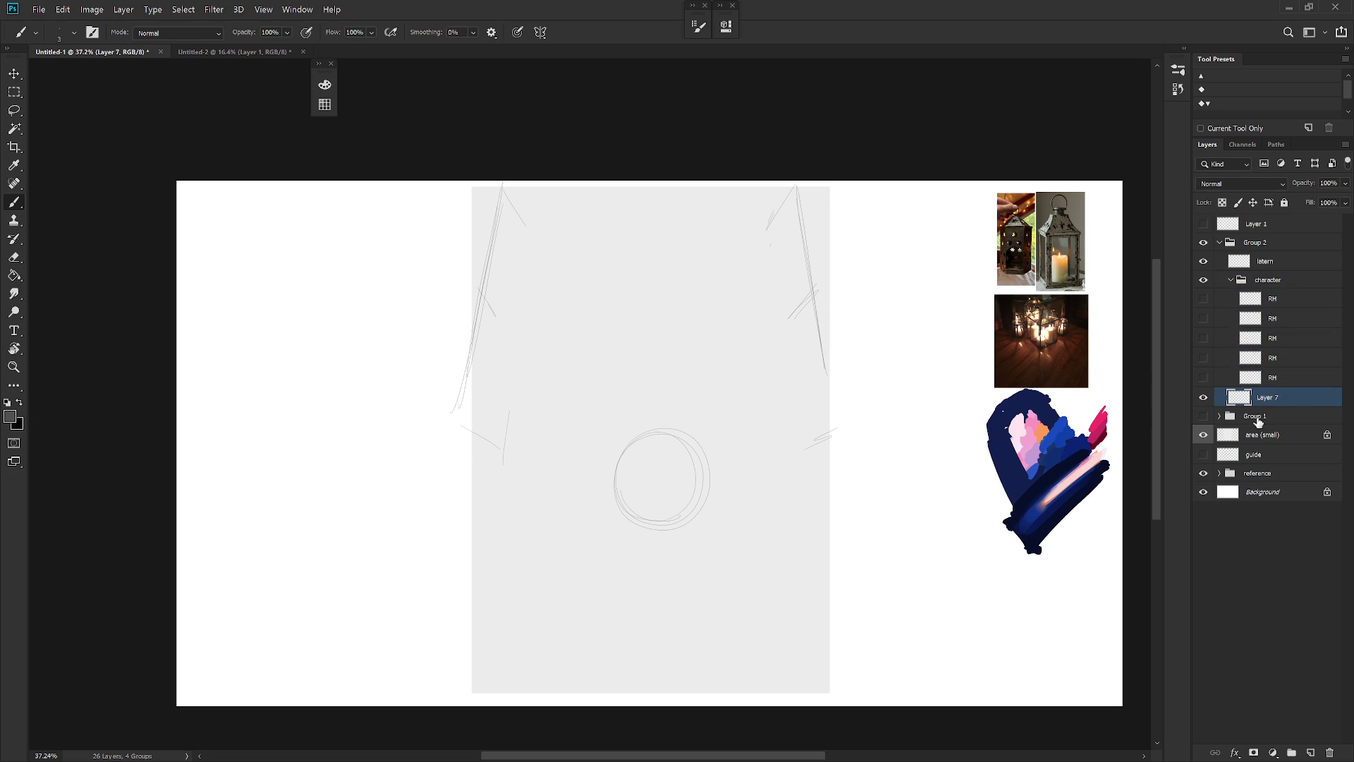
double_click(1266, 399)
text(per)
text(spe)
text(ctive)
key(Return)
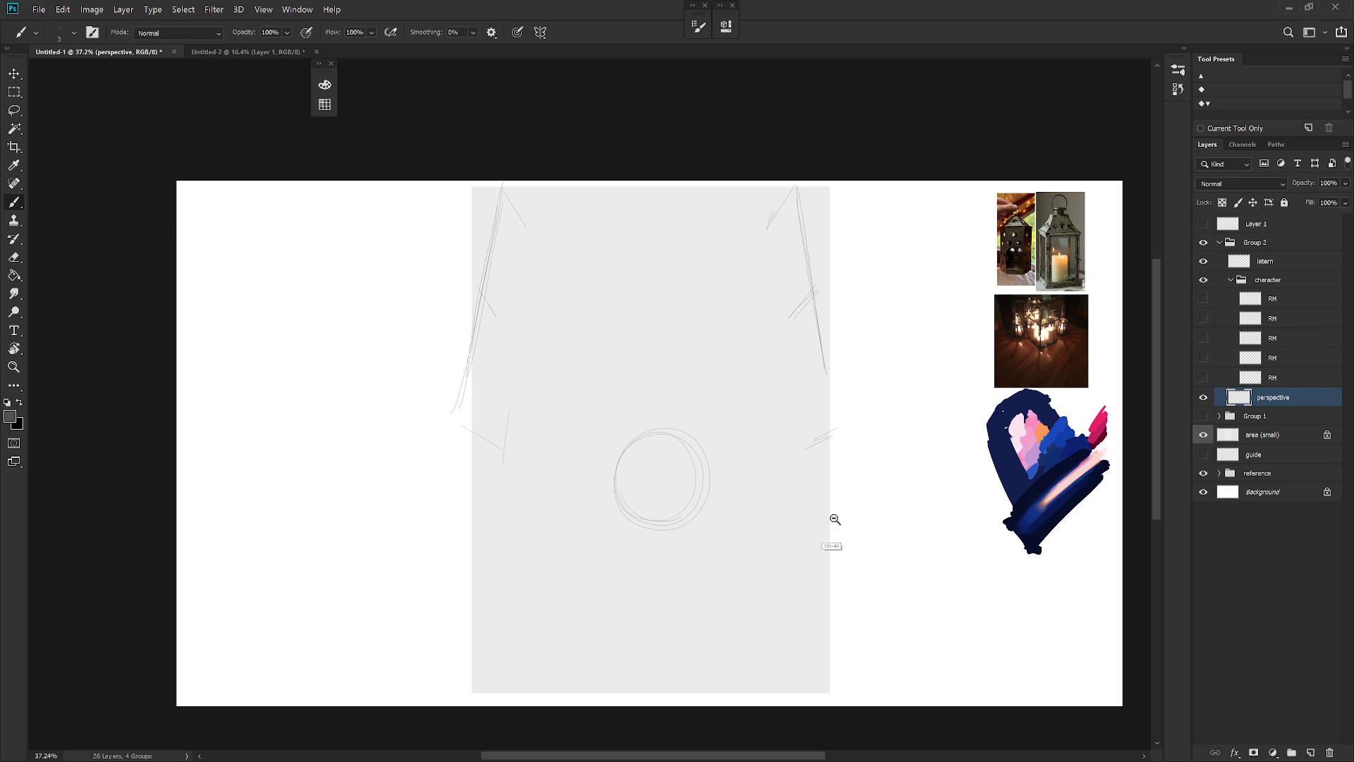
Add a vertical paint symmetry axis, then hide it
key(ctrl+minus)
click(541, 32)
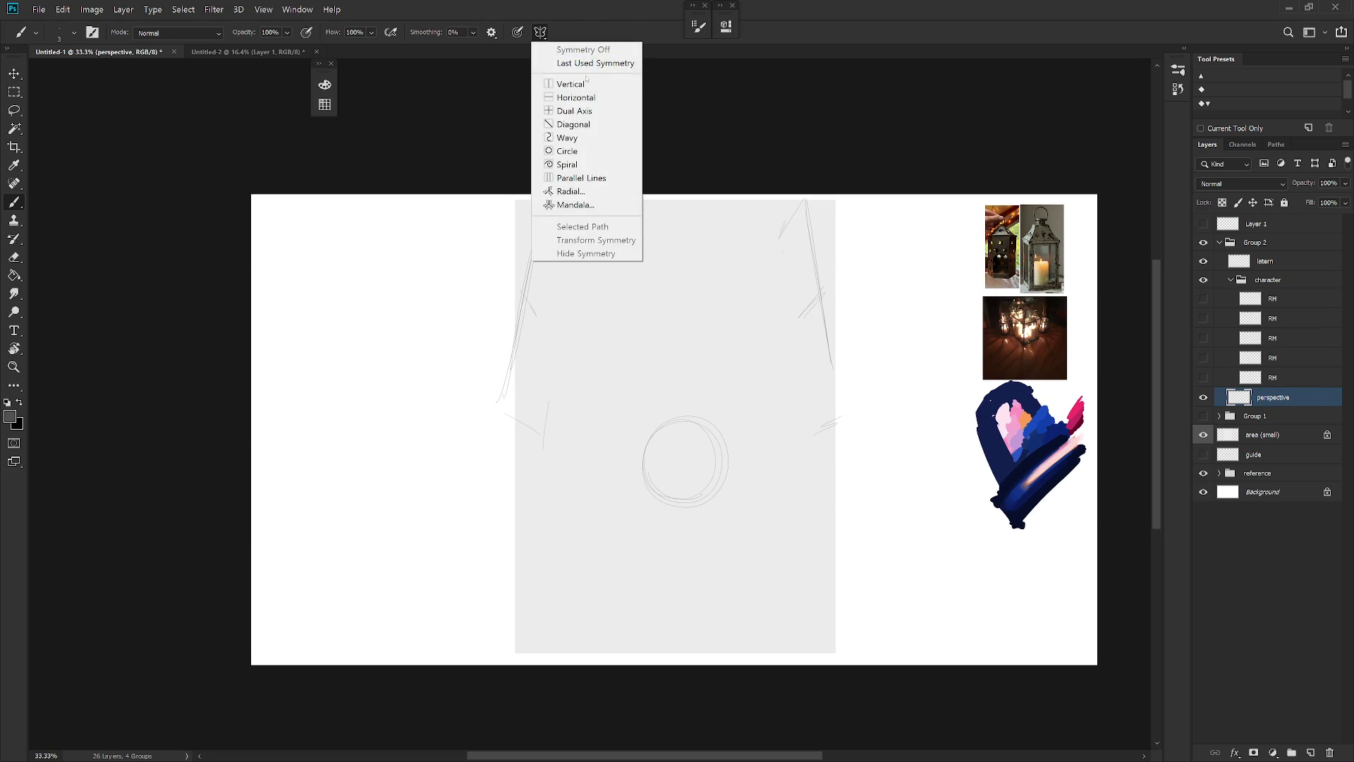
click(565, 85)
key(Return)
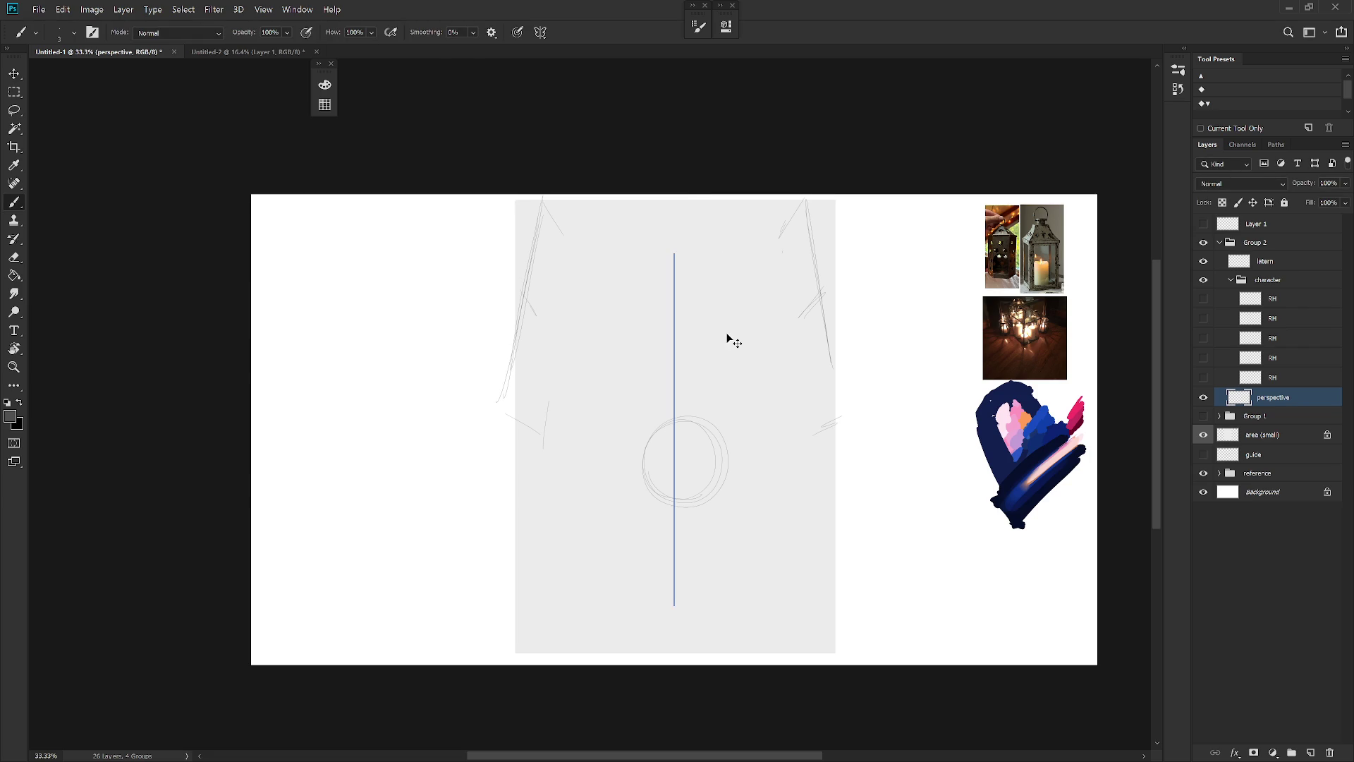
click(540, 32)
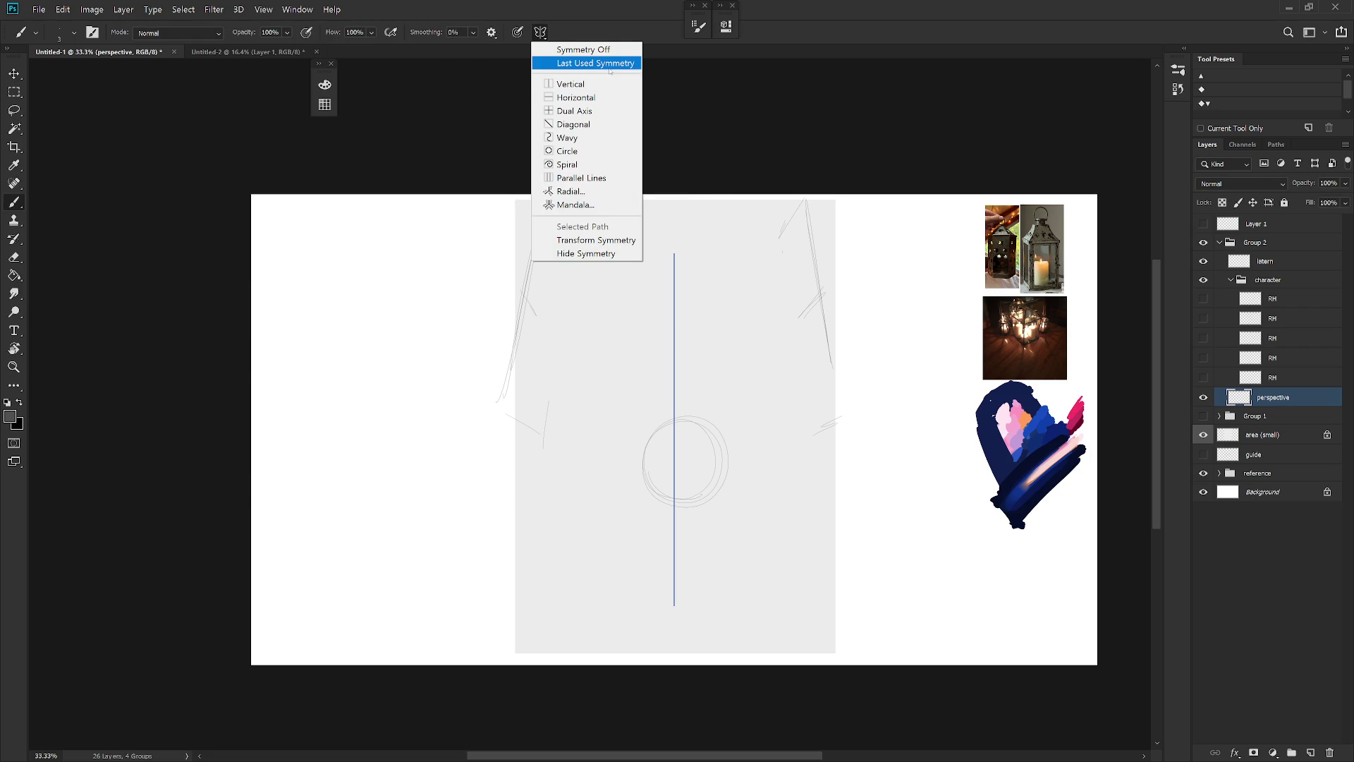
click(598, 254)
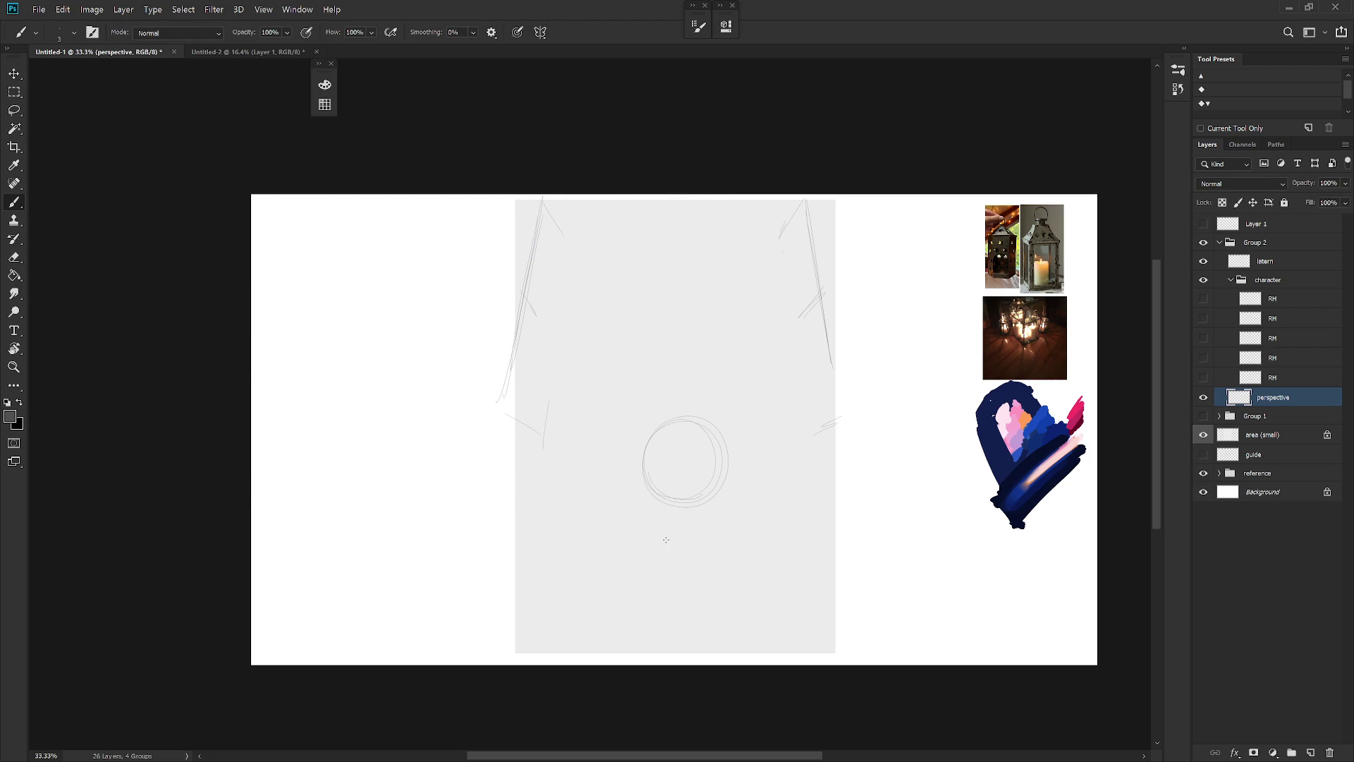
Draw a straight horizontal baseline near the bottom of the gray area
key(r)
drag(608, 480, 710, 558)
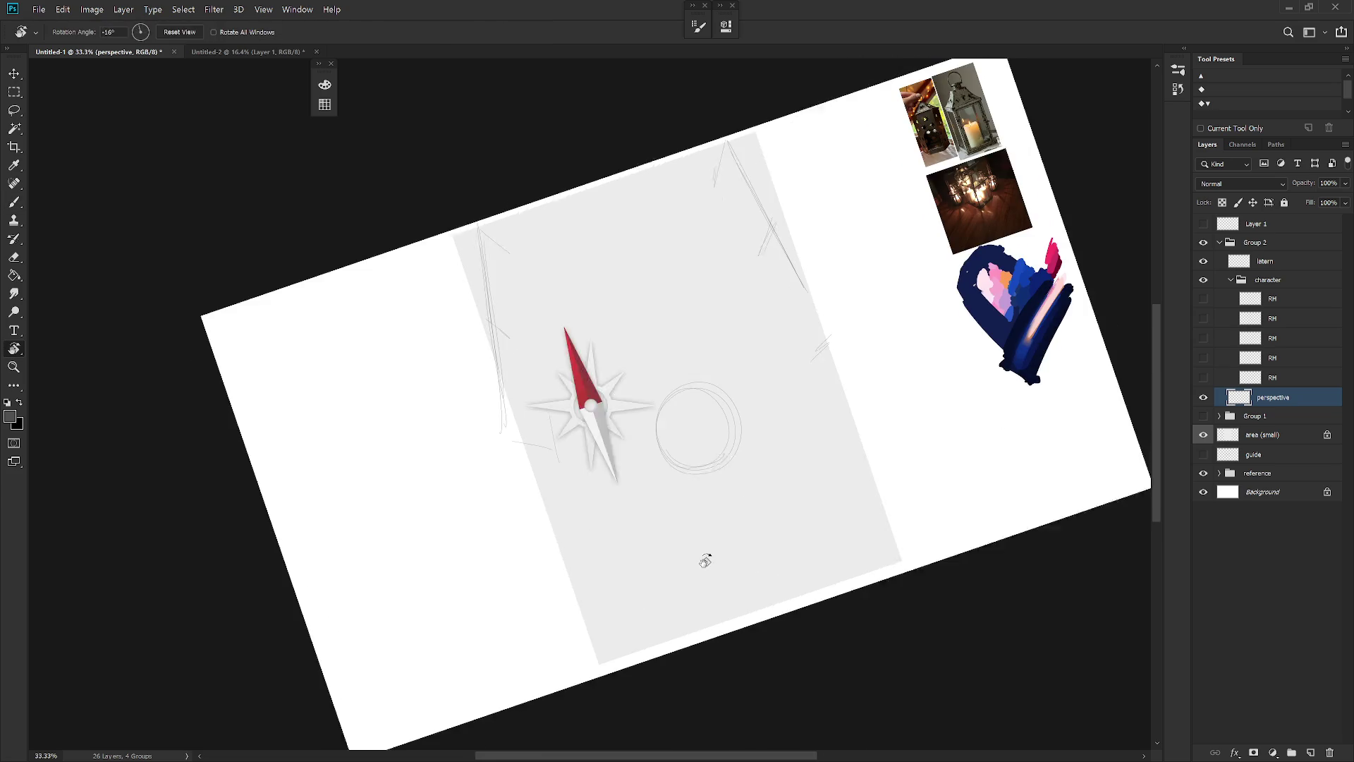
key(Escape)
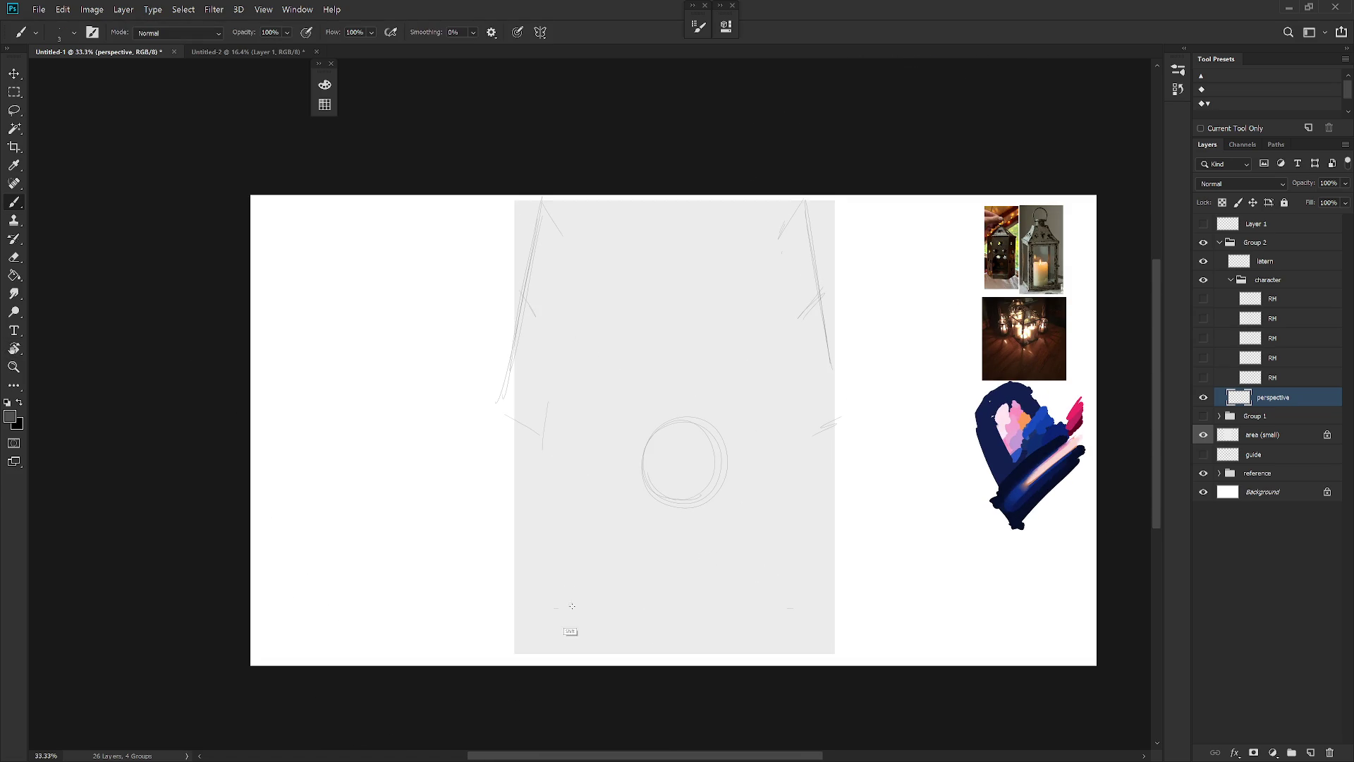
drag(540, 608, 806, 615)
With the view tilted, erase faint left lines, retrace the left line darker, and add a tick
key(r)
drag(575, 626, 809, 571)
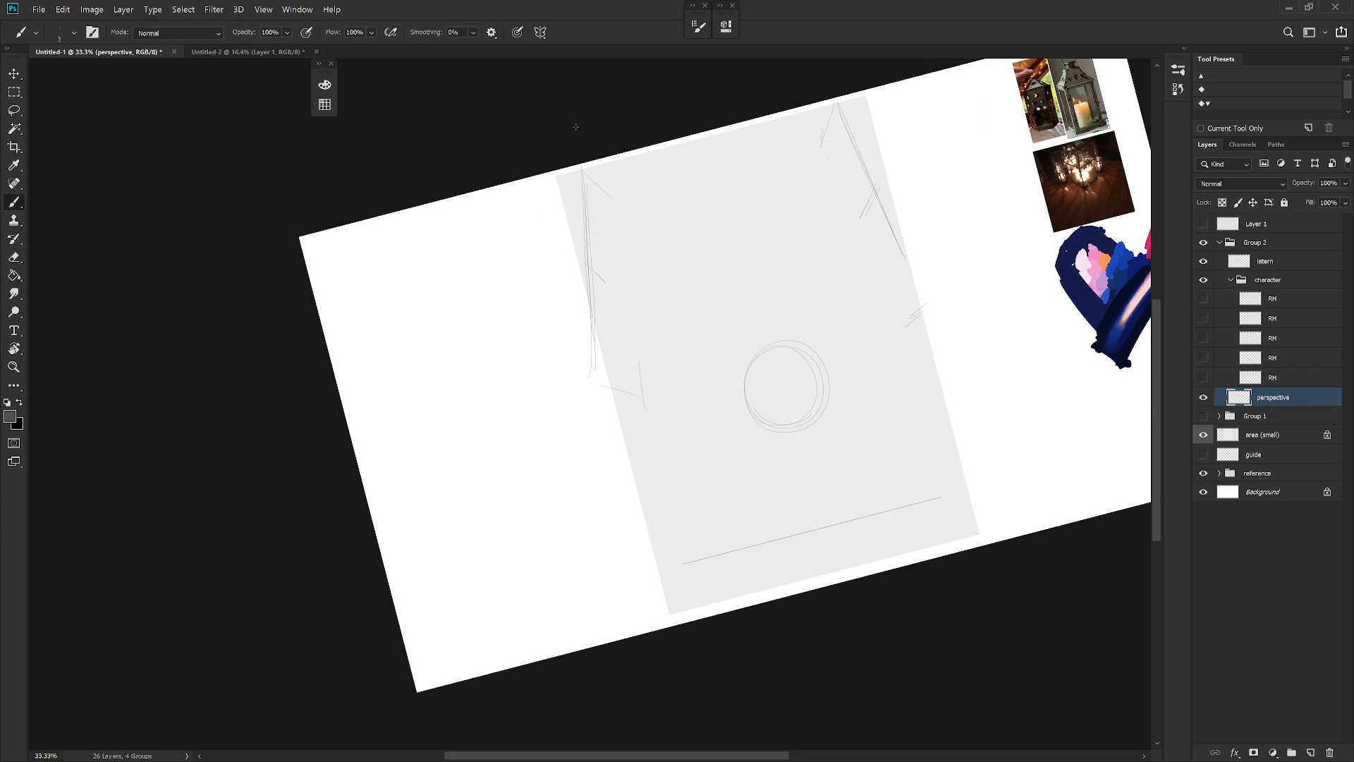
key(e)
drag(590, 263, 591, 390)
key(b)
drag(603, 477, 609, 545)
drag(592, 352, 611, 577)
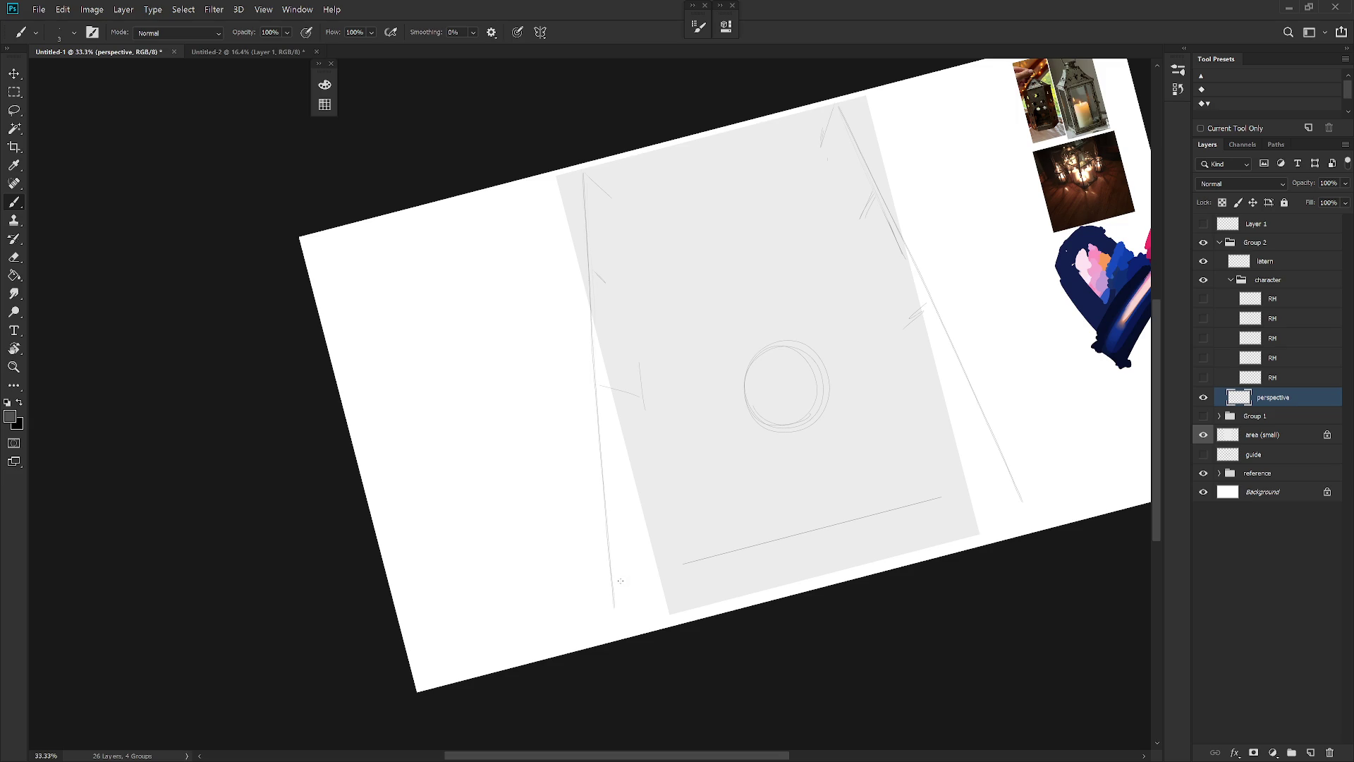
drag(614, 583, 632, 577)
key(Escape)
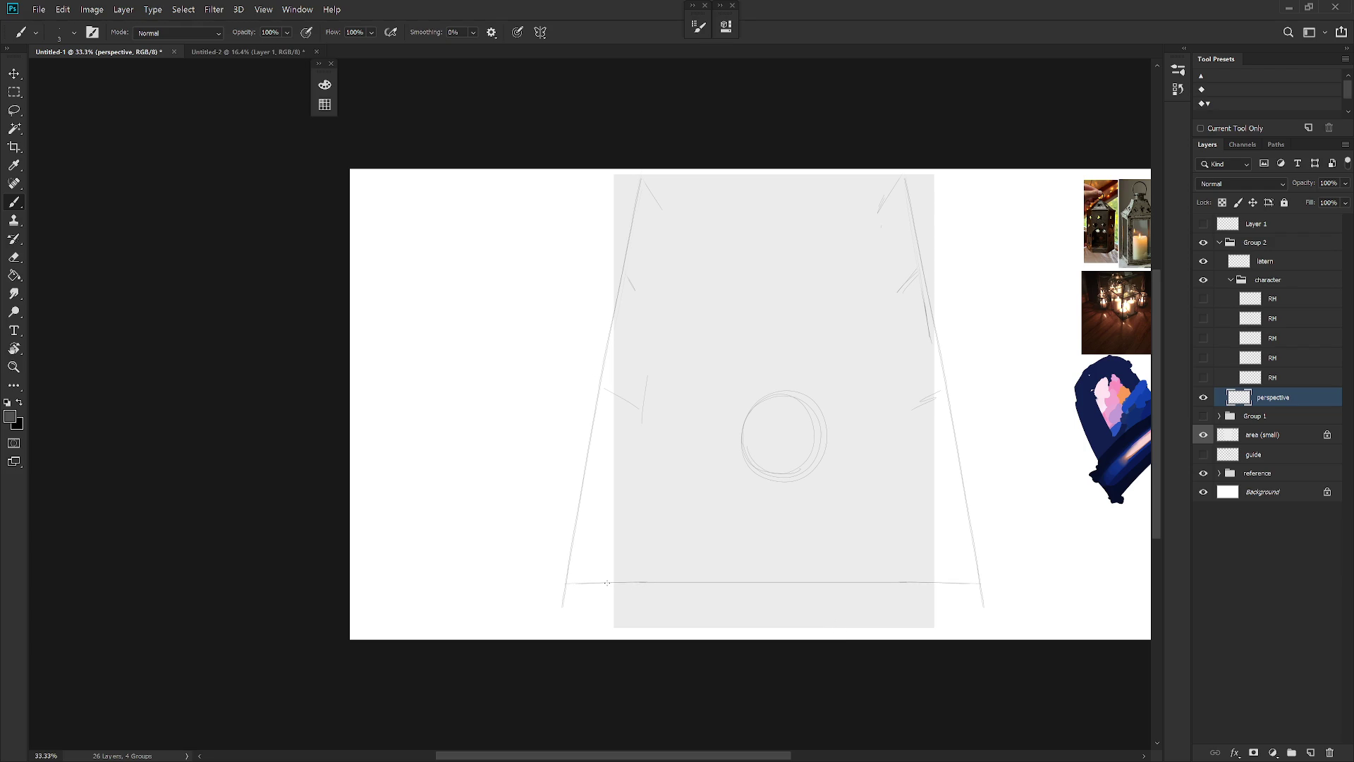
With the view tilted, draw additional perspective lines along the left side
key(e)
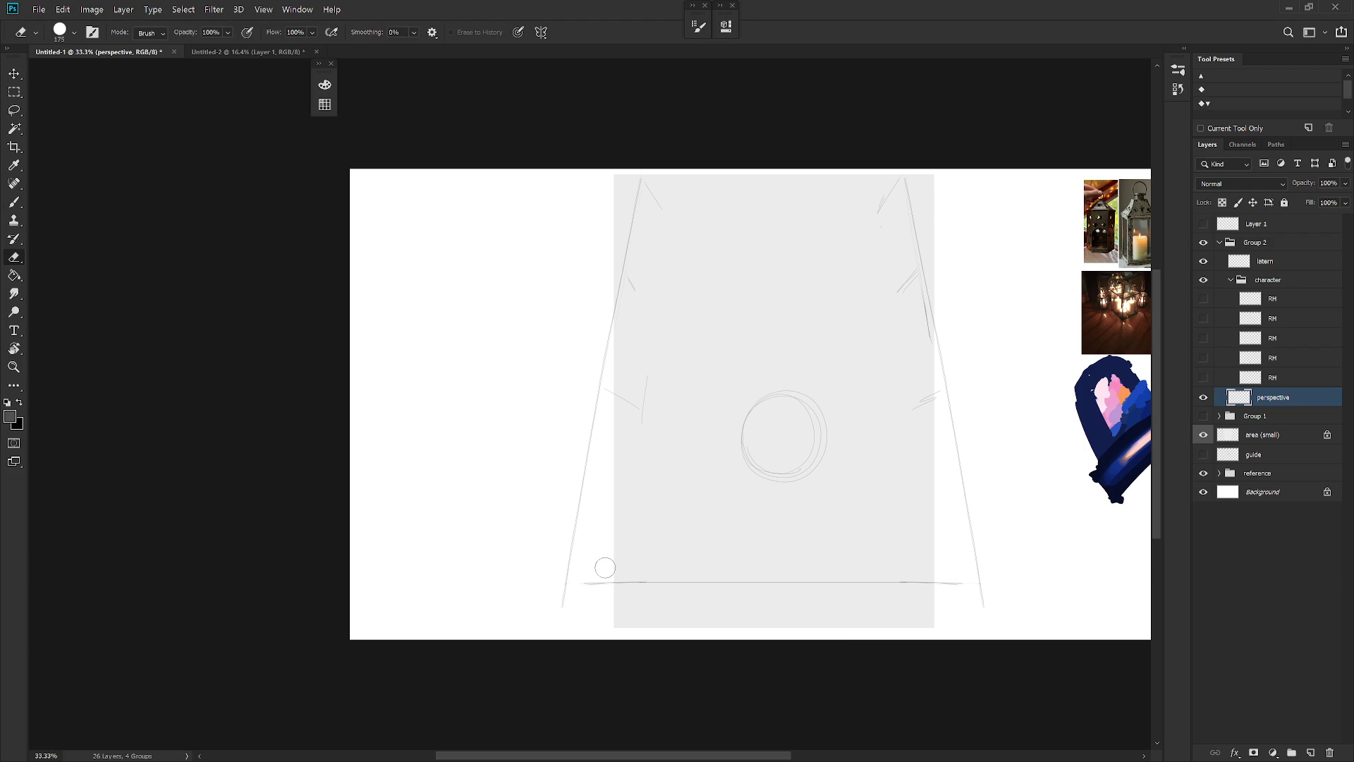
key(b)
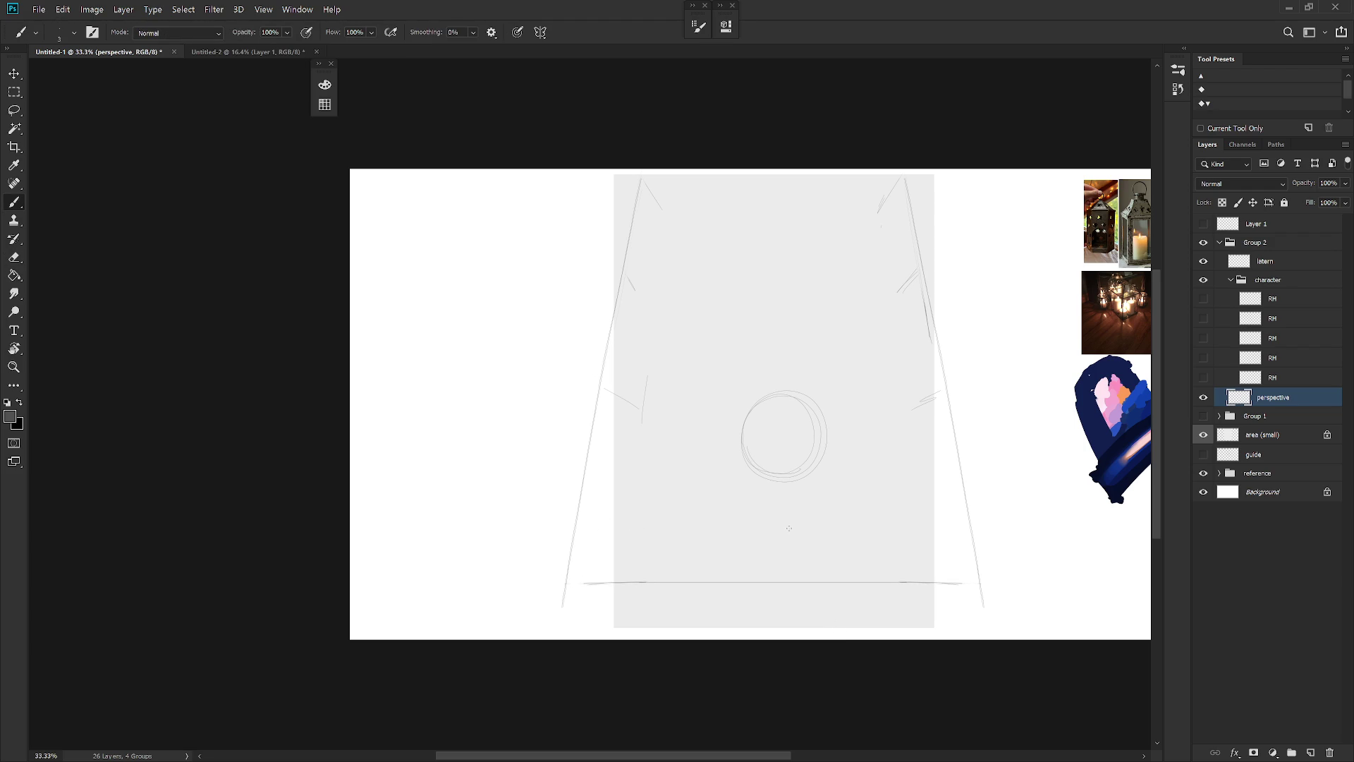
key(r)
drag(531, 590, 795, 565)
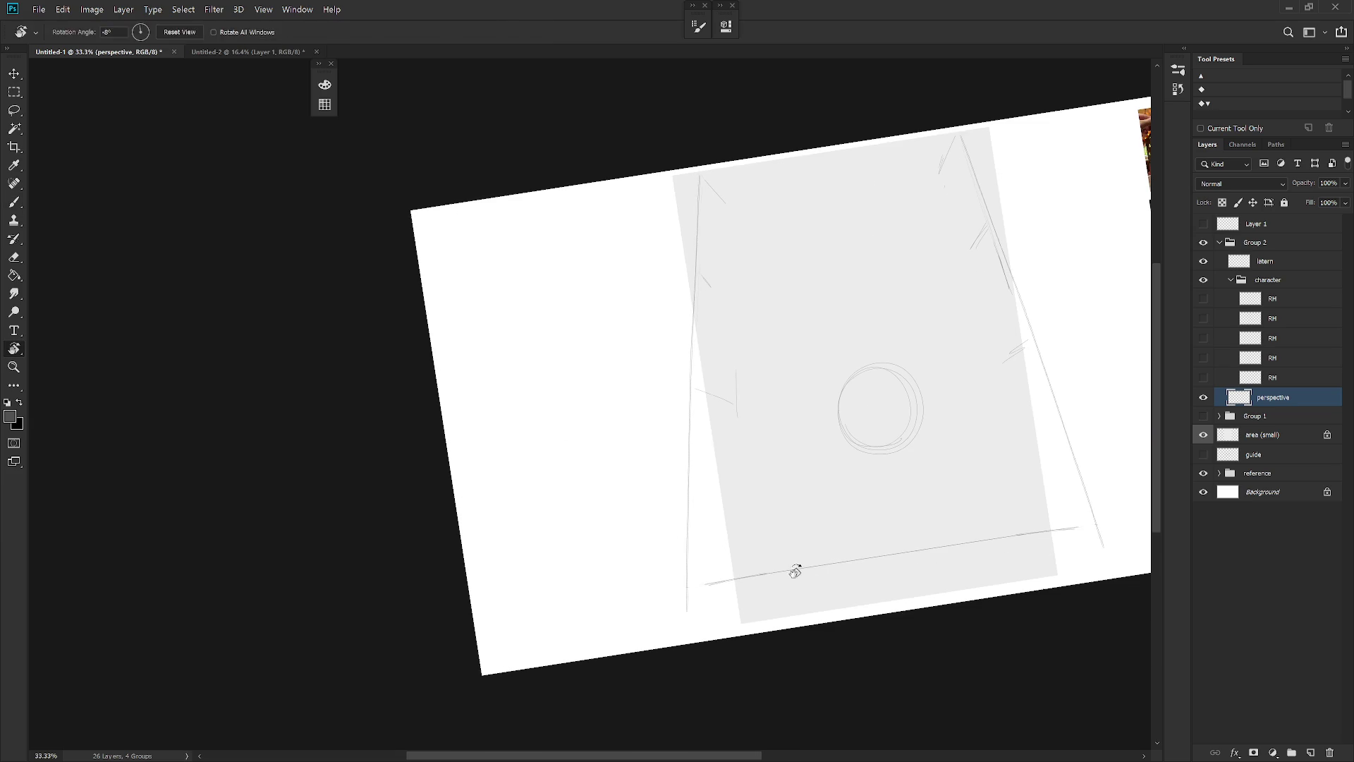
drag(575, 394, 563, 551)
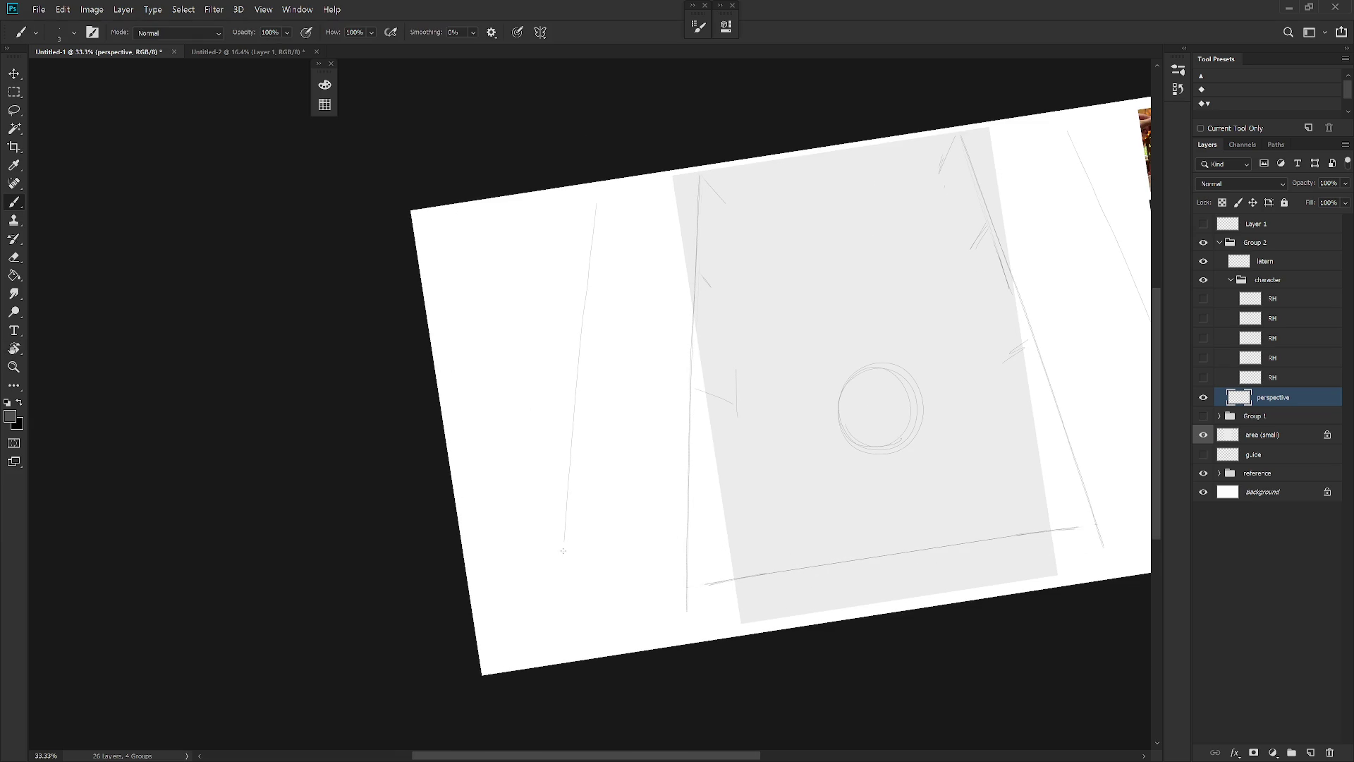
key(ctrl+z)
drag(606, 189, 582, 302)
drag(553, 472, 520, 651)
drag(552, 465, 527, 608)
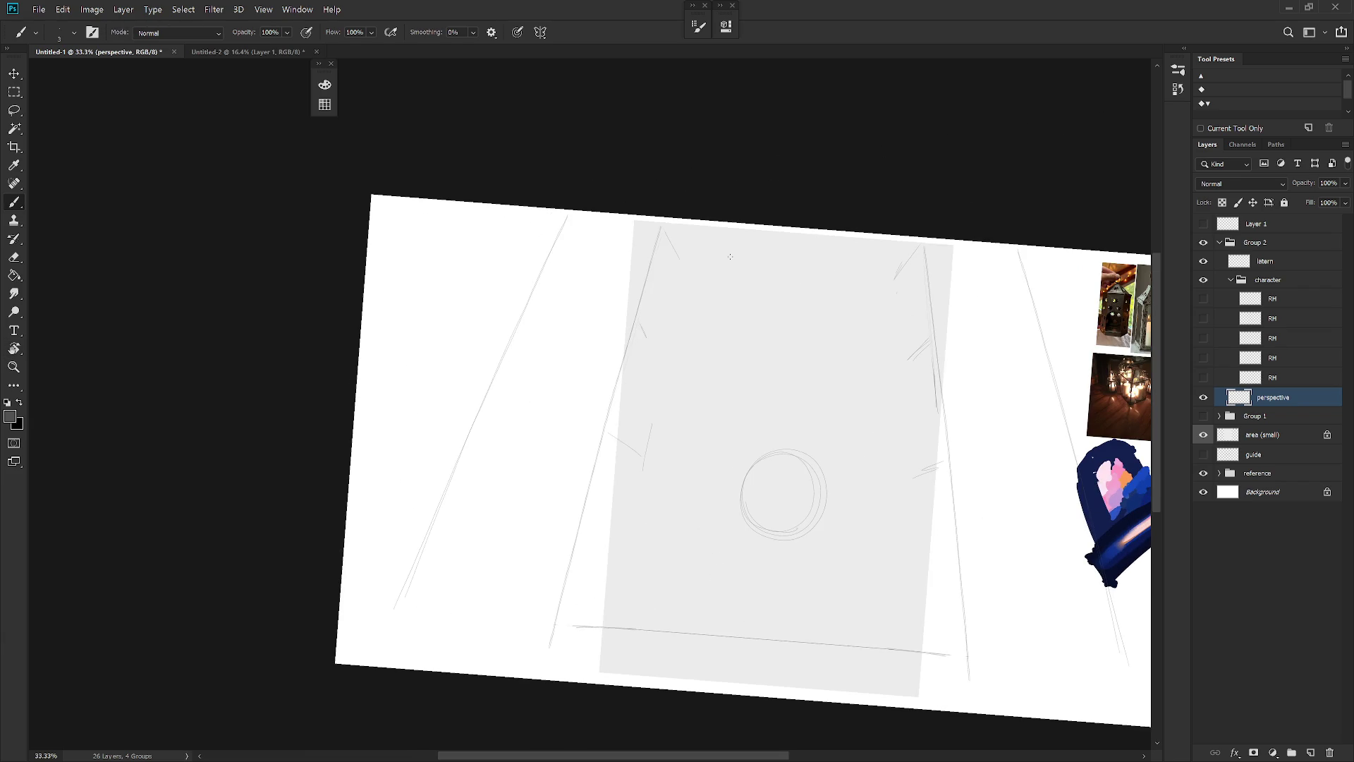
drag(726, 528, 816, 257)
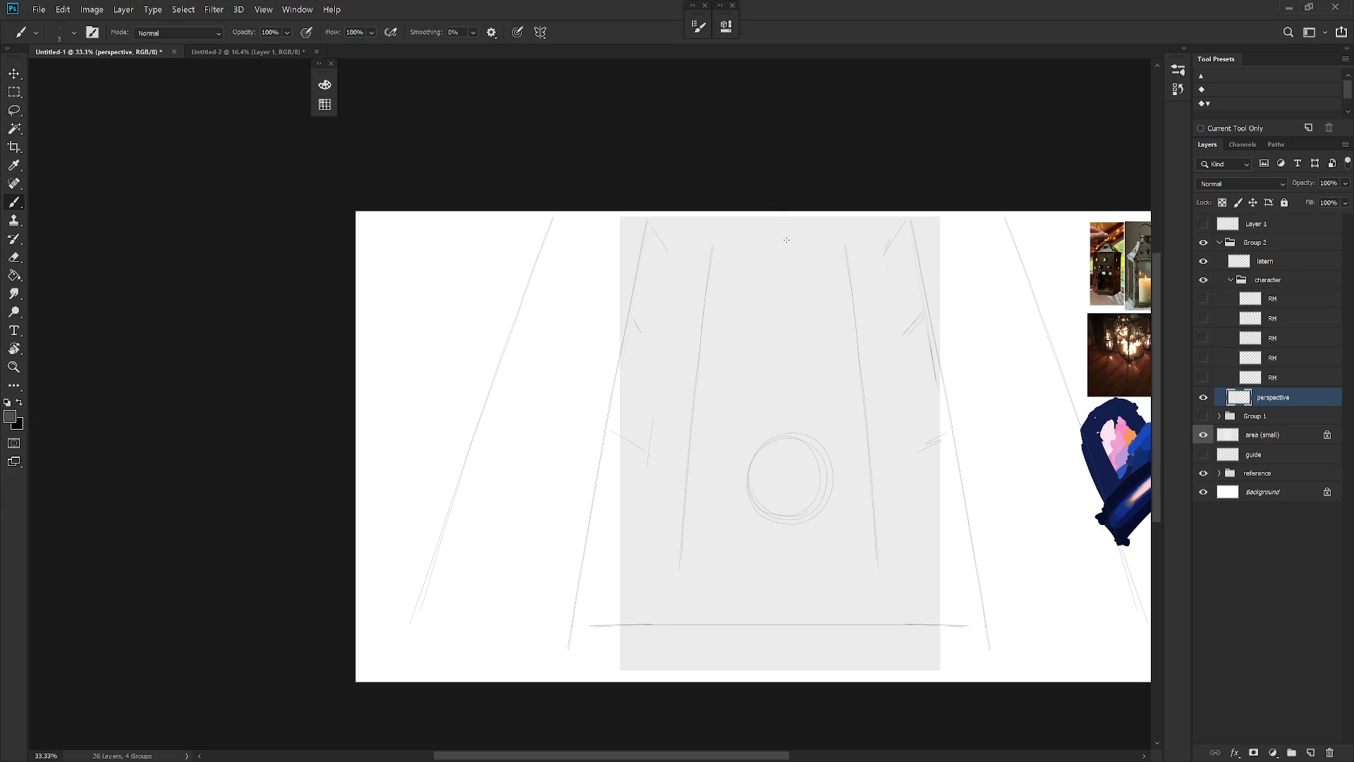
Sketch vertical strokes through the circle, then undo them
scroll(910, 343, right, 3)
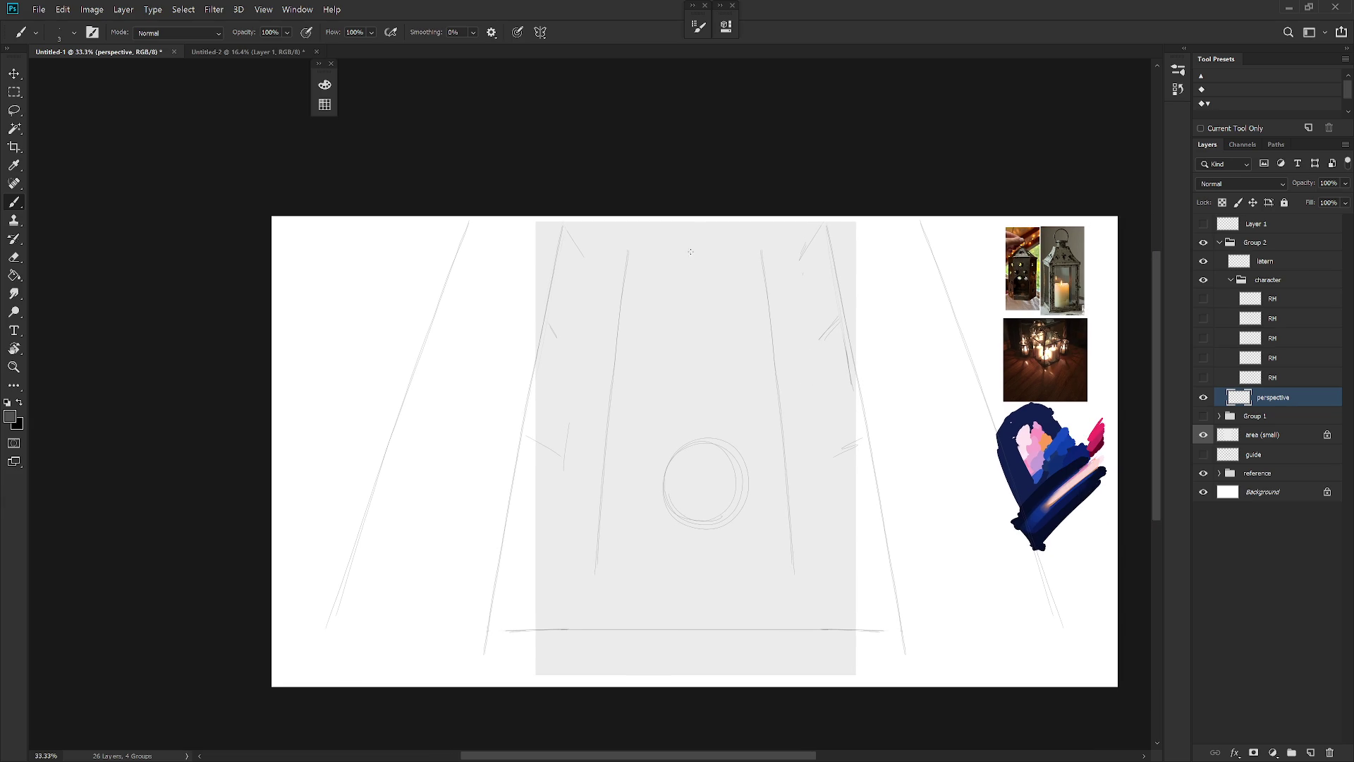
drag(689, 259, 684, 467)
drag(700, 259, 706, 483)
key(ctrl+z)
key(ctrl+z)
Show the paint symmetry axis, then turn paint symmetry off
click(541, 32)
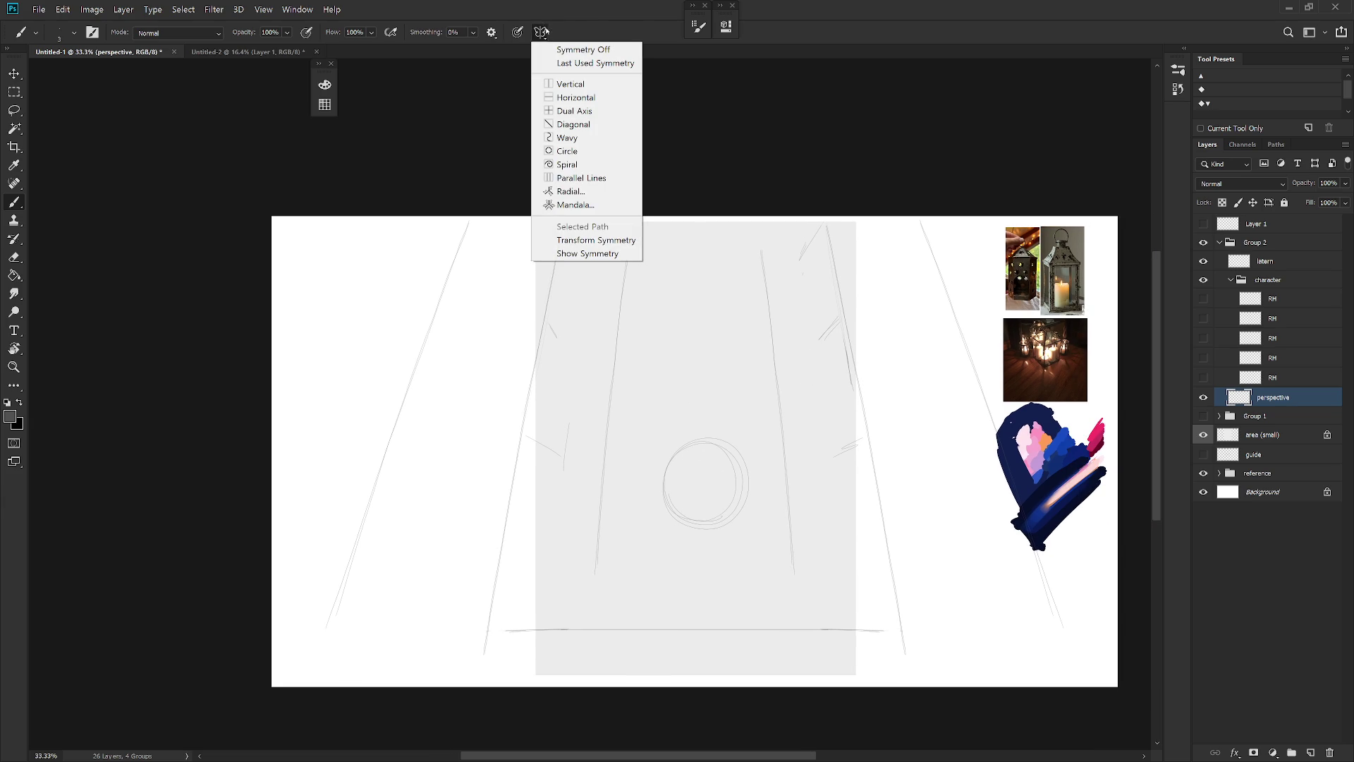
click(587, 253)
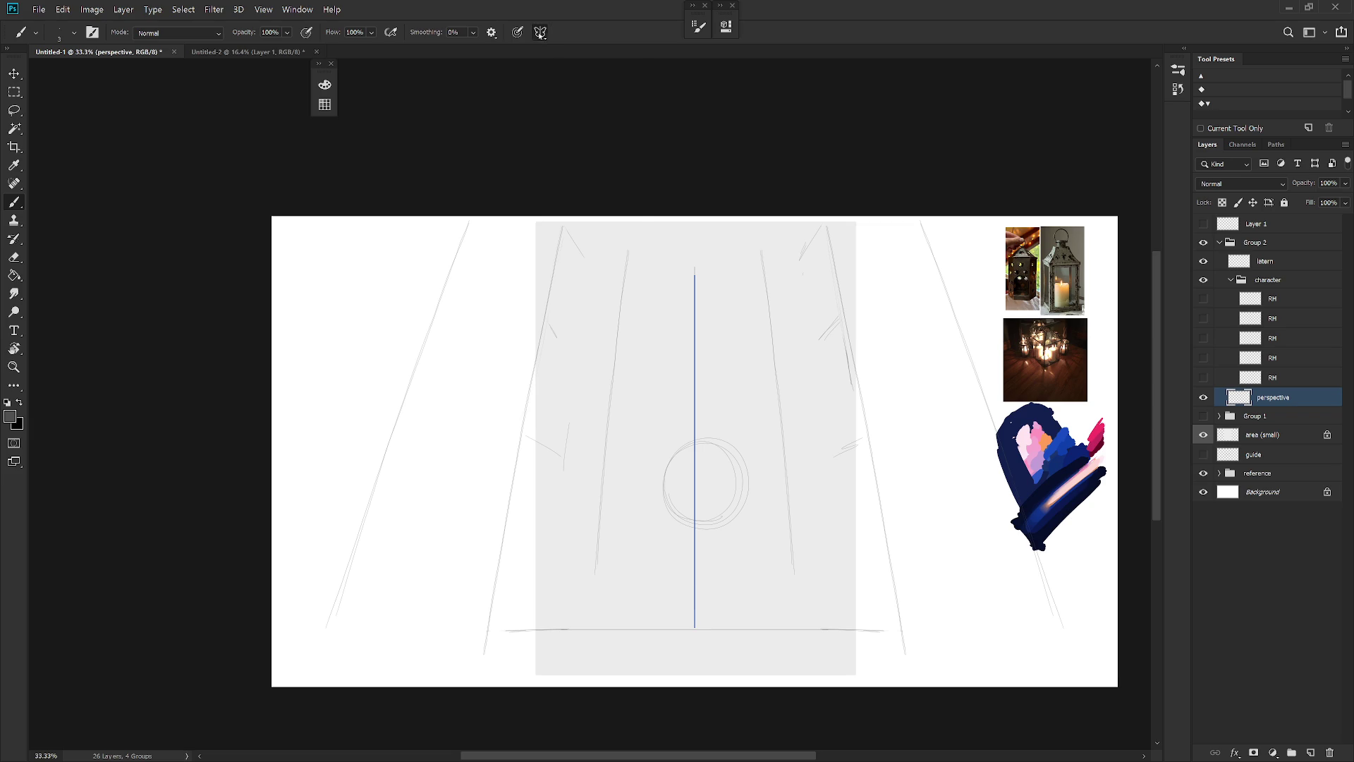
click(541, 31)
click(583, 50)
Nudge the lantern circle on the latern layer up and left
click(1266, 261)
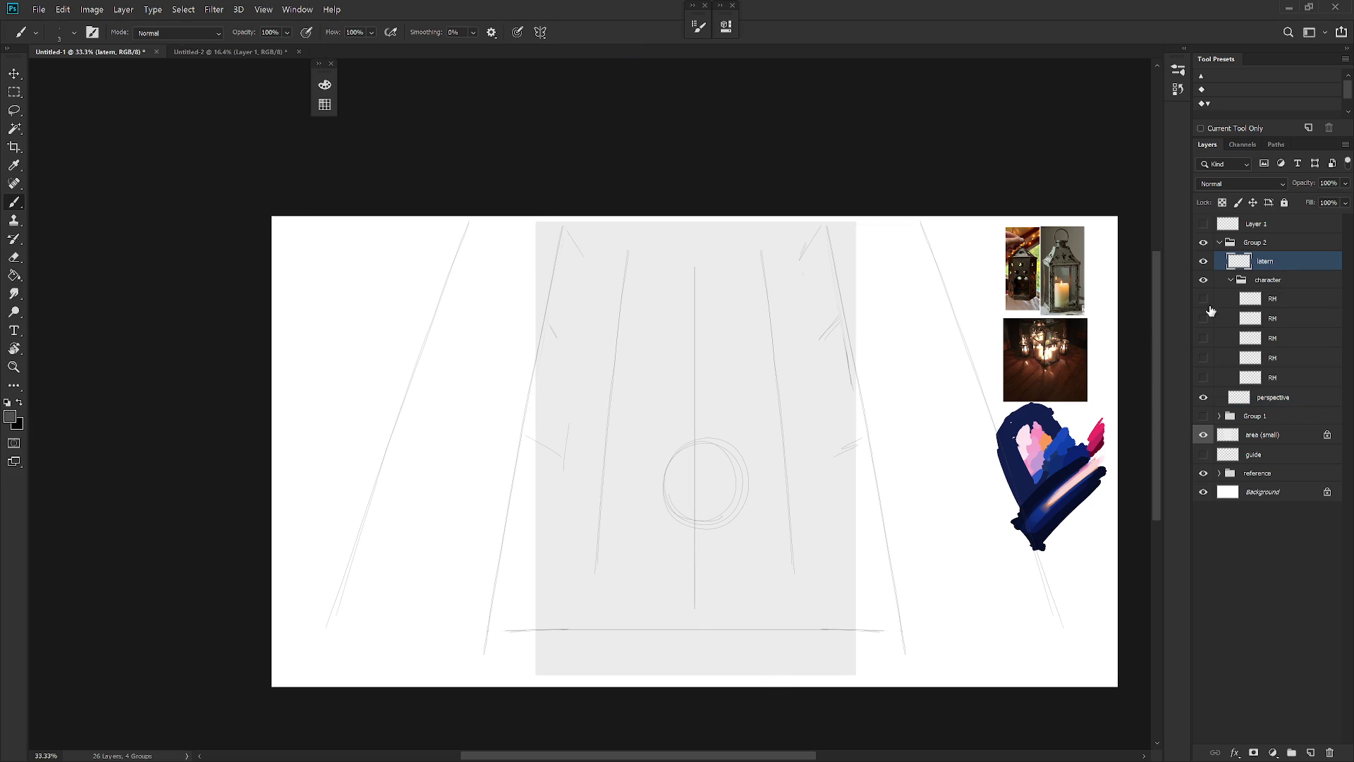
key(v)
drag(788, 580, 775, 573)
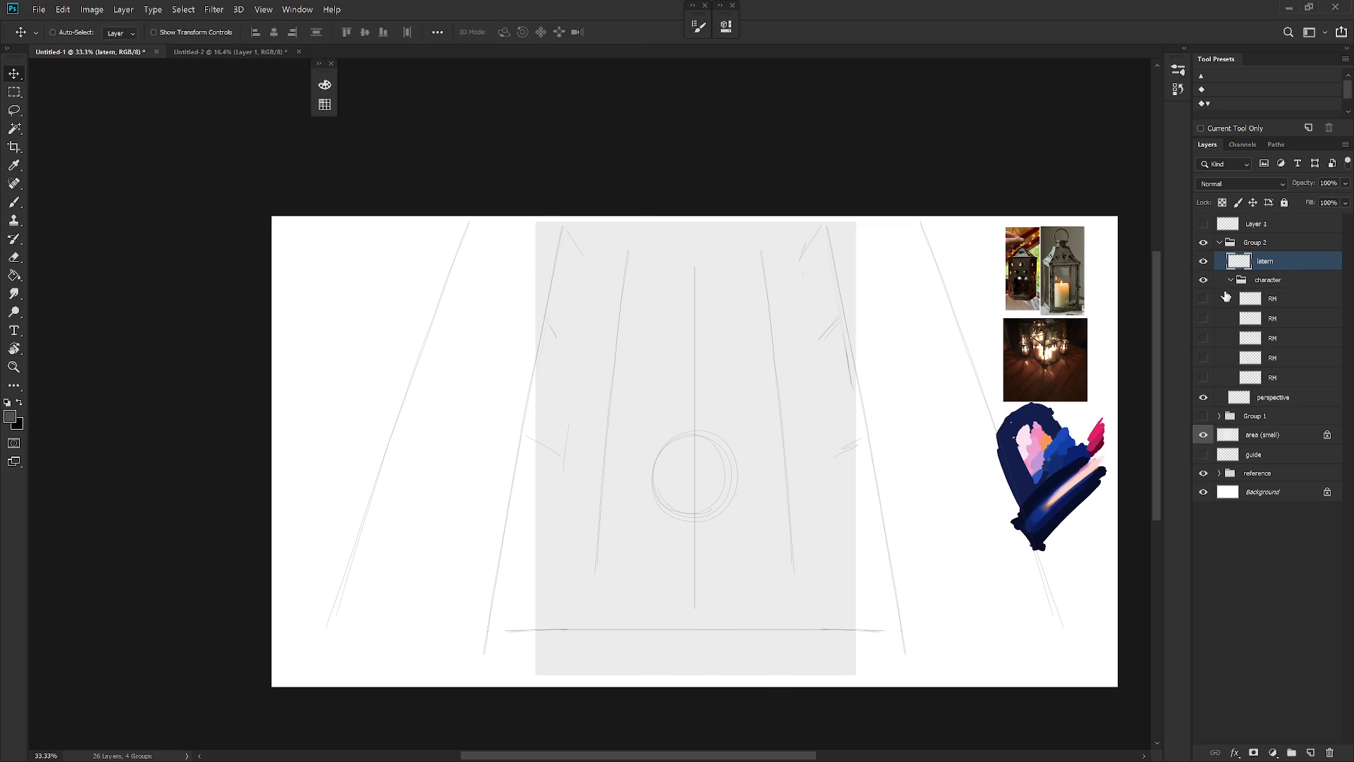
Show the second RH figure layer and shift its sketch 81 px horizontally
click(1204, 318)
click(1227, 318)
drag(886, 541, 871, 541)
key(b)
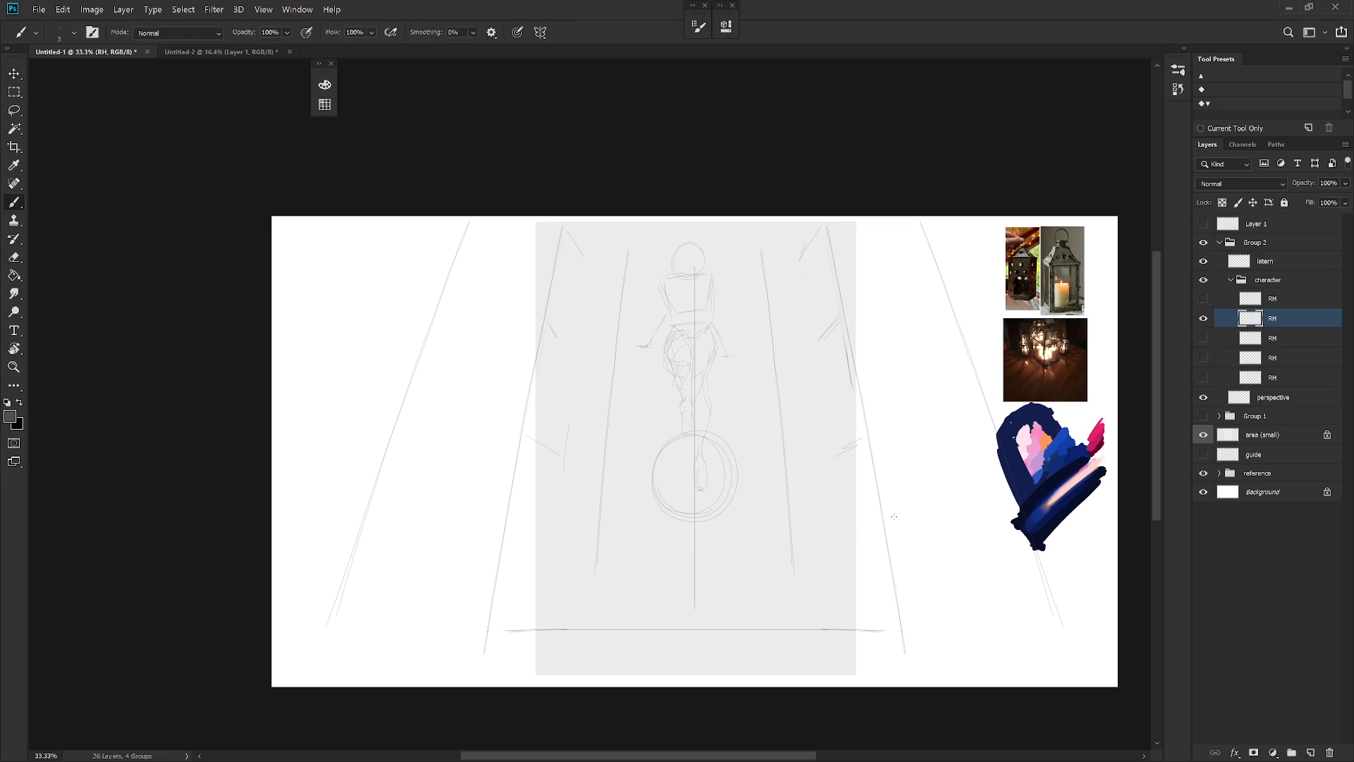
Preview each remaining RH figure layer, hide them all, and select the perspective layer
click(1204, 318)
click(1204, 339)
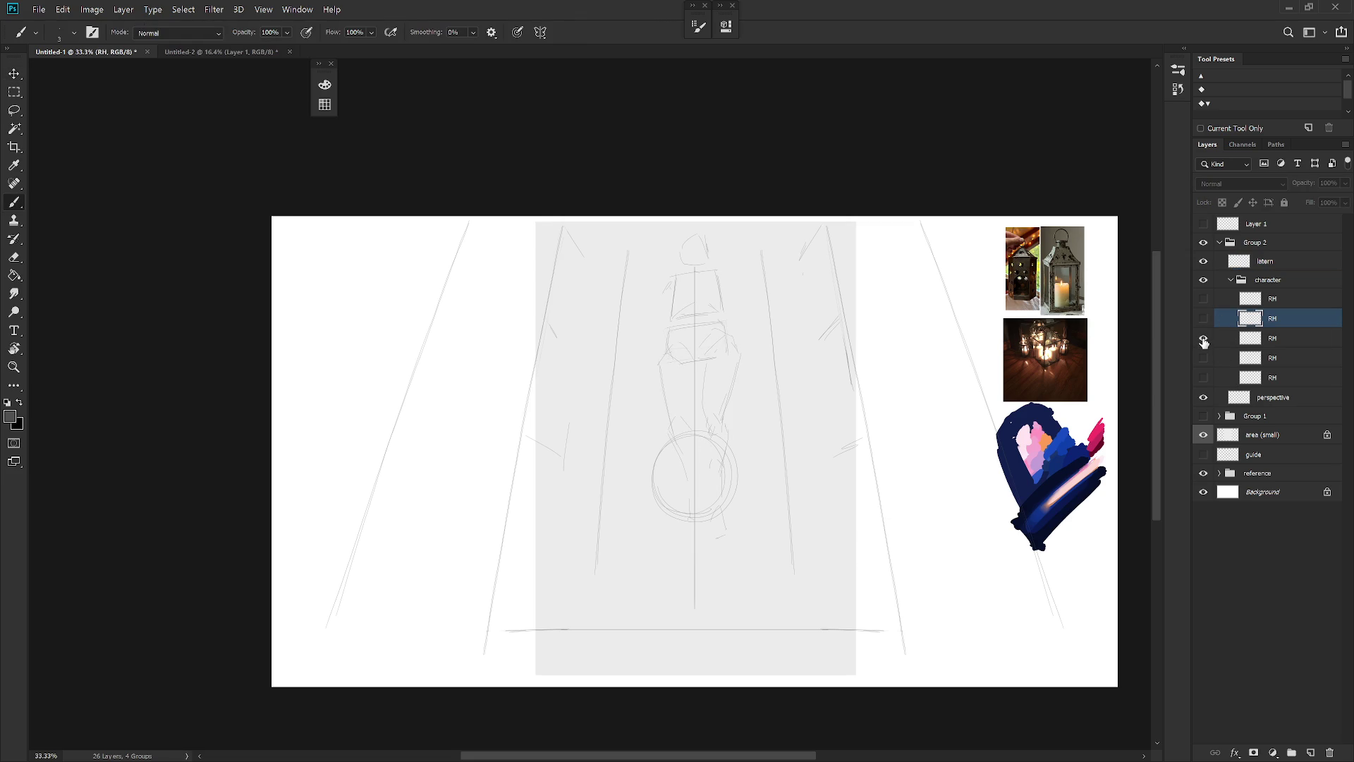
click(1204, 340)
click(1204, 358)
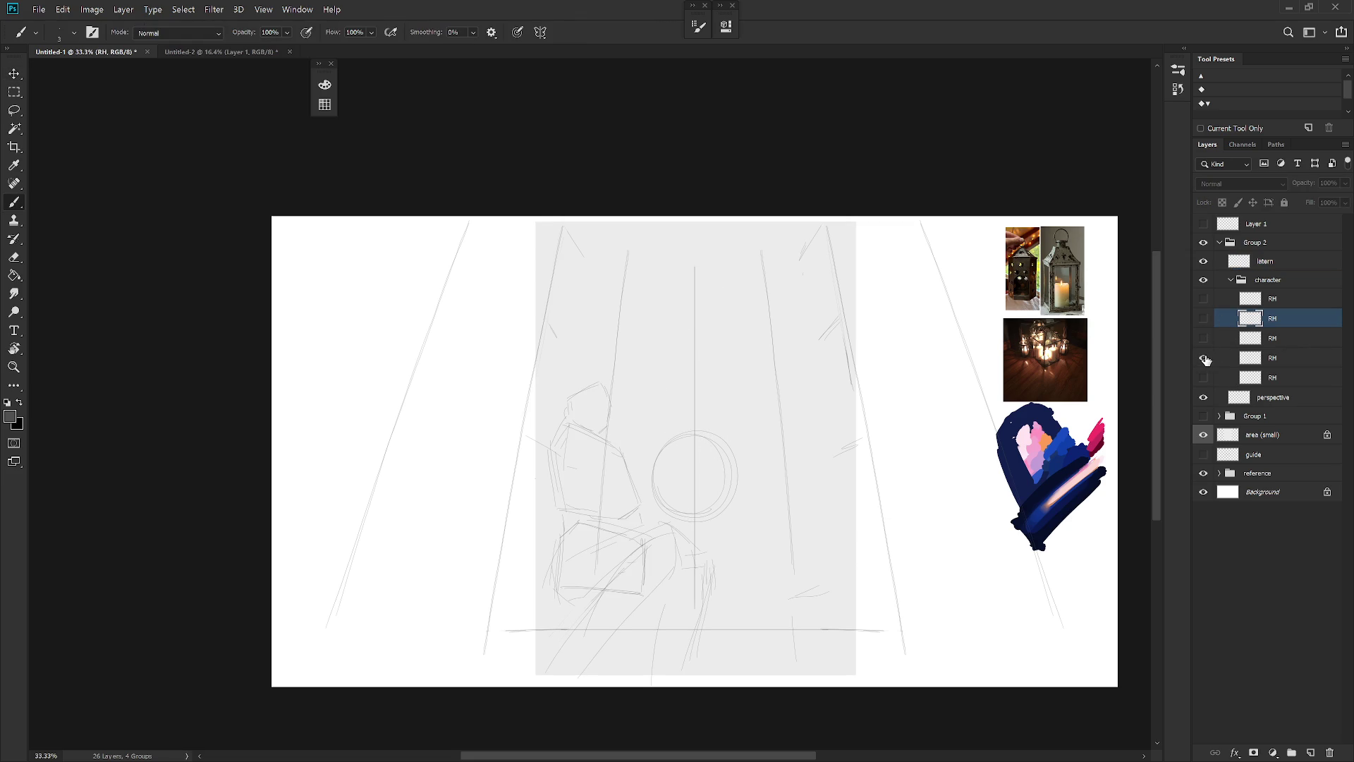
click(1205, 358)
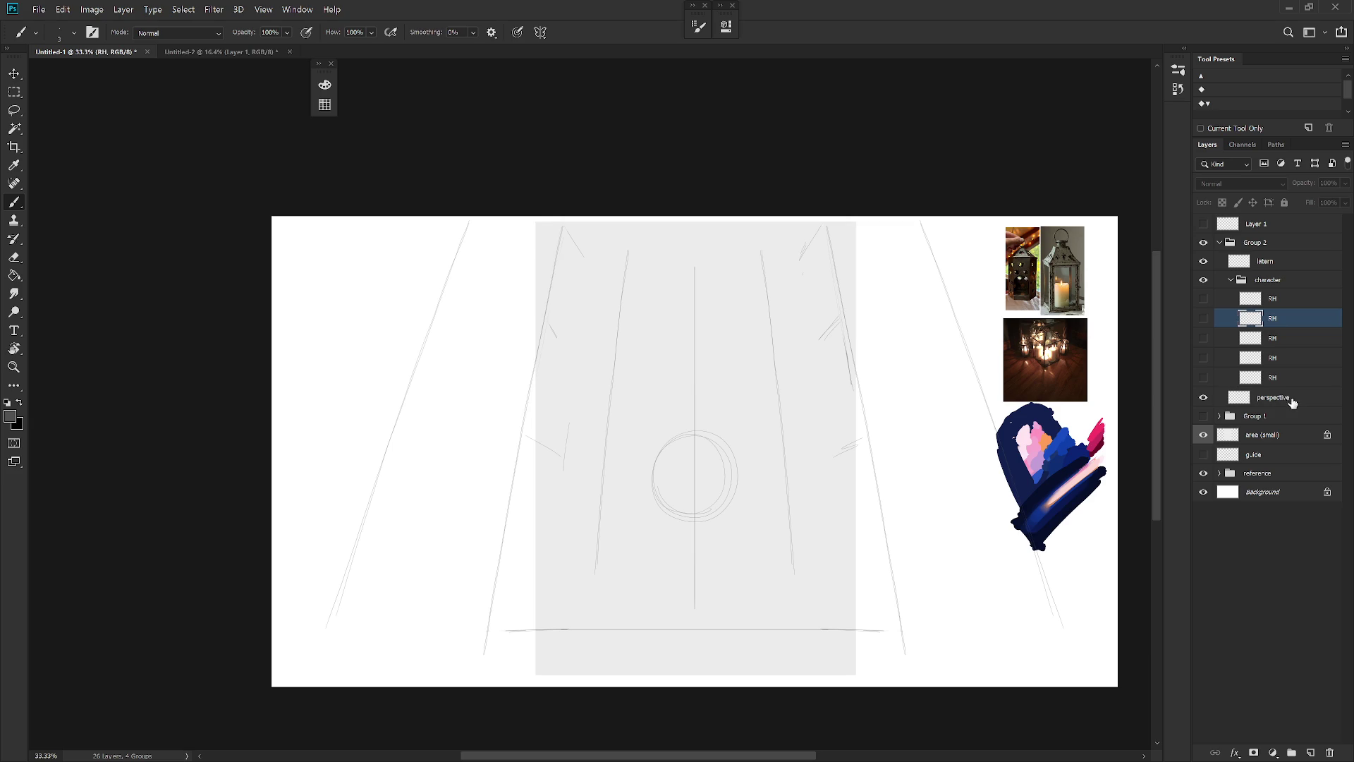
click(1291, 399)
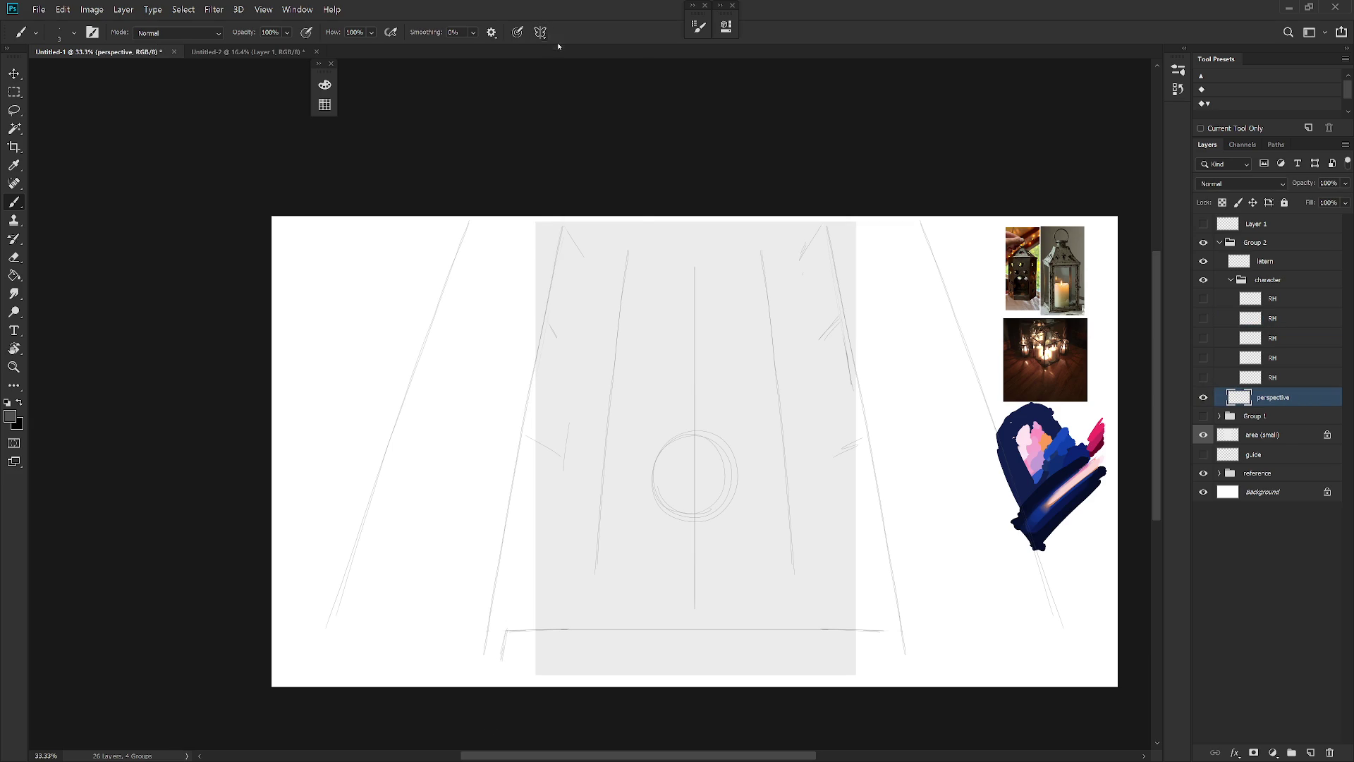
Turn on vertical symmetry down the centre and draw mirrored strokes at both bottom corners
click(541, 31)
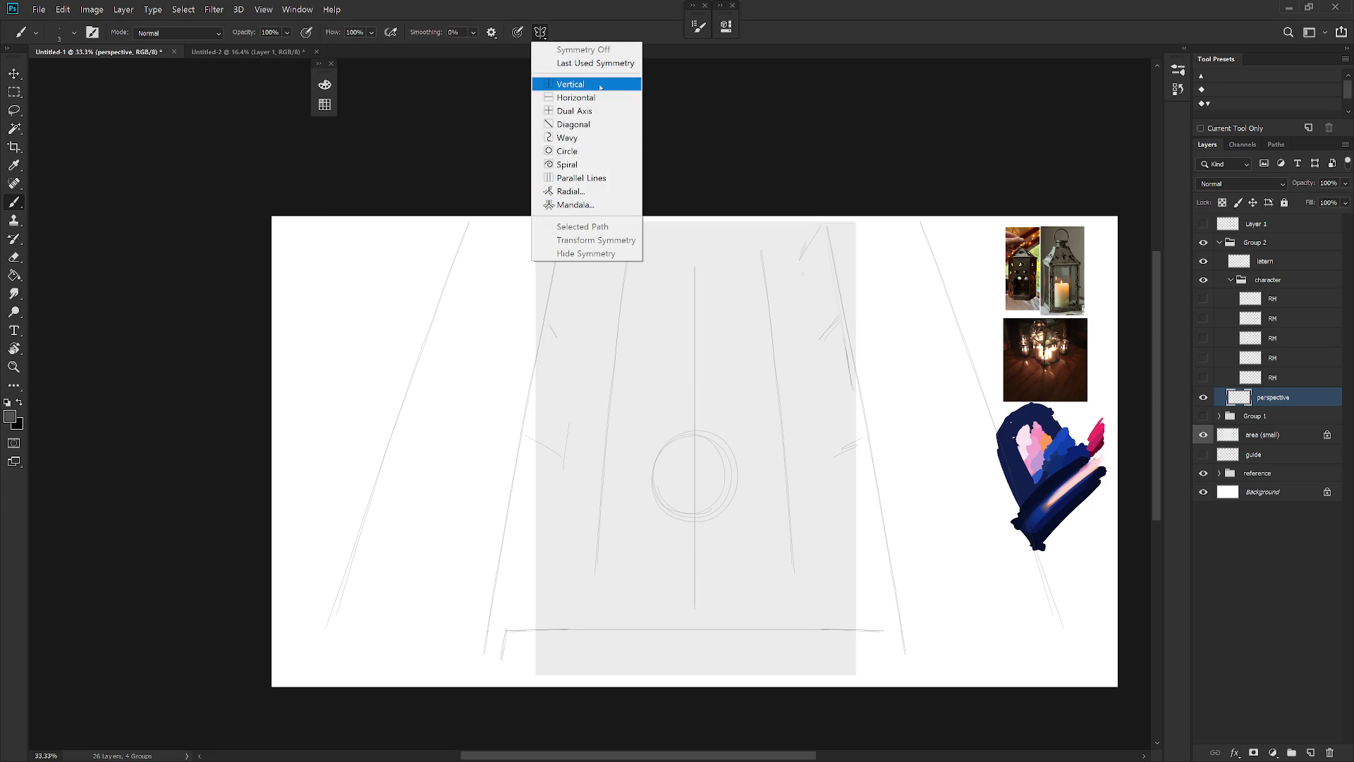
click(575, 84)
key(Return)
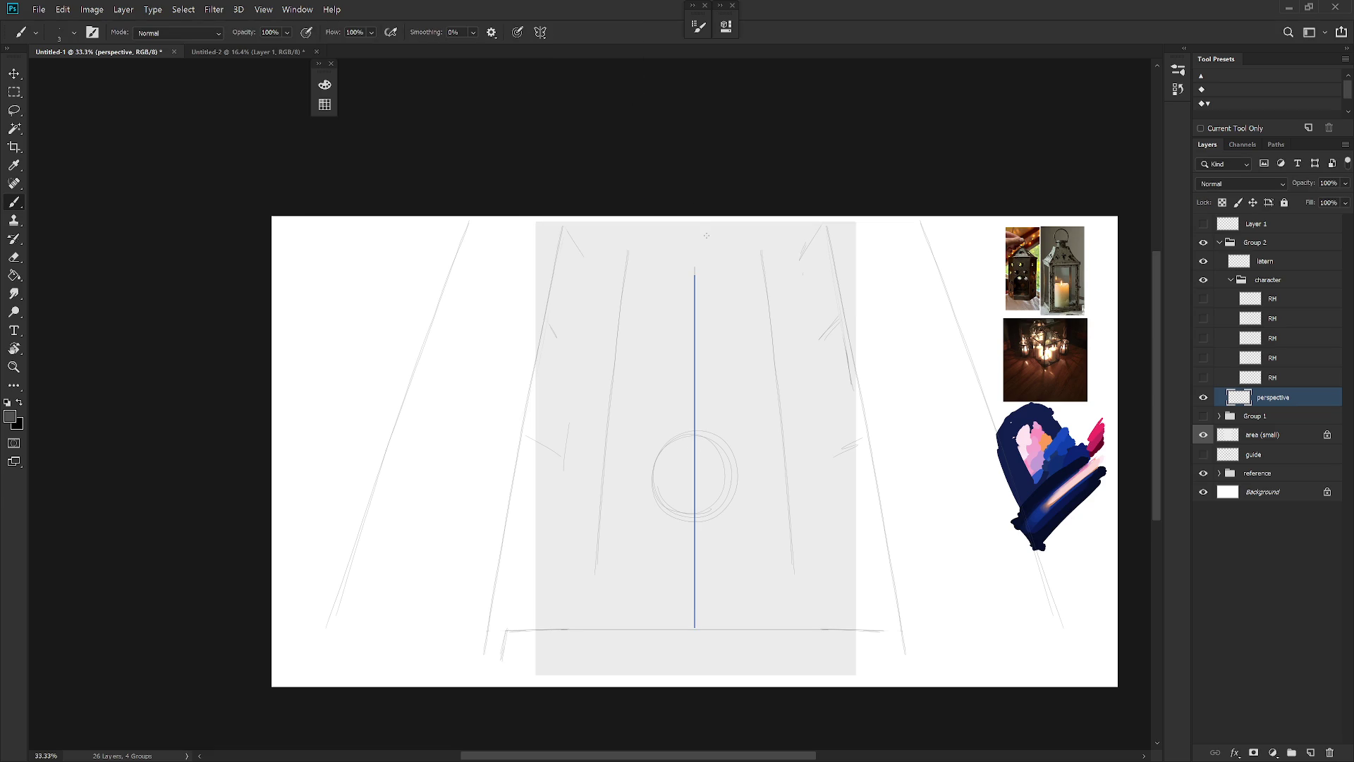
click(540, 32)
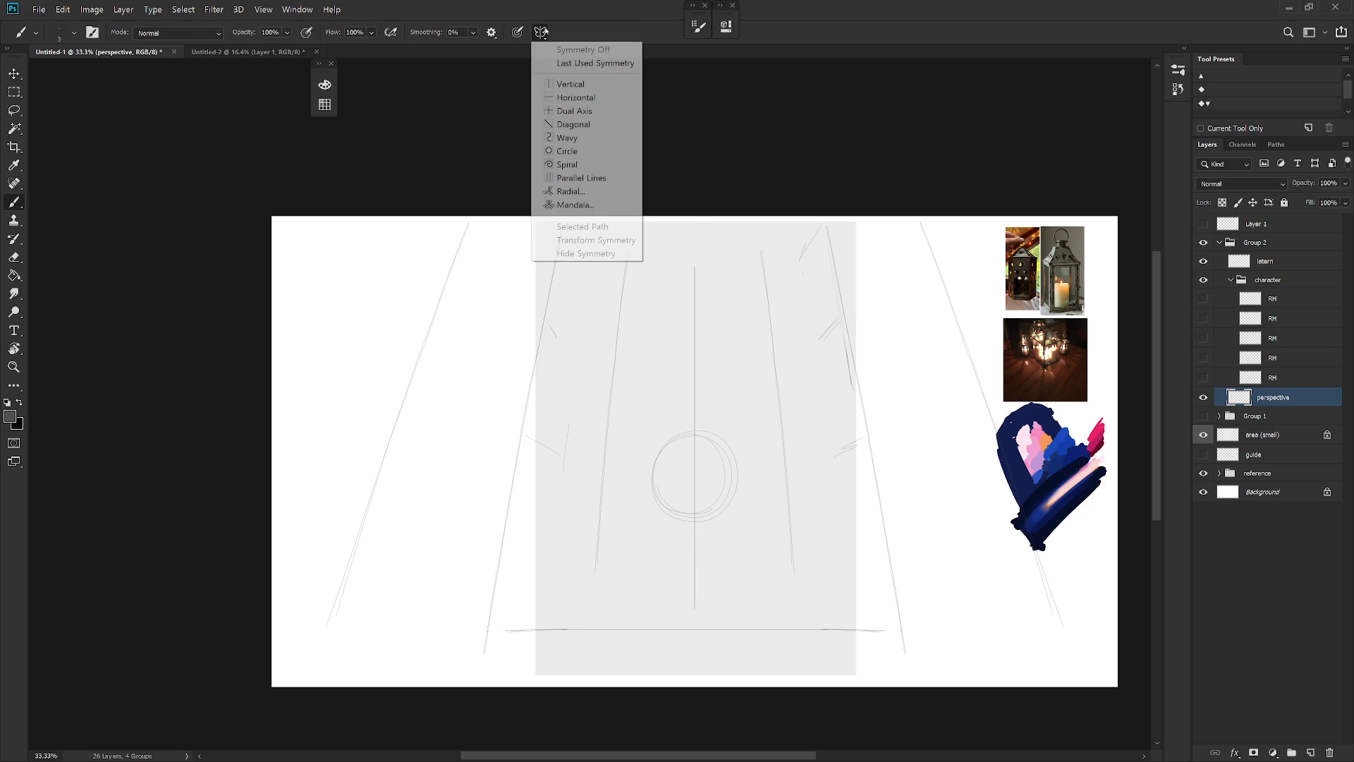
click(609, 62)
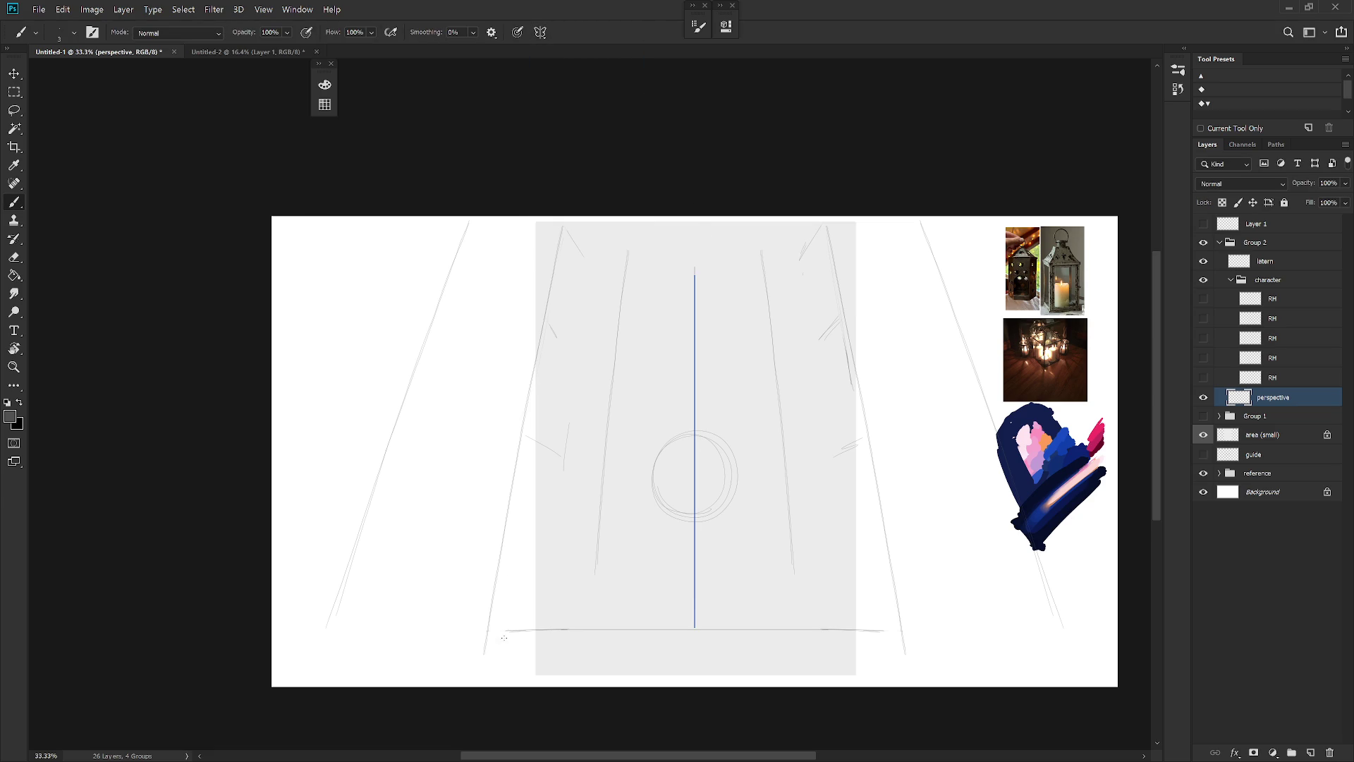
drag(501, 661, 506, 633)
Compare the RH figure layers, leave the second one visible, and undo a trial horizontal line
drag(1203, 298, 1204, 378)
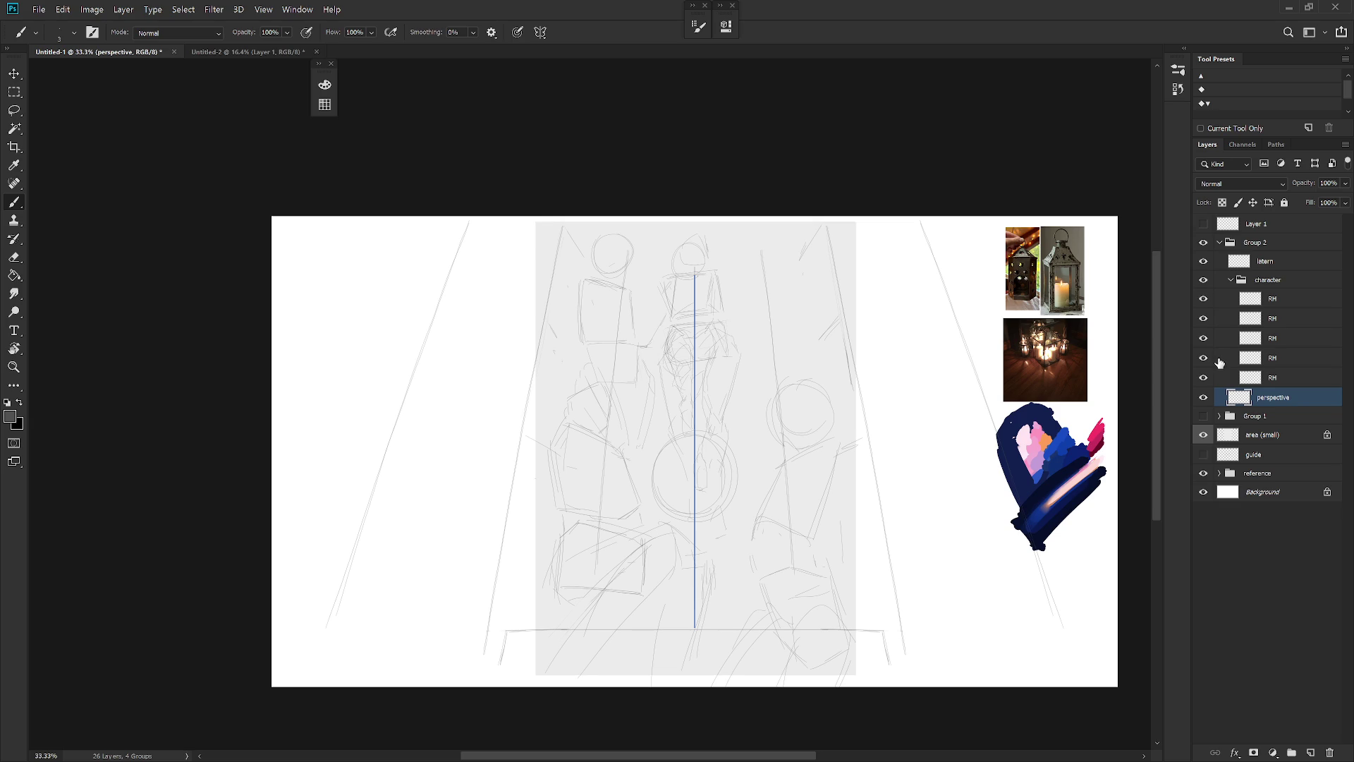
drag(1203, 298, 1203, 378)
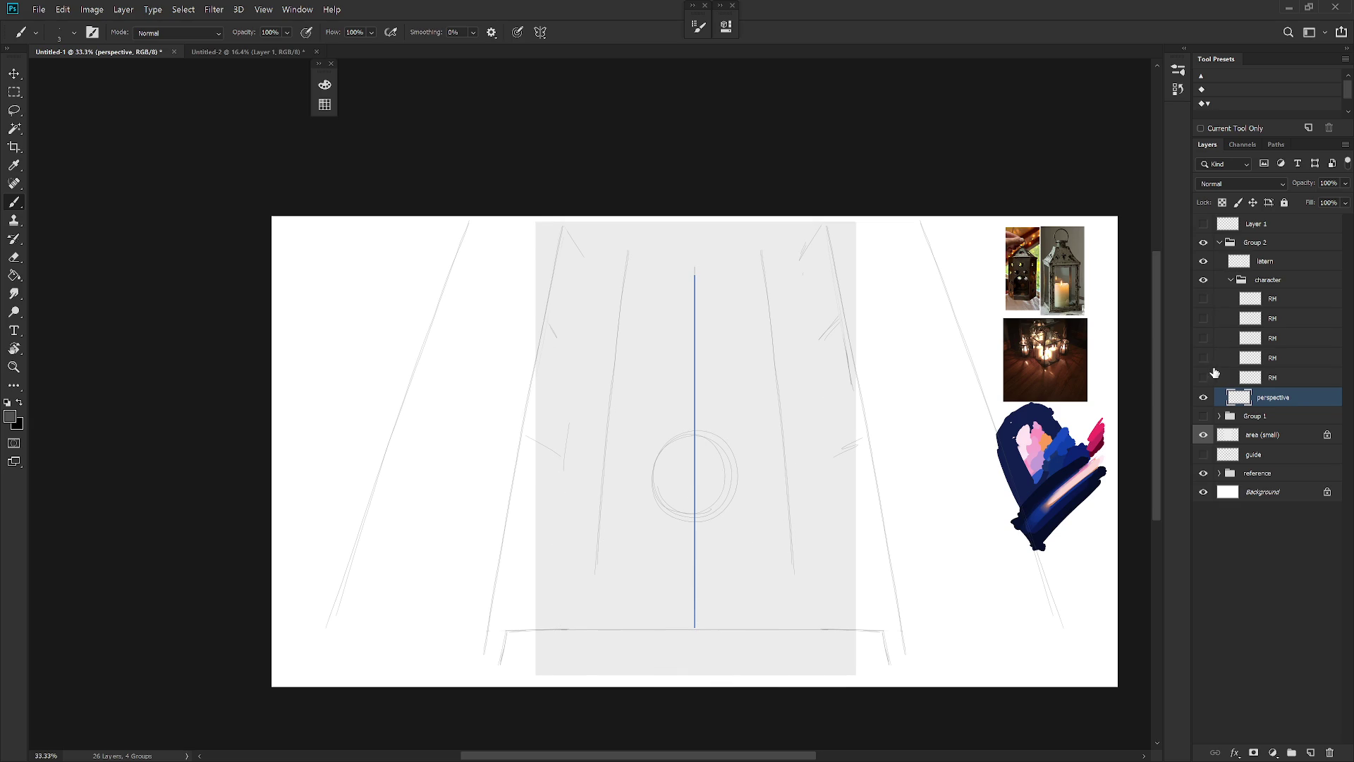
click(1204, 298)
click(1204, 299)
click(1205, 318)
drag(608, 351, 784, 349)
key(ctrl+z)
key(ctrl+z)
key(ctrl+z)
Remove the faint line across the circle and add a short stroke along the horizon line
drag(828, 493, 726, 553)
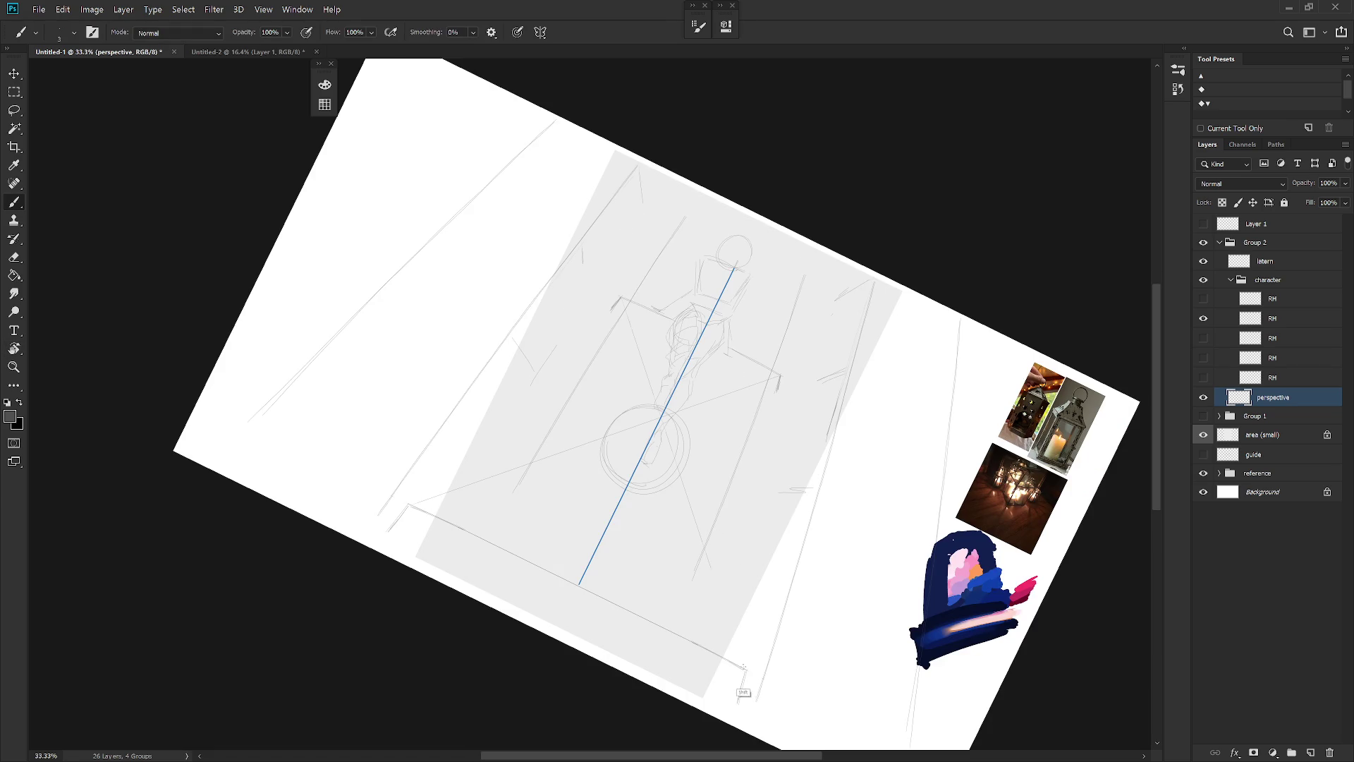
key(Escape)
drag(708, 584, 735, 613)
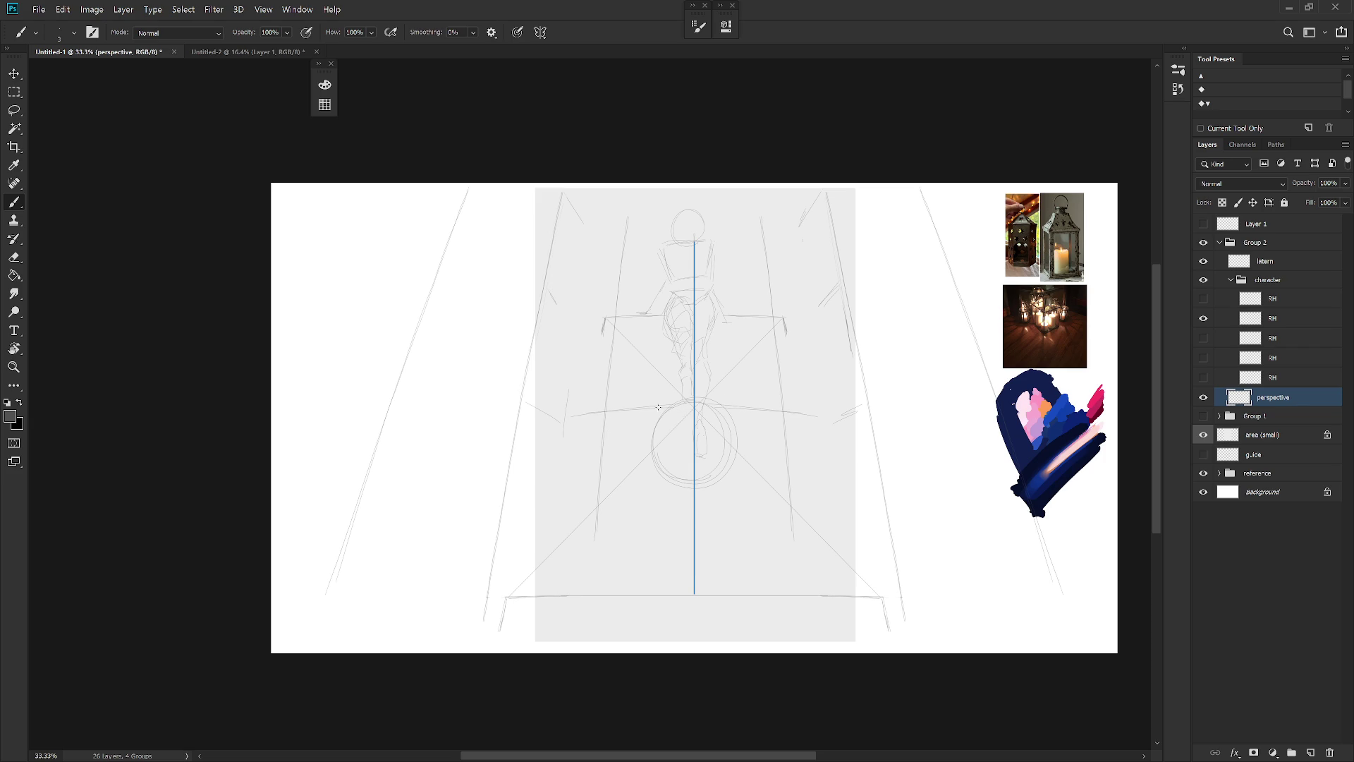
key(ctrl+z)
drag(696, 410, 721, 407)
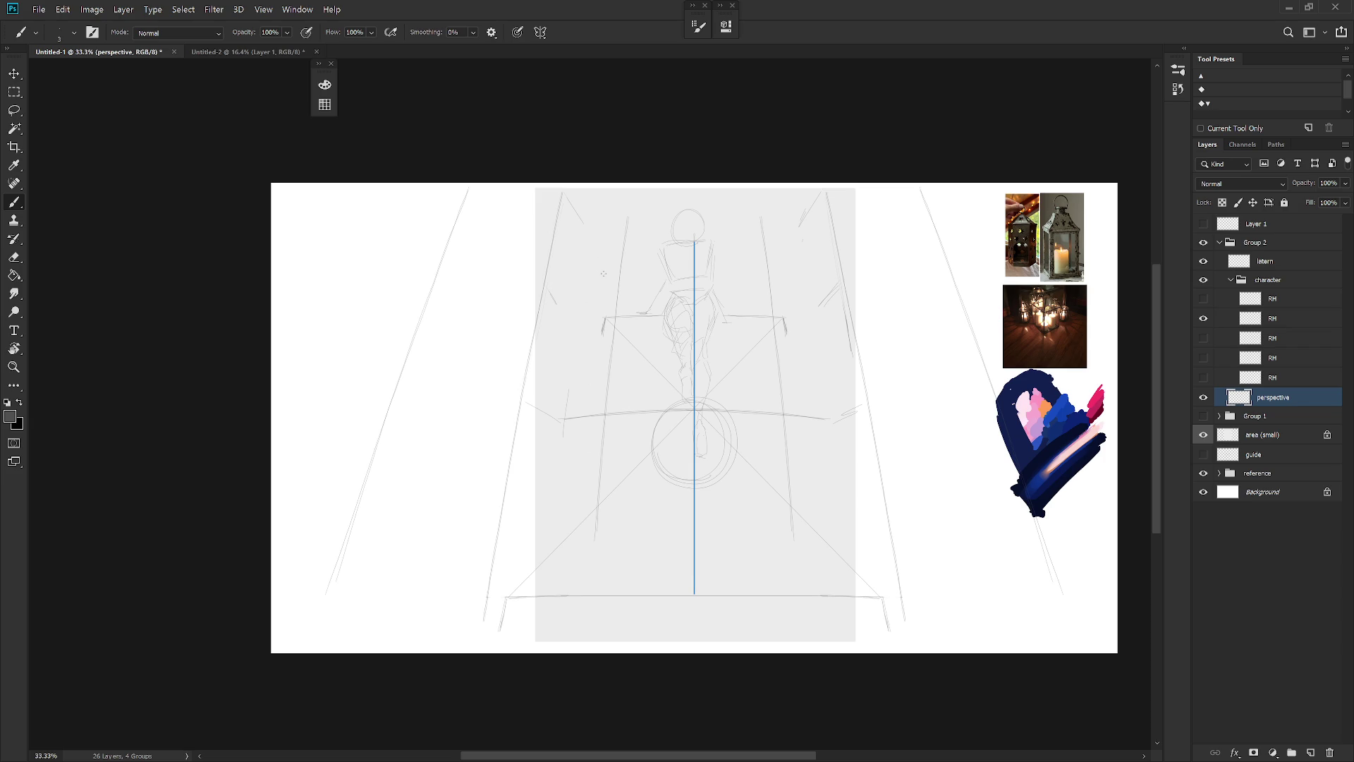
key(e)
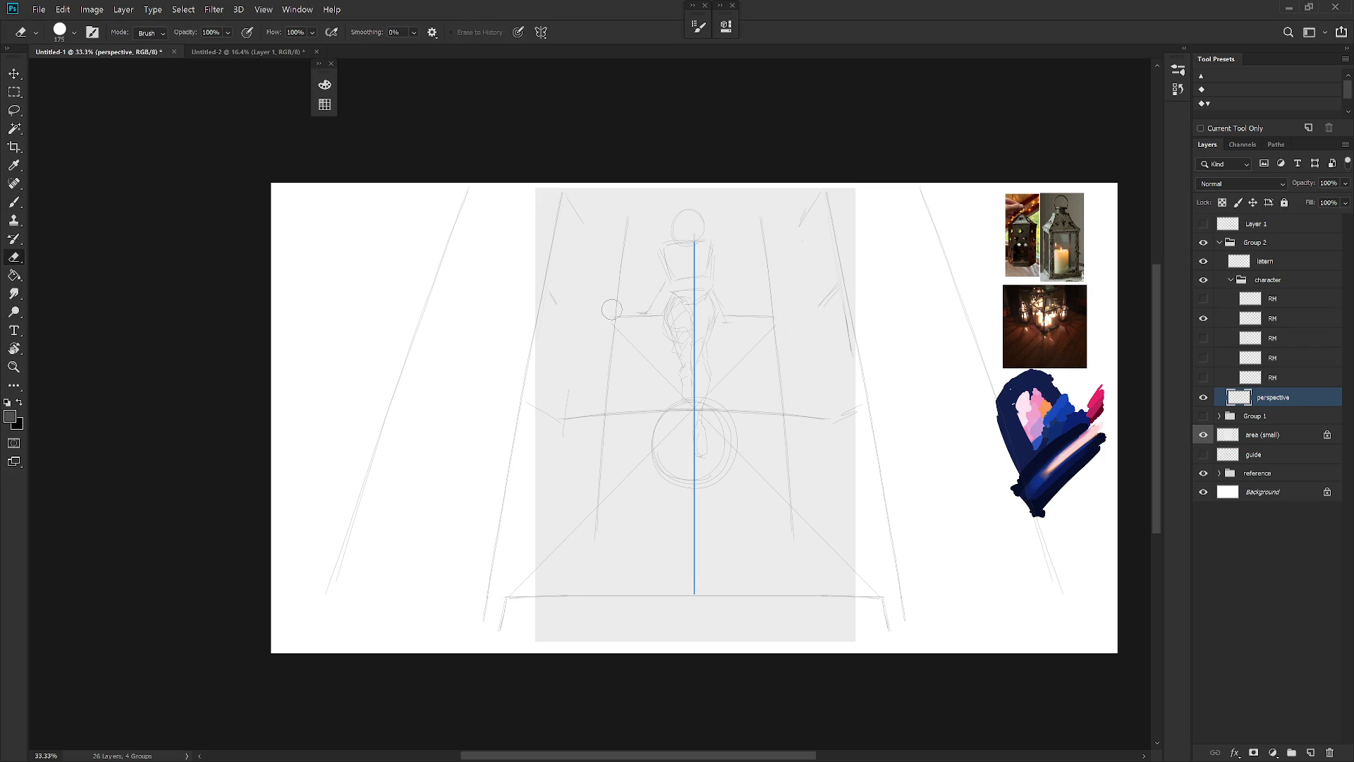
key(b)
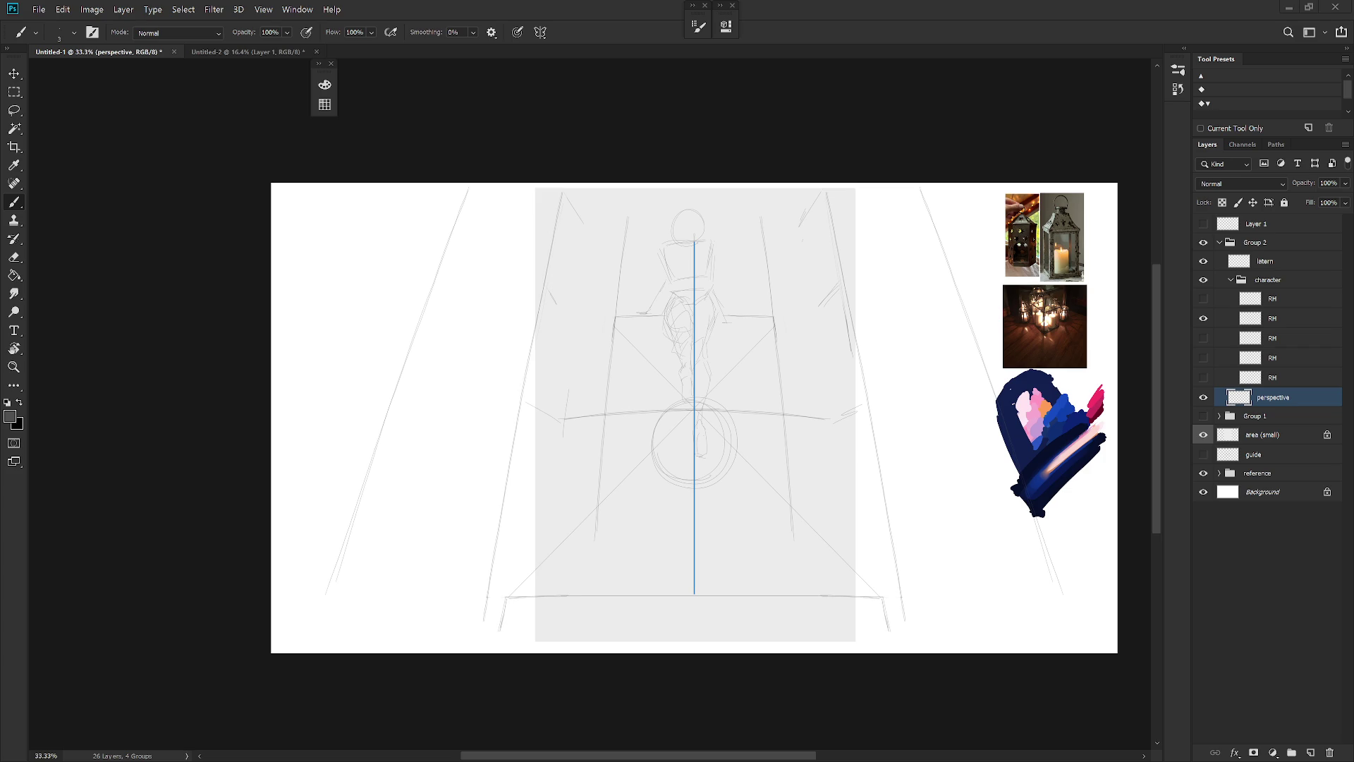
ctrl+click(1220, 400)
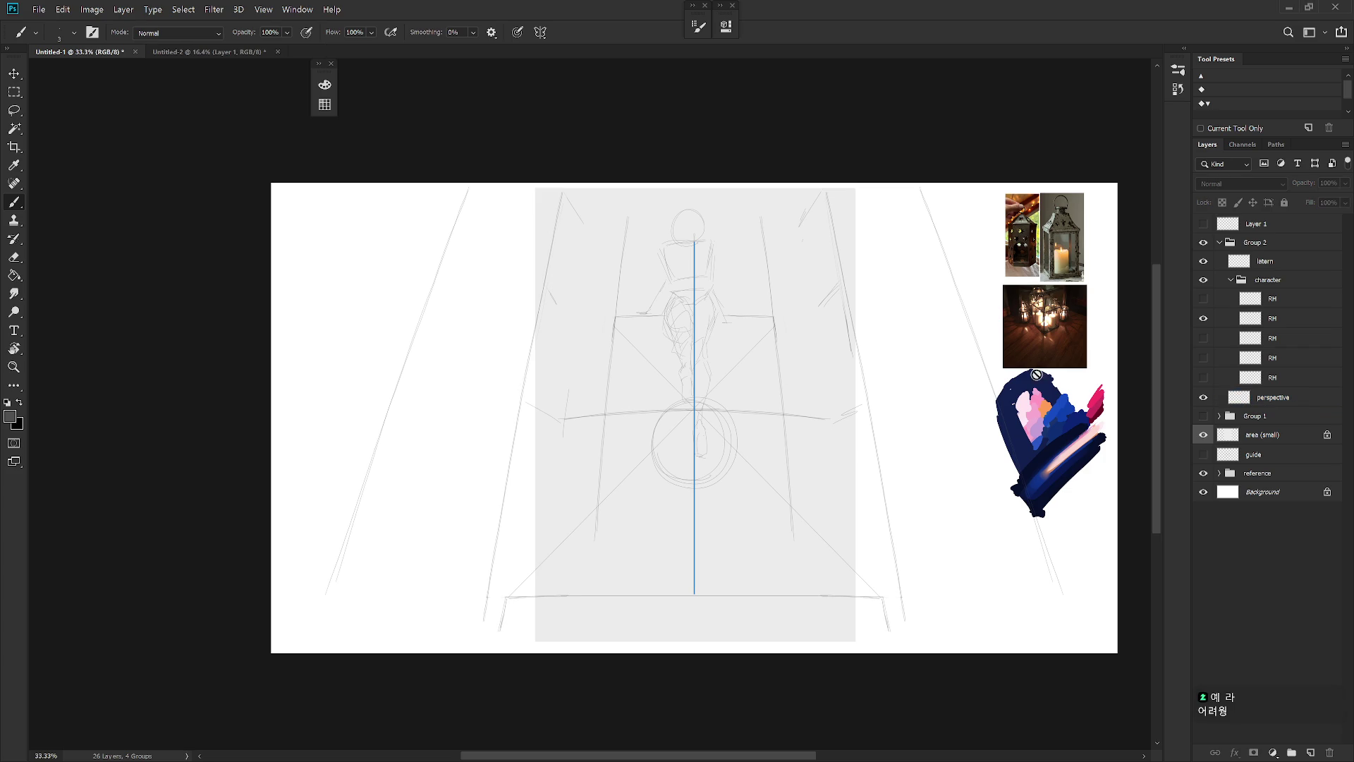
On the perspective layer, redraw the short vertical stroke left of the horizon and erase stray pencil marks
ctrl+click(1221, 400)
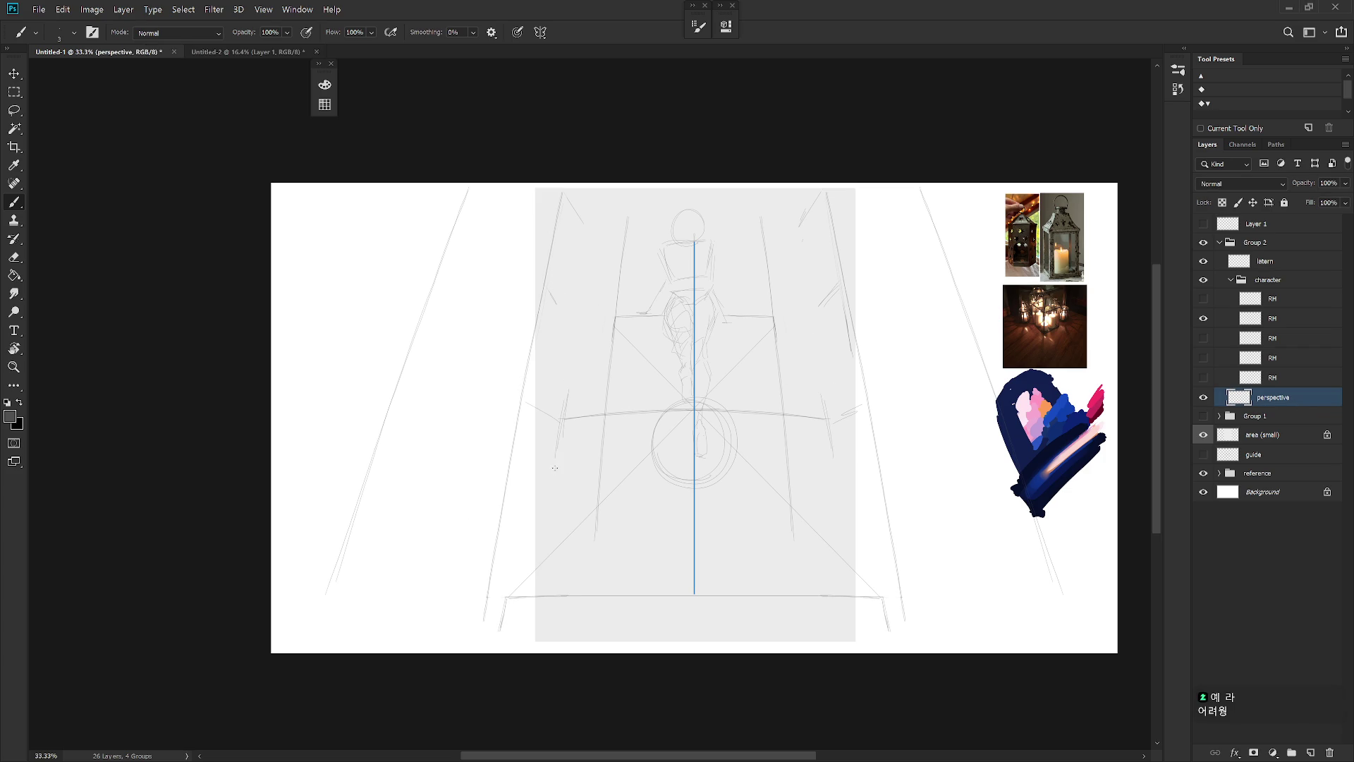
drag(572, 385, 563, 423)
key(e)
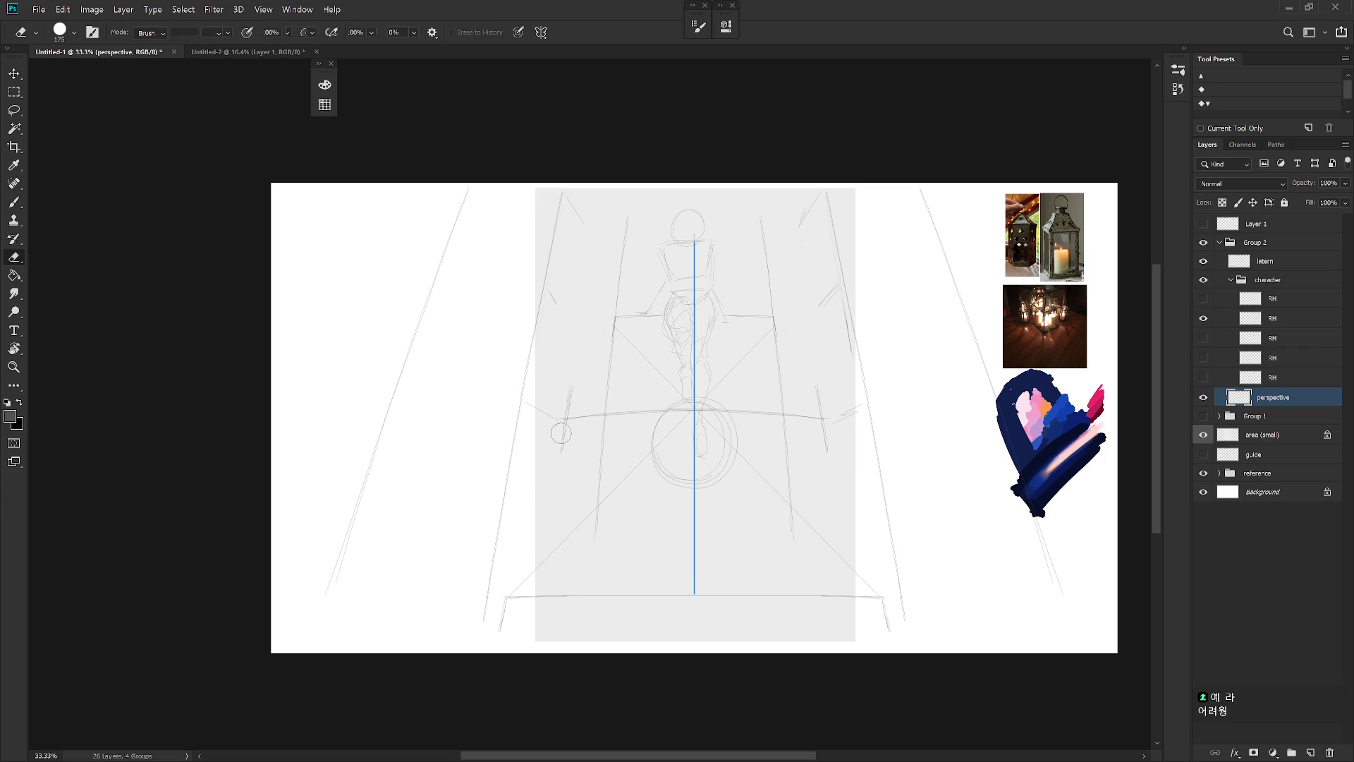
drag(569, 388, 564, 465)
key(b)
key(e)
key(b)
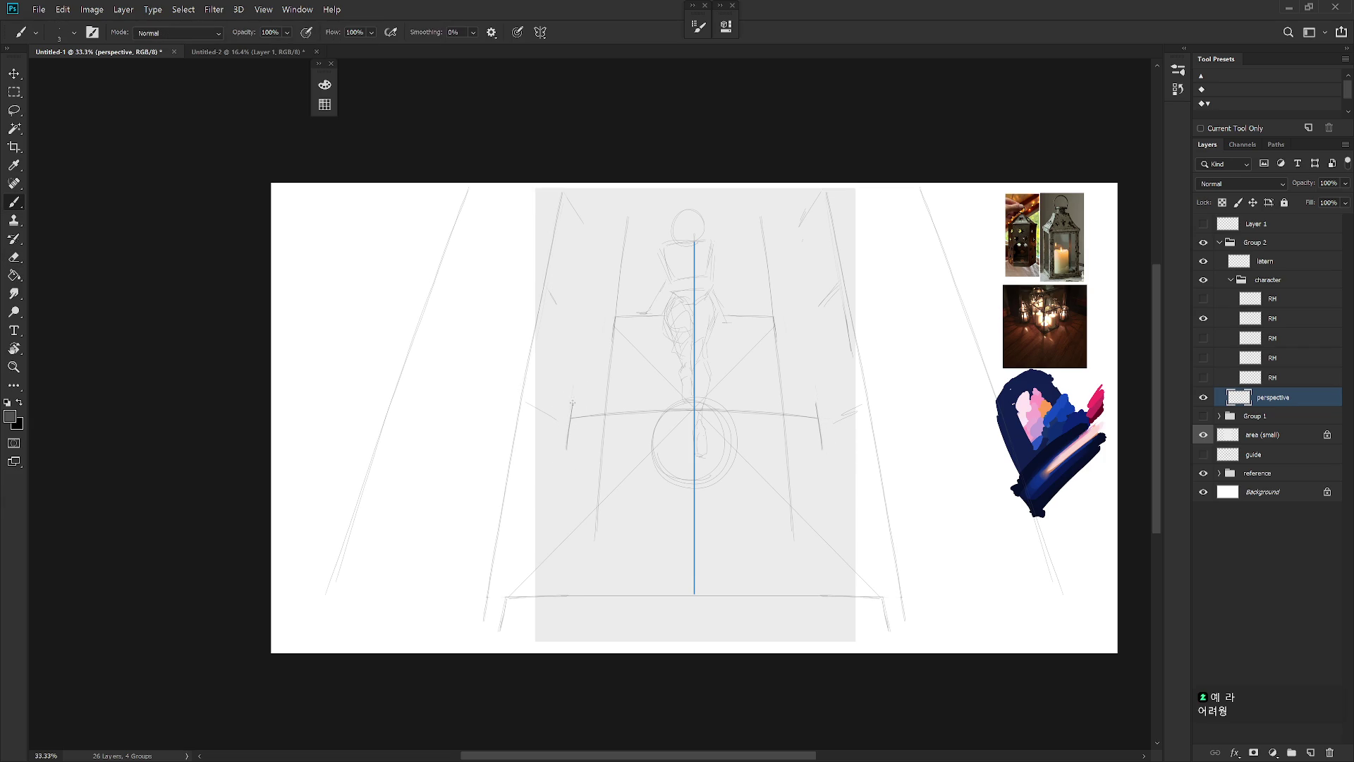
key(e)
drag(572, 403, 568, 423)
key(b)
Draw a long curved guide line below the circle and darken its middle
key(ctrl+z)
drag(634, 491, 746, 487)
key(ctrl+z)
key(ctrl+z)
drag(532, 499, 857, 497)
drag(618, 488, 772, 489)
key(e)
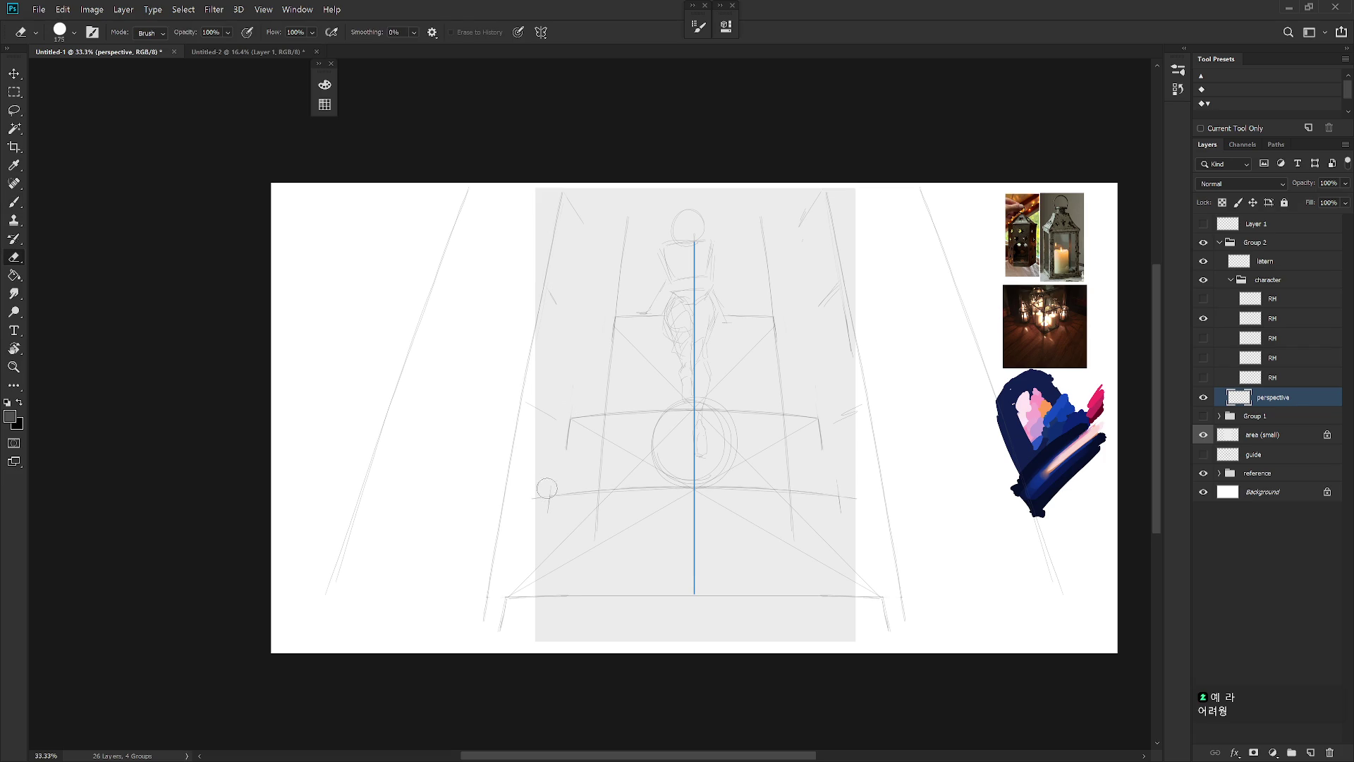
key(b)
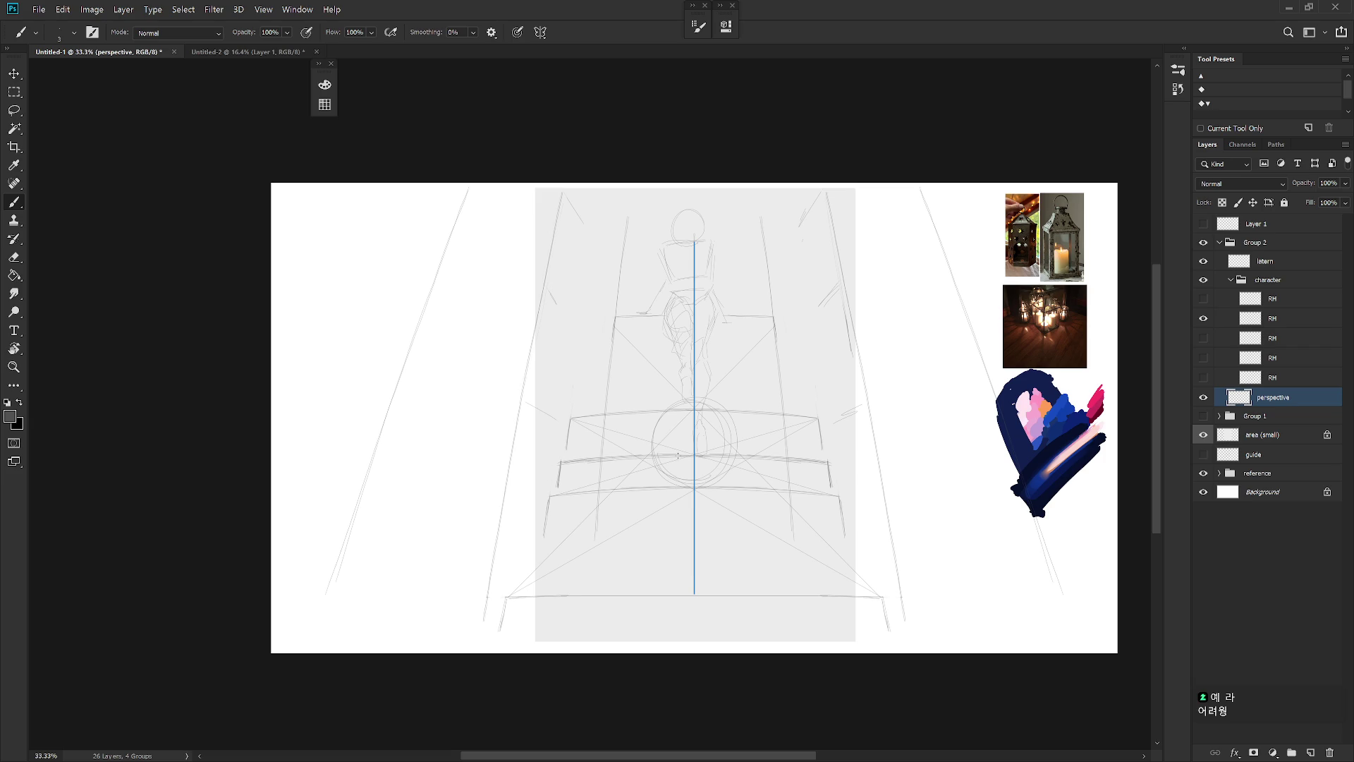
key(e)
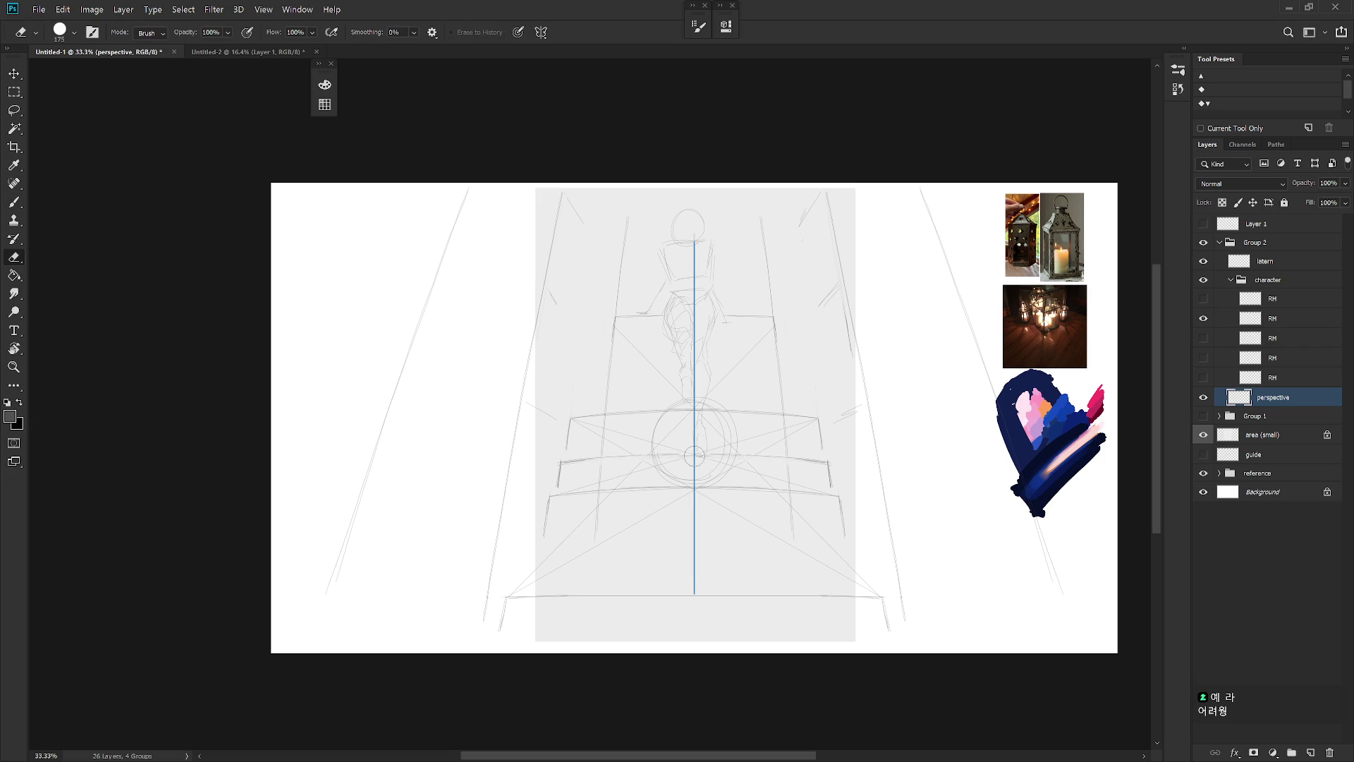
Toggle the perspective layer's visibility to compare the sketch with and without it
key(b)
scroll(740, 470, down, 3)
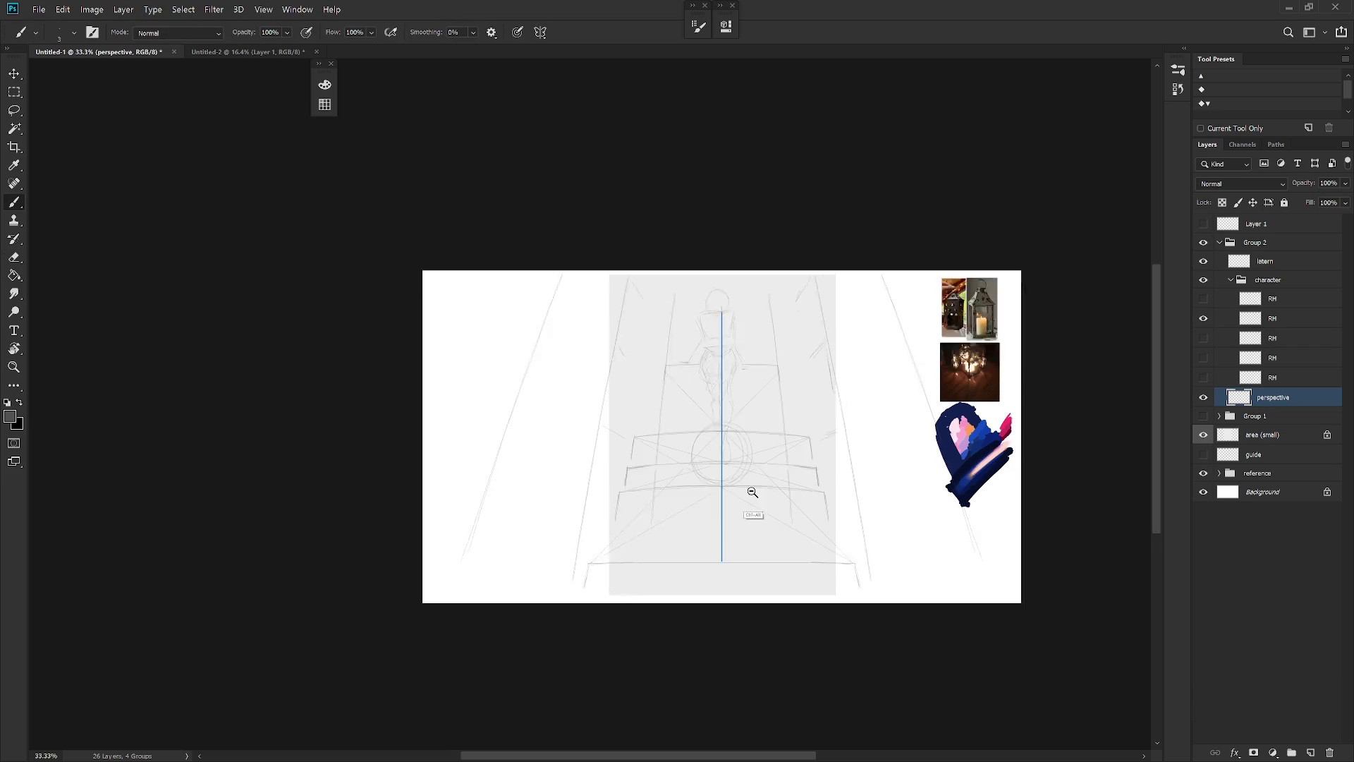
scroll(749, 489, up, 3)
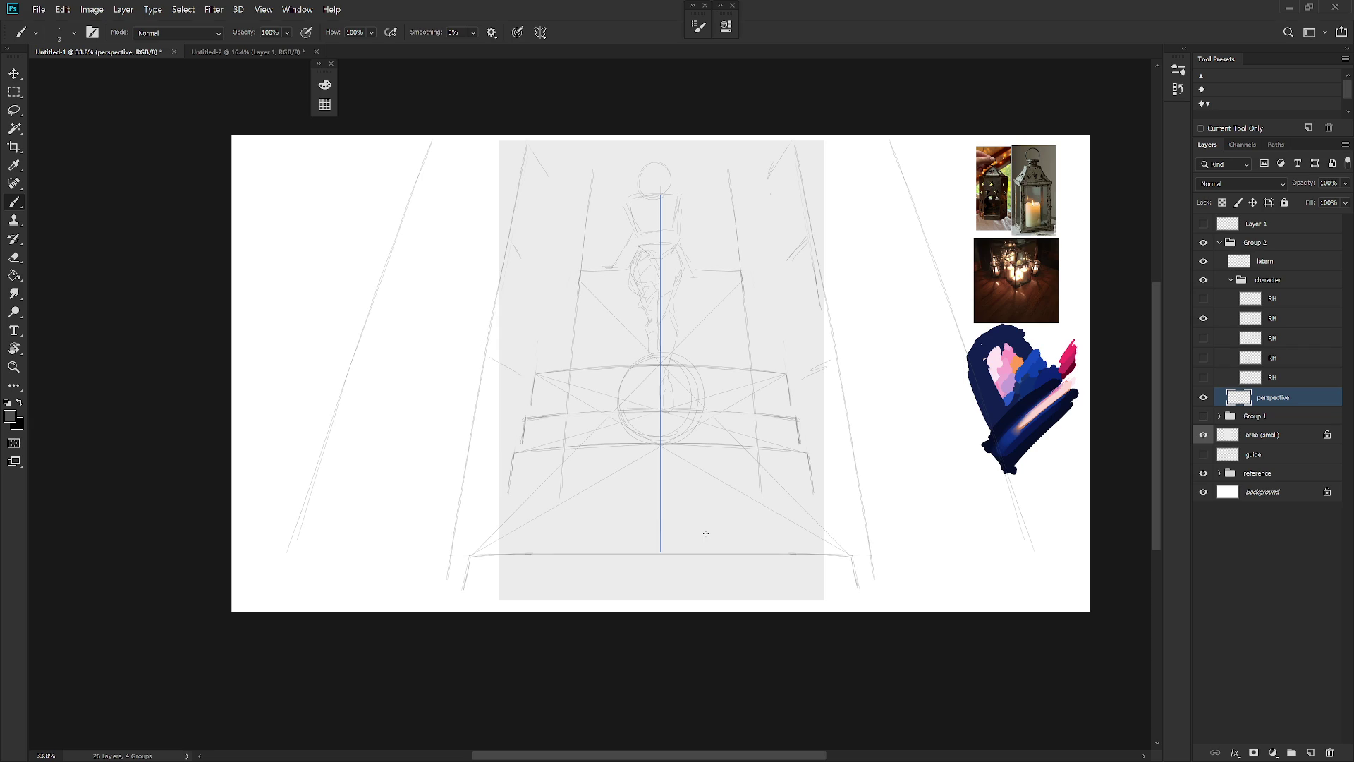
click(1203, 397)
click(1204, 397)
Revert the History to the brush stroke right after the Symmetry Path state
click(1179, 89)
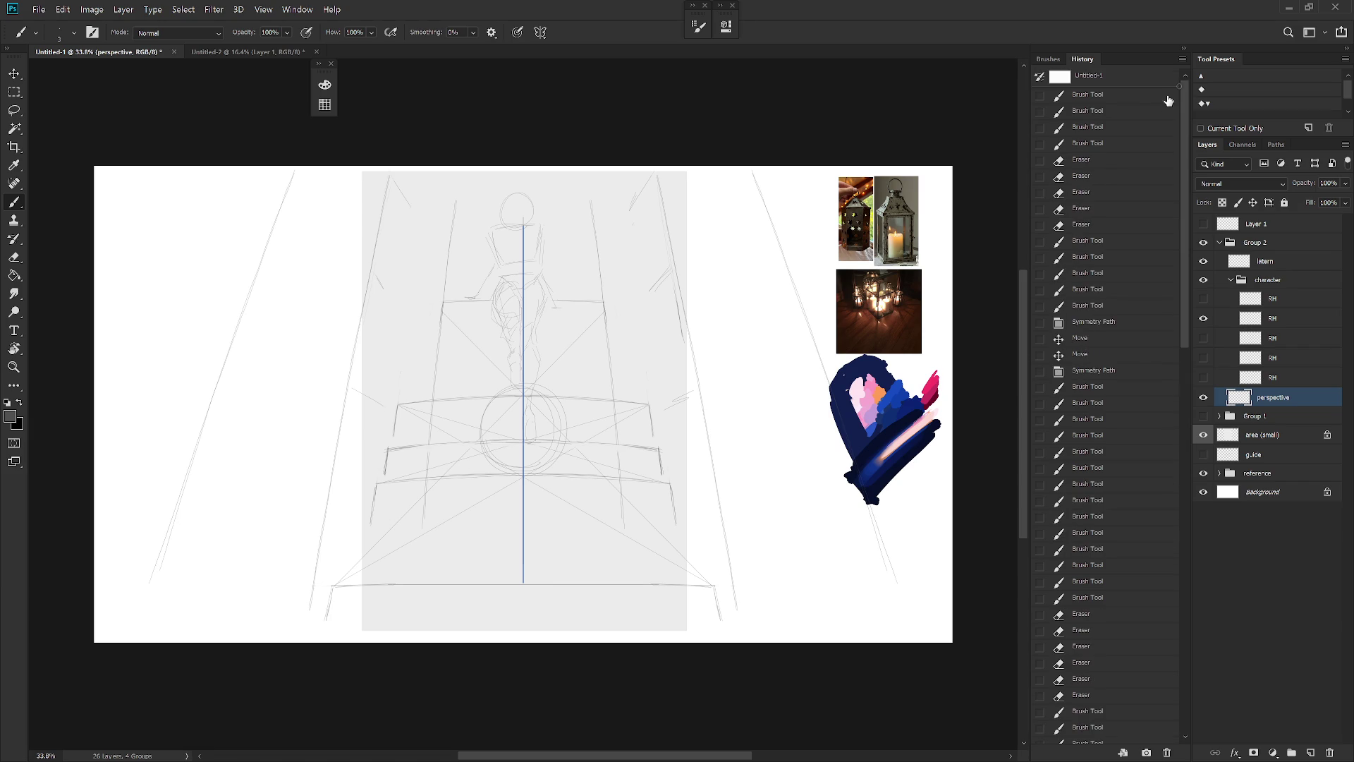
click(1133, 164)
click(1119, 322)
click(1125, 338)
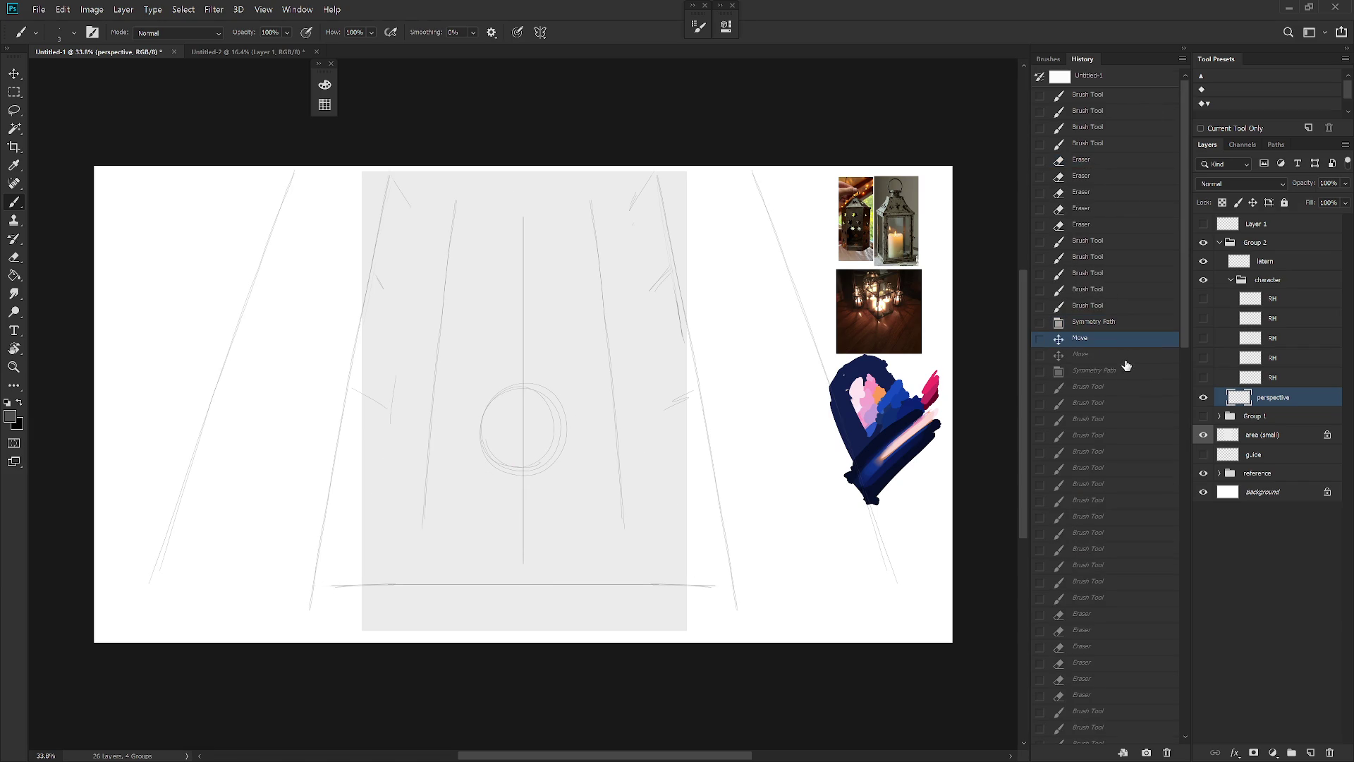
click(1127, 369)
click(1118, 630)
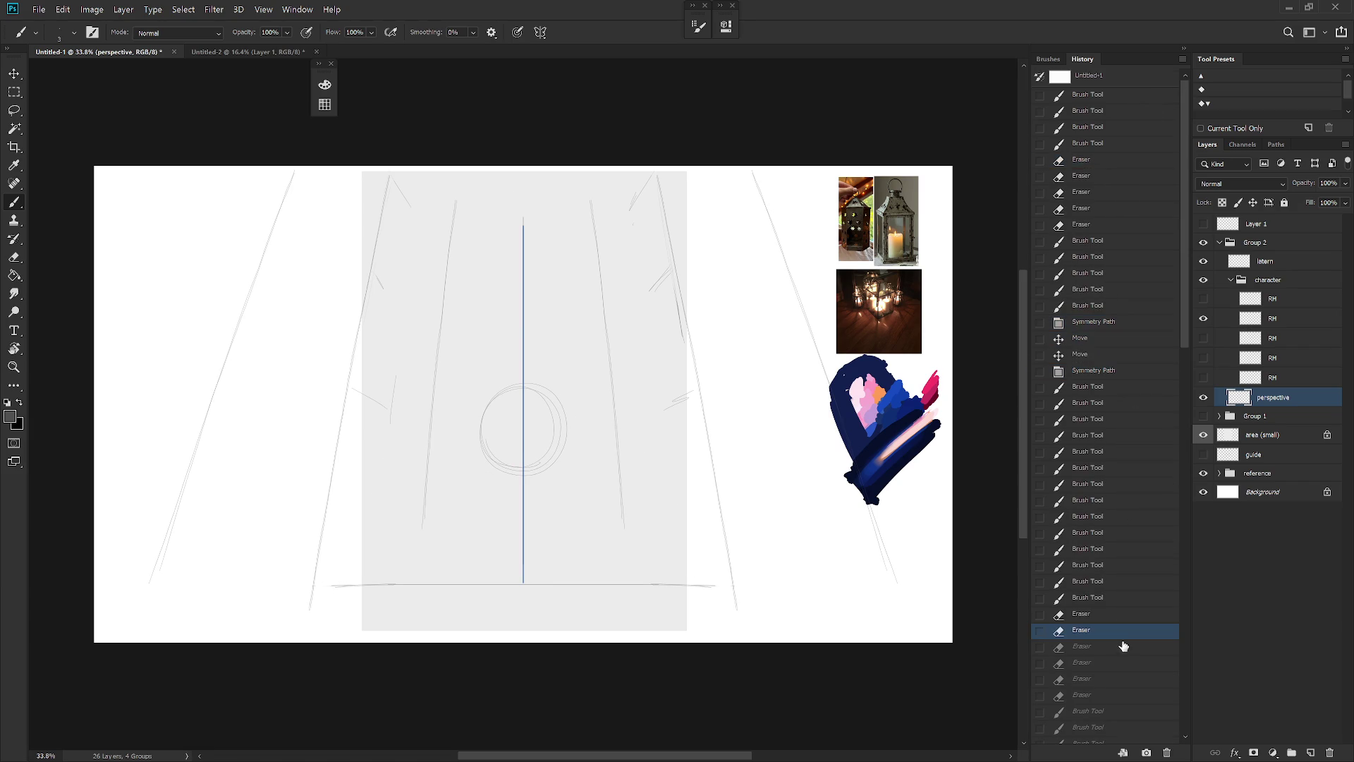
click(1109, 597)
click(1095, 499)
click(1117, 390)
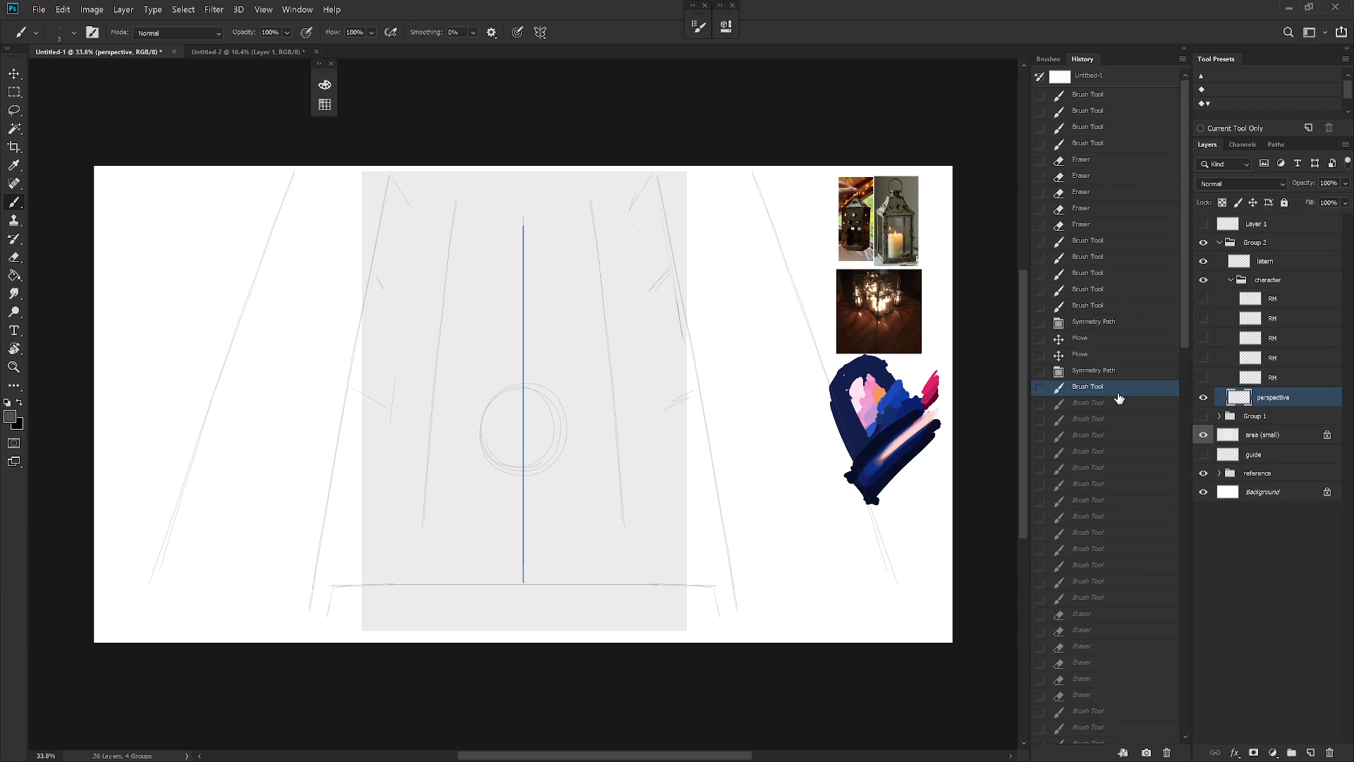
Preview the RH character sketches, leaving the second one visible over the circle
click(1205, 299)
click(1205, 299)
click(1205, 339)
click(1204, 339)
click(1204, 318)
drag(802, 527, 821, 517)
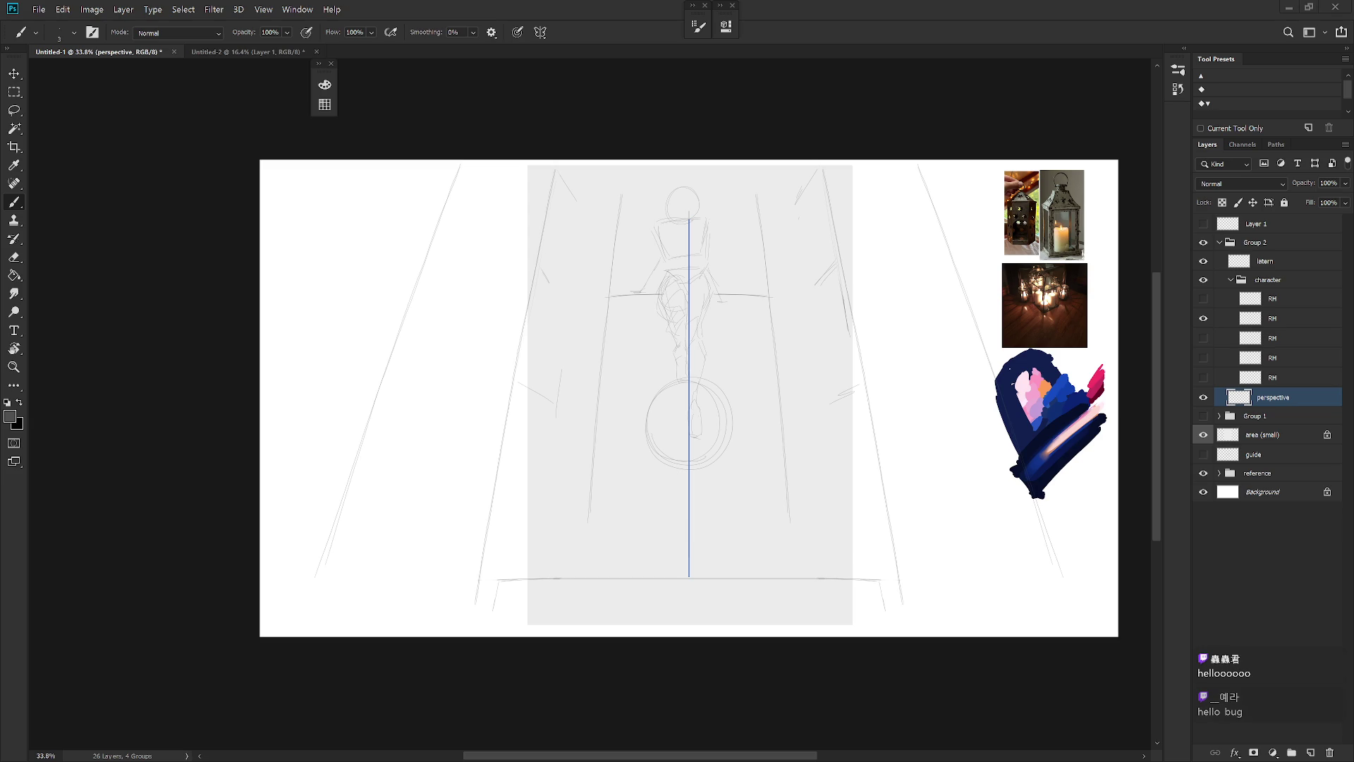
Erase the short lower-left line and draw mirrored straight lines down to the floor corners
key(e)
drag(494, 606, 493, 582)
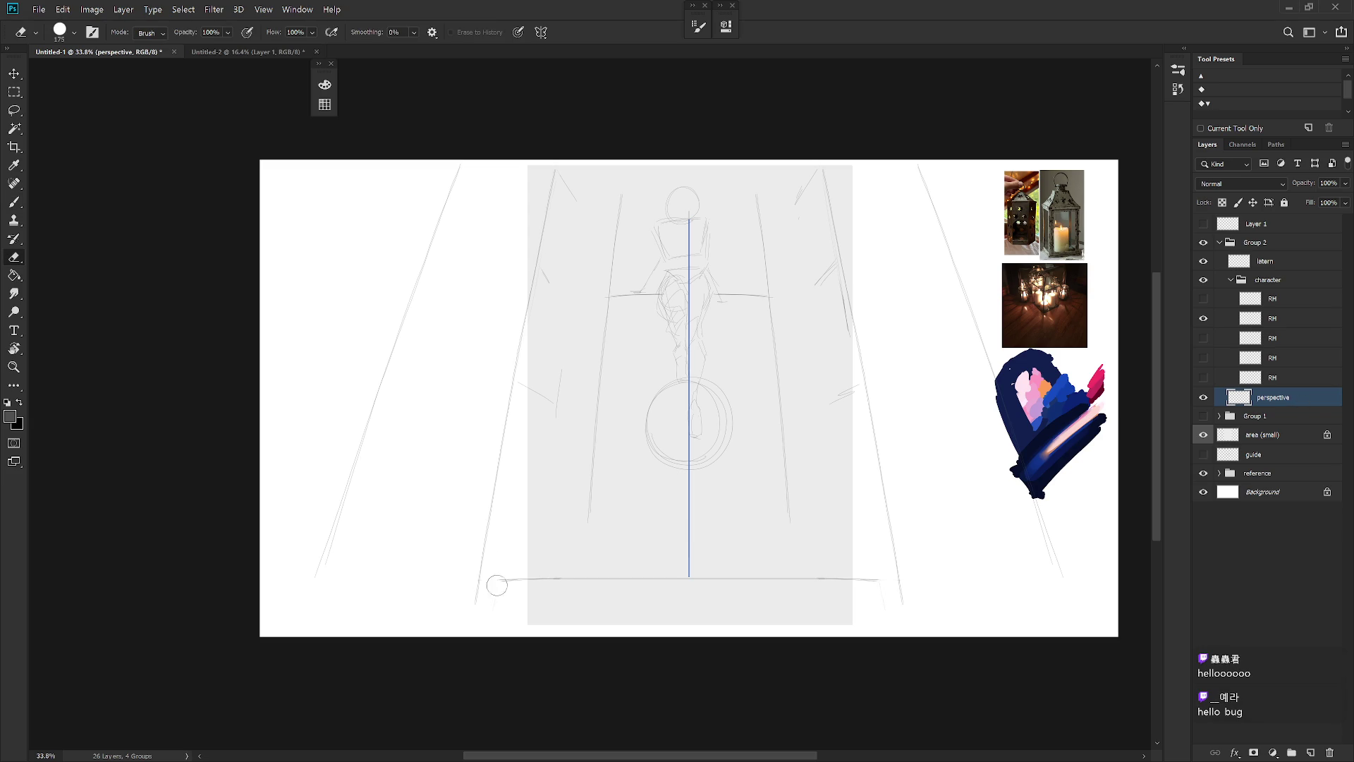
key(b)
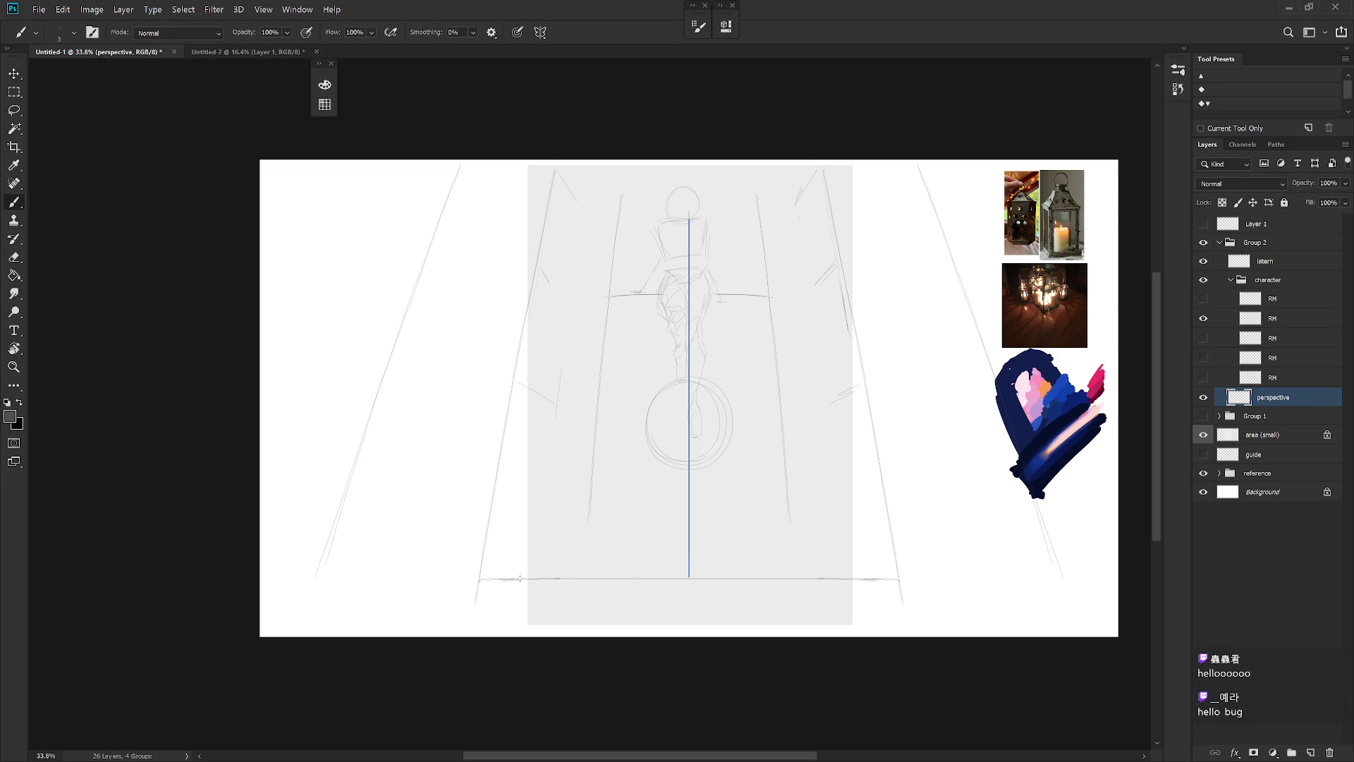
shift+click(479, 577)
On a new Layer 10, draw mirrored crossing diagonals and a horizontal line across the floor
key(ctrl+shift+n)
key(Return)
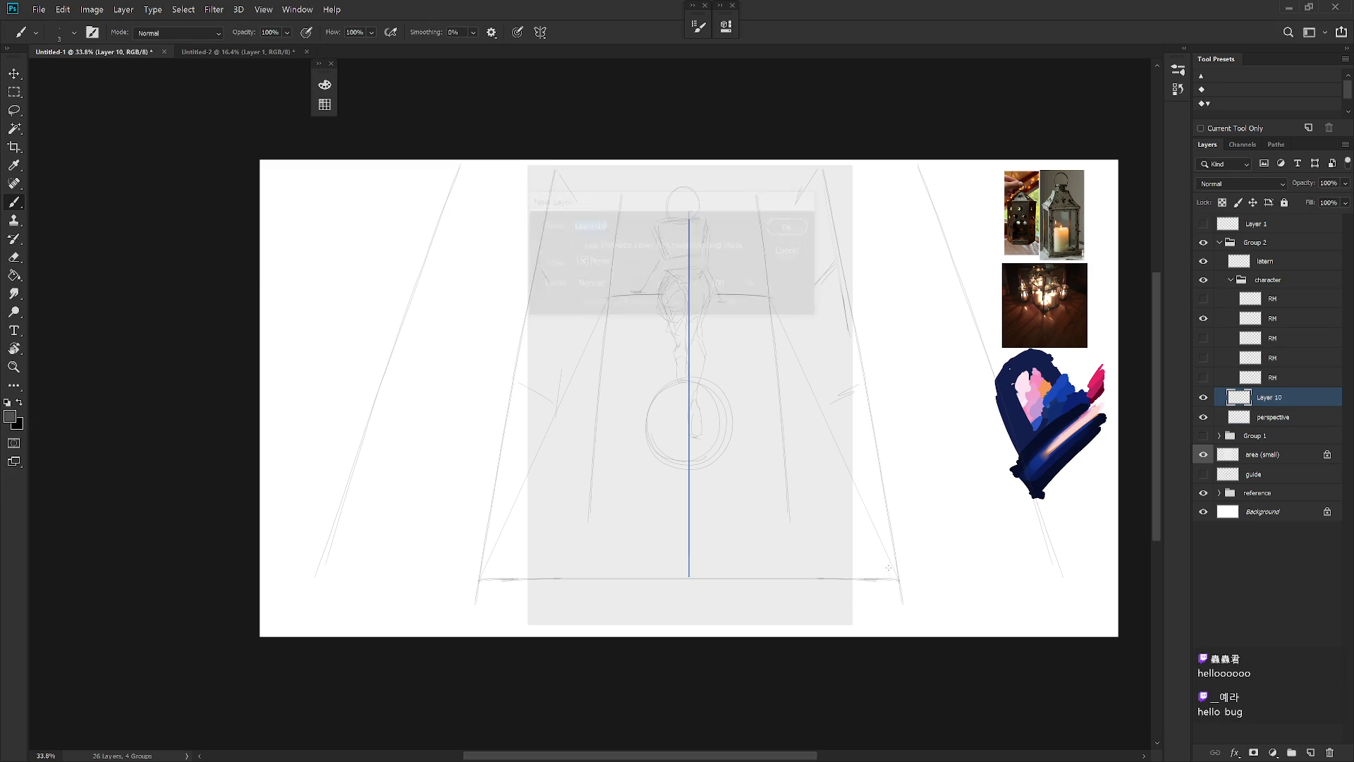
click(609, 297)
shift+click(899, 579)
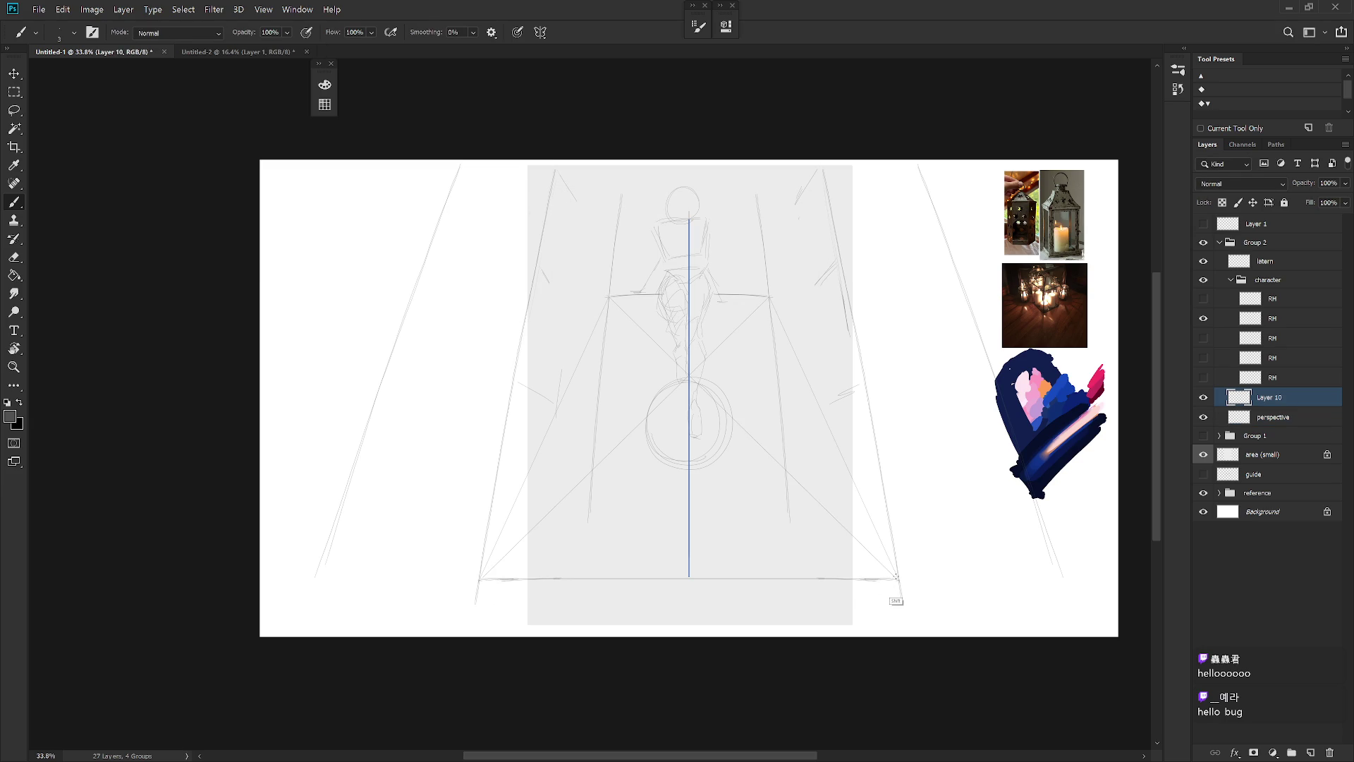
drag(689, 375, 861, 376)
Trim the horizontal line's ends and erase a stray stroke from the perspective layer
key(e)
drag(570, 375, 543, 375)
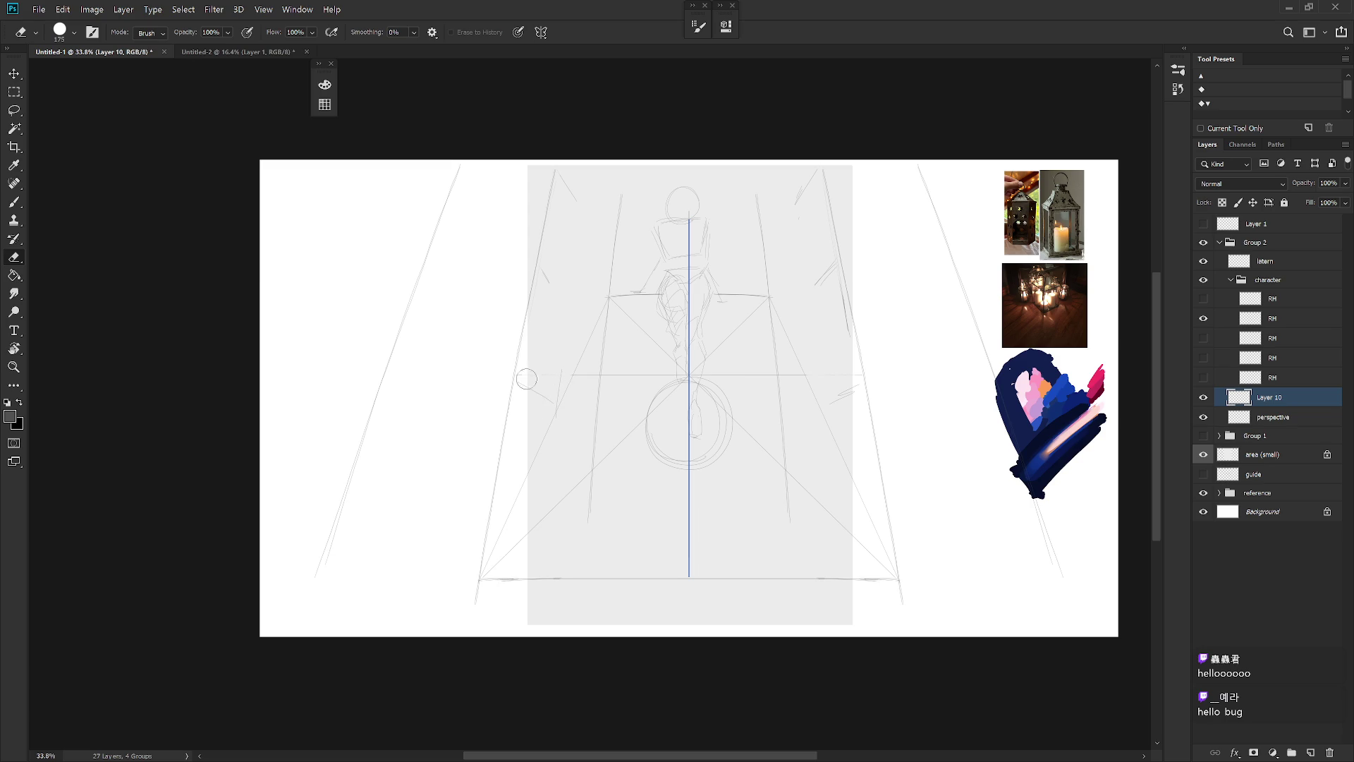
click(1300, 418)
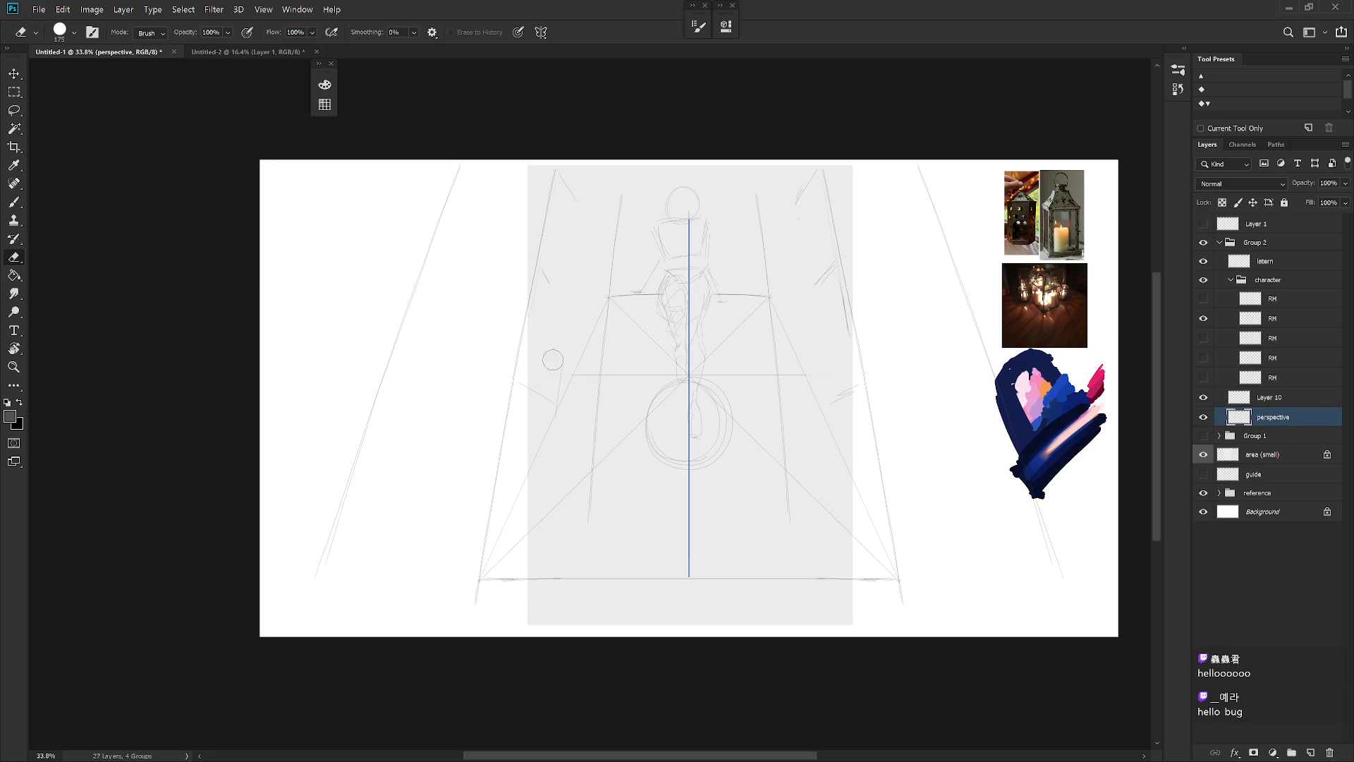
drag(538, 389, 519, 384)
key(b)
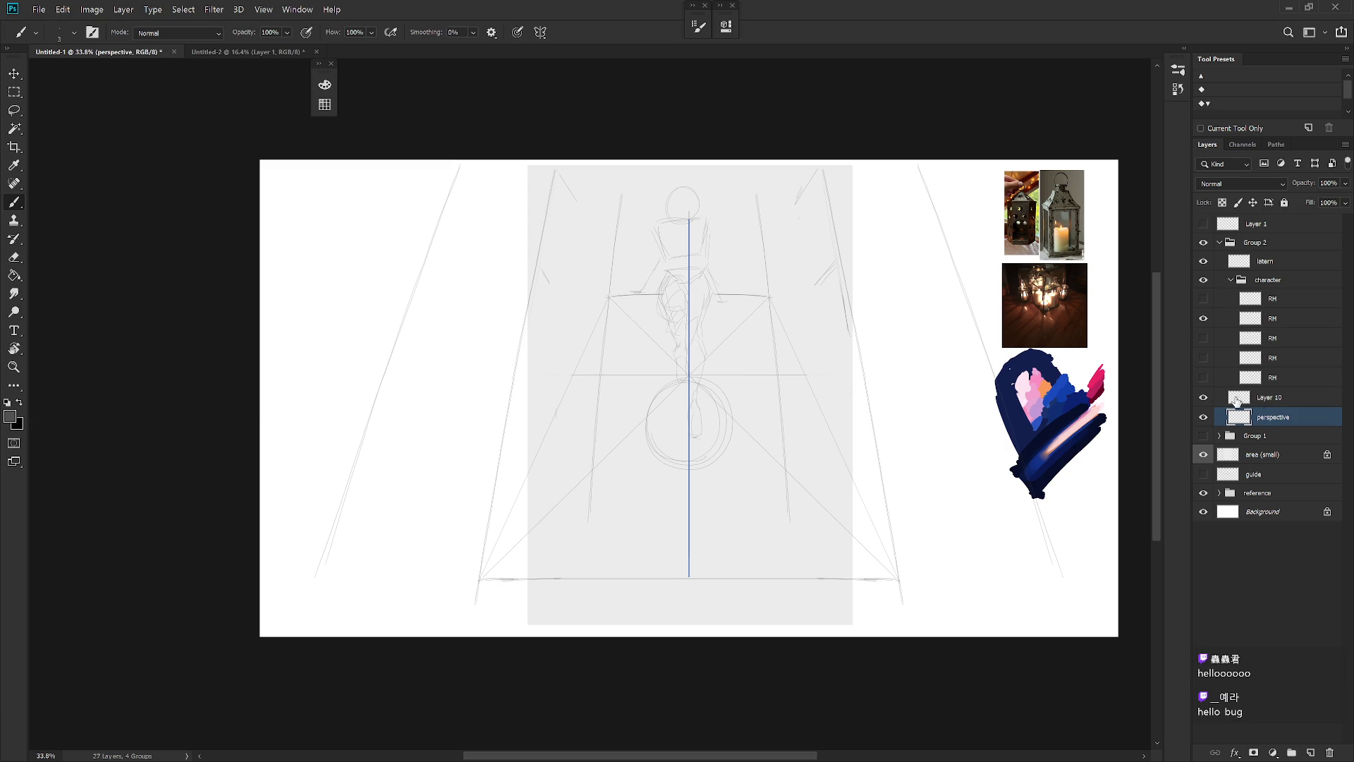
click(1236, 400)
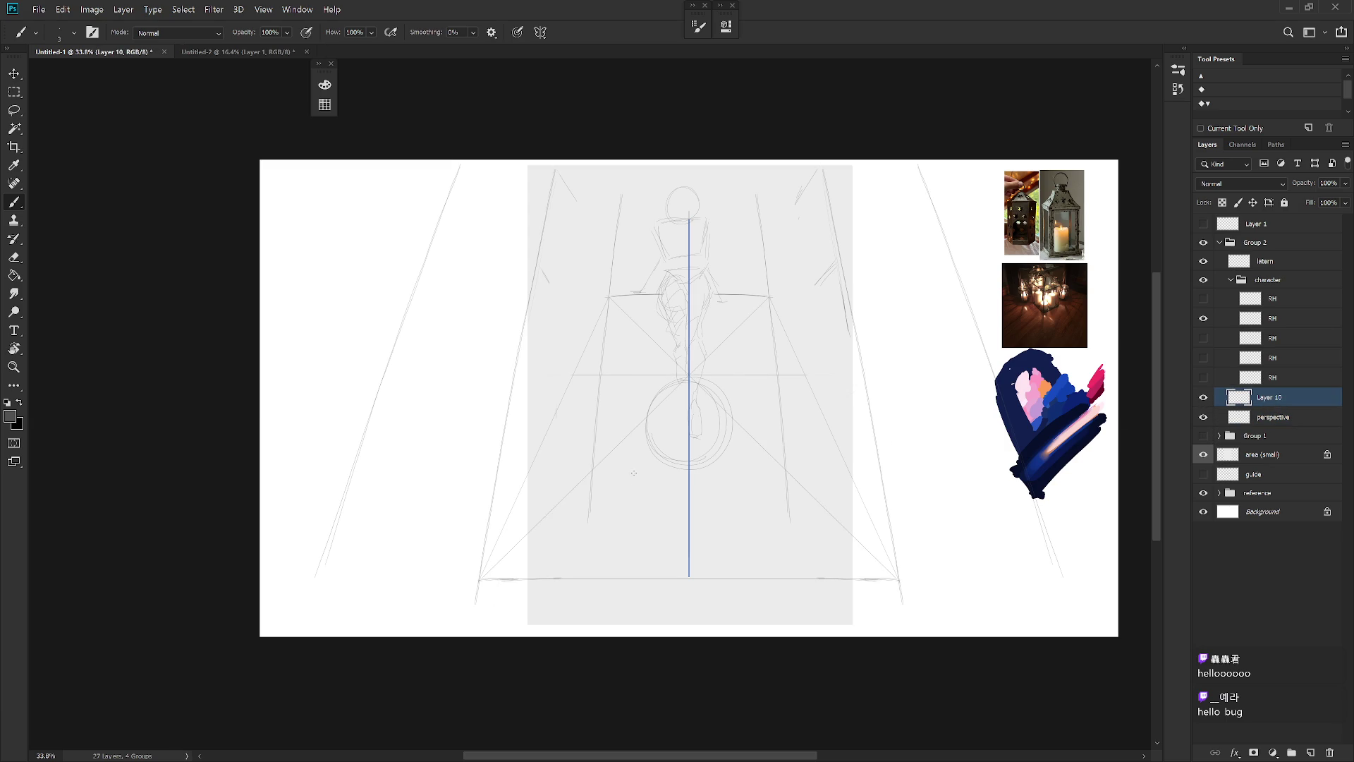
key(e)
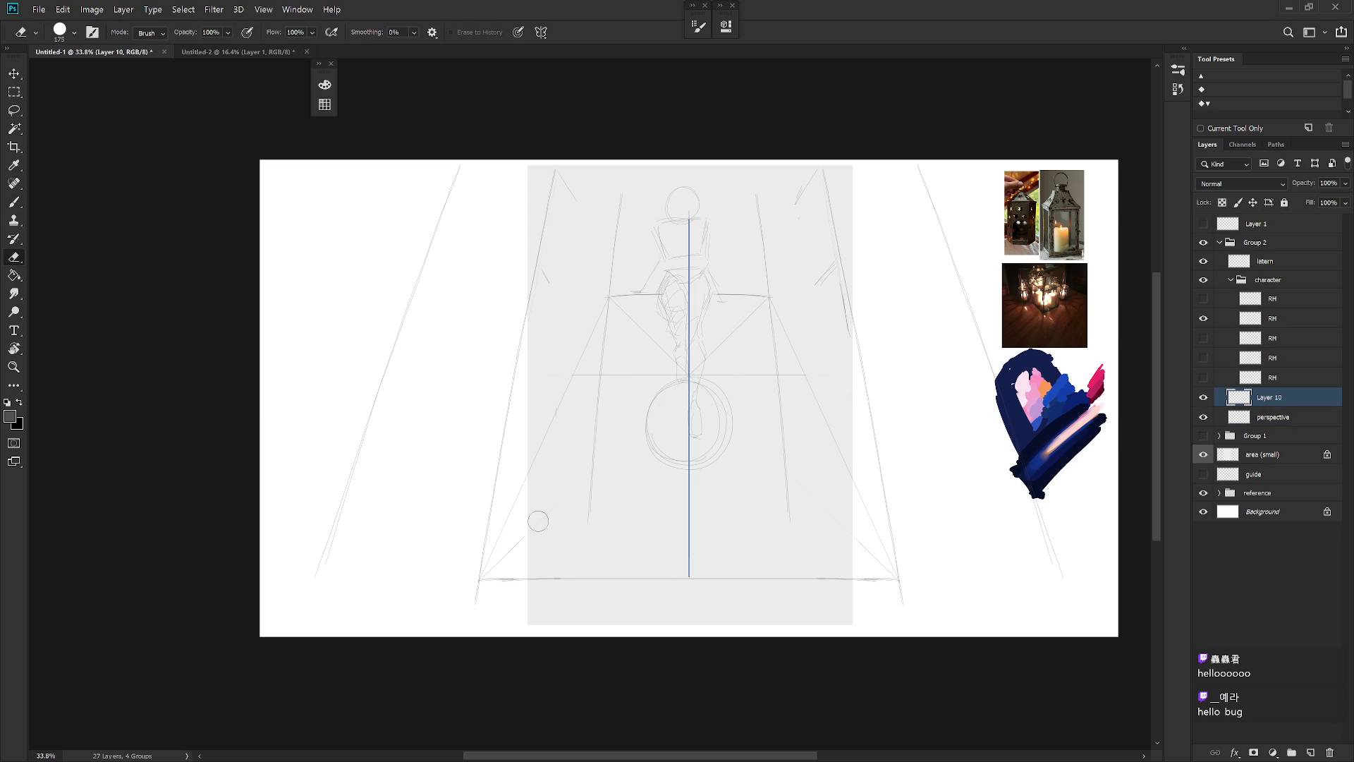
key(b)
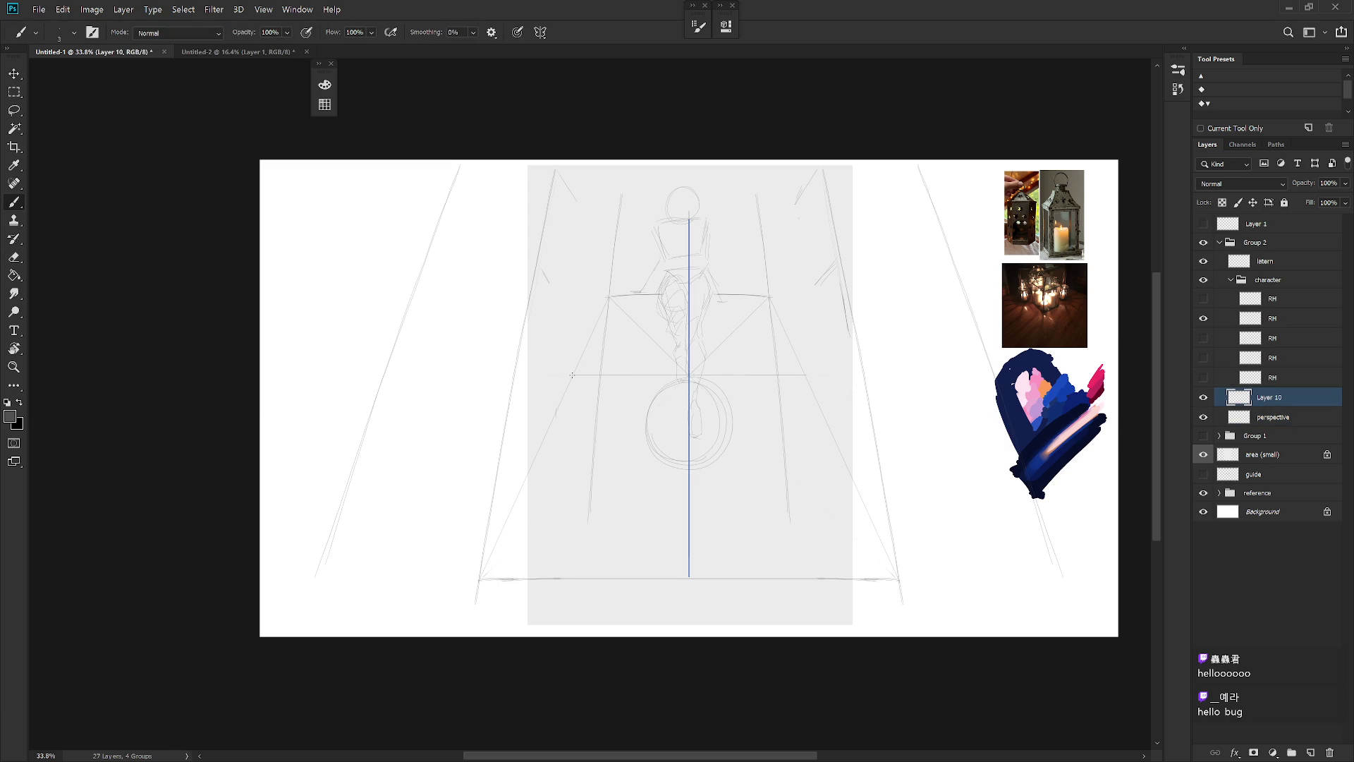
Draw a diagonal into the box's bottom-right corner on Layer 10
shift+click(899, 578)
drag(688, 450, 478, 450)
key(ctrl+z)
key(e)
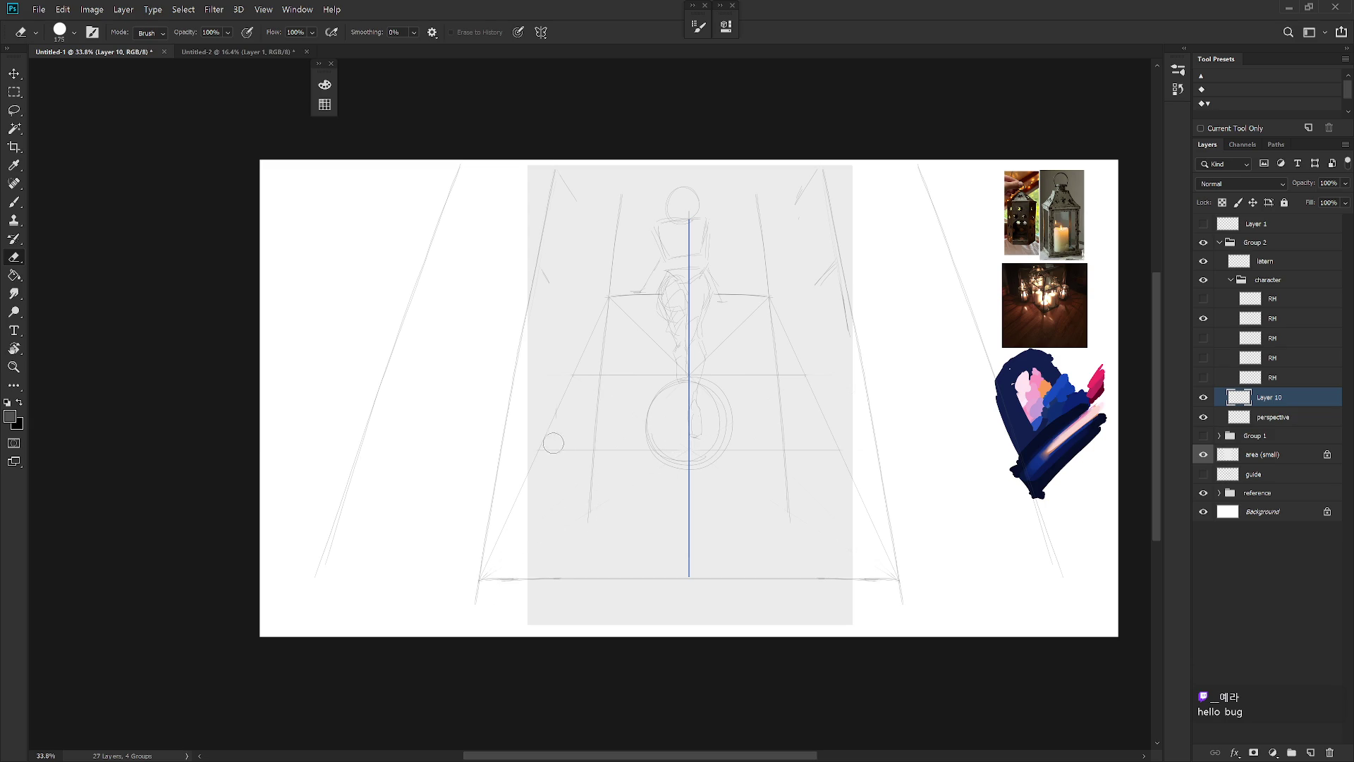
key(b)
Draw two corner-to-corner floor diagonals and a horizontal line through their crossing, trimming excess
click(538, 450)
shift+click(899, 579)
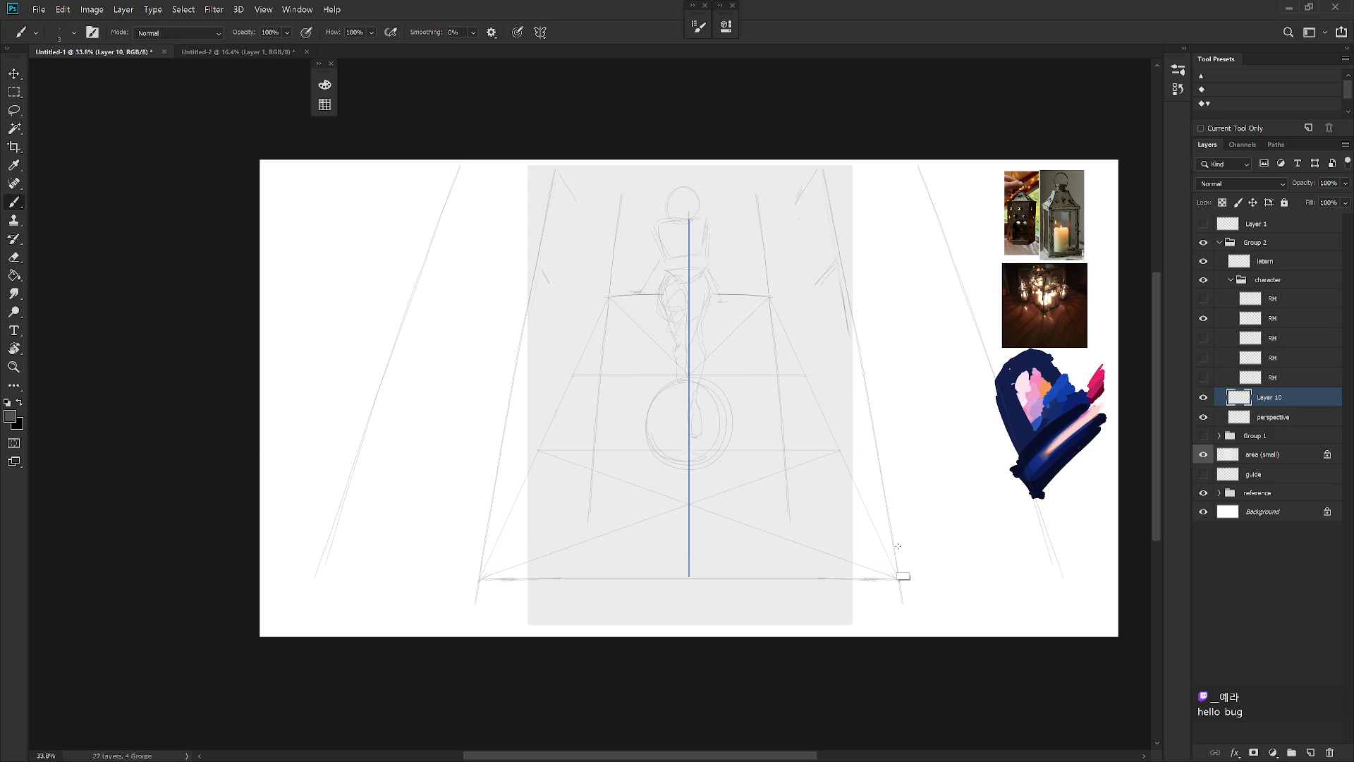
click(840, 450)
shift+click(479, 579)
drag(689, 505, 523, 505)
key(e)
drag(561, 462, 548, 551)
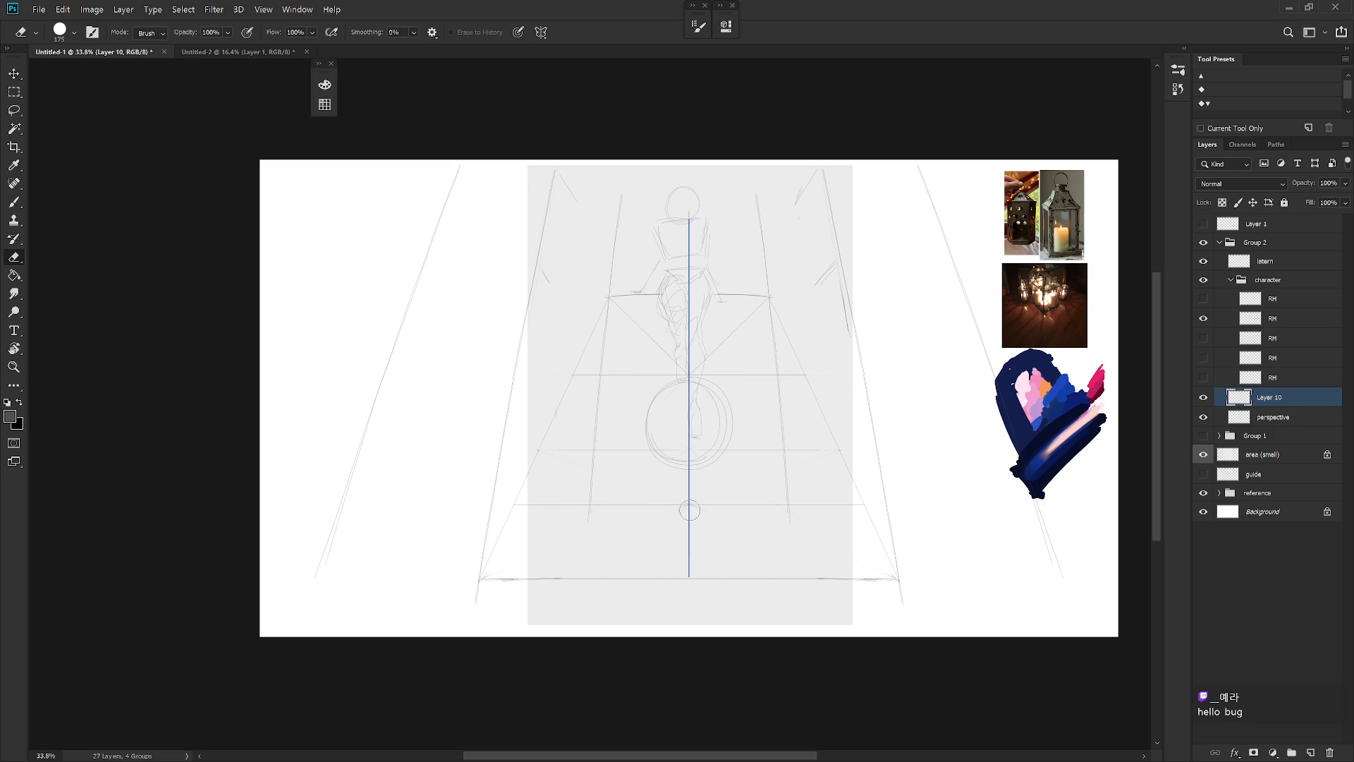
key(b)
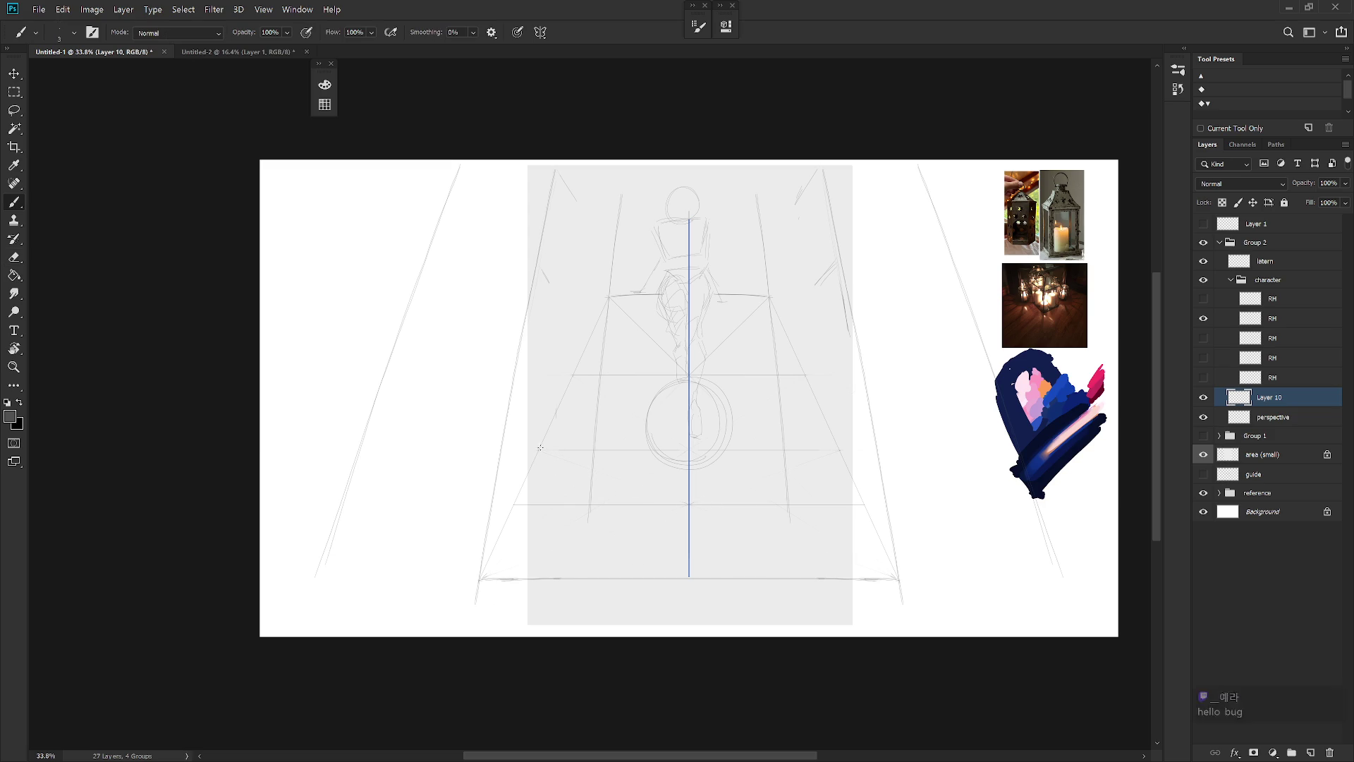
Draw mirrored diagonals forming an X near the circle and a horizontal guide through its centre
shift+click(813, 372)
drag(689, 407, 536, 407)
key(e)
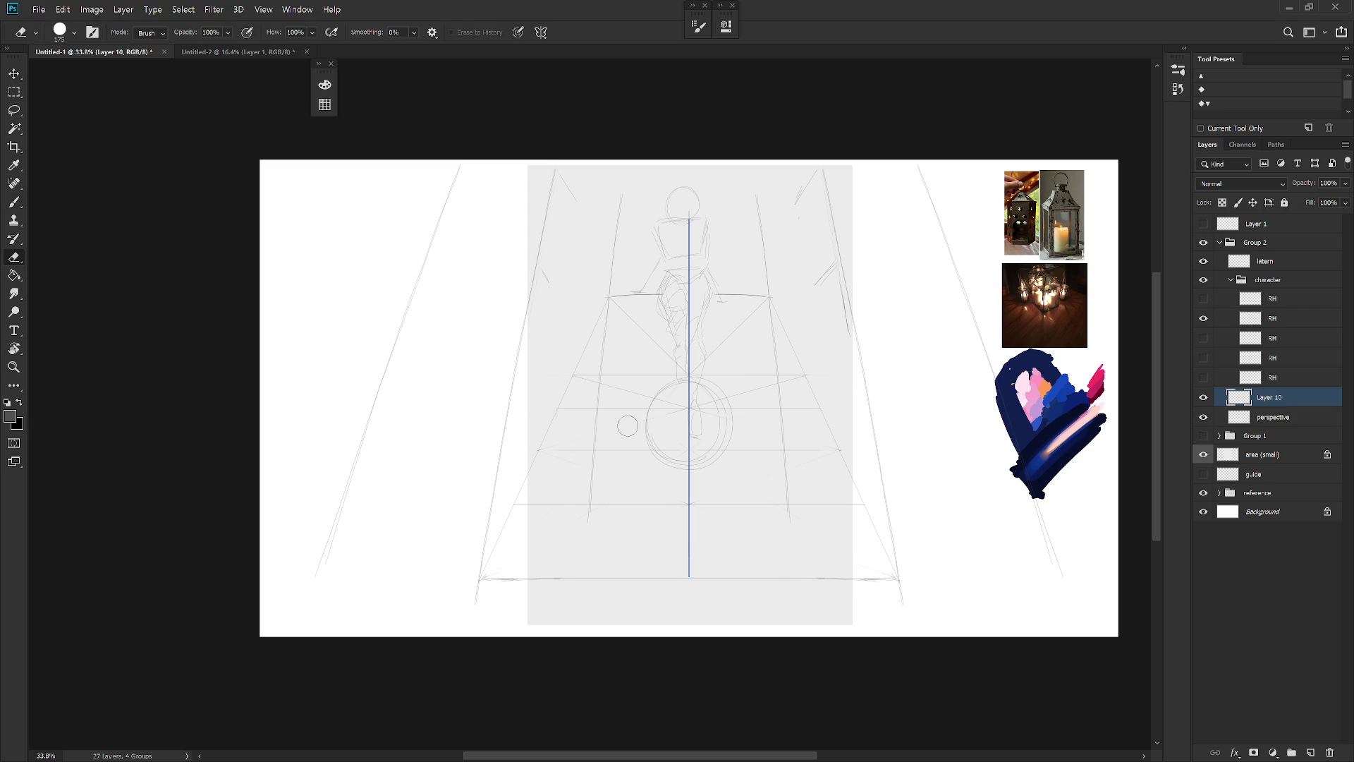
key(b)
key(e)
key(b)
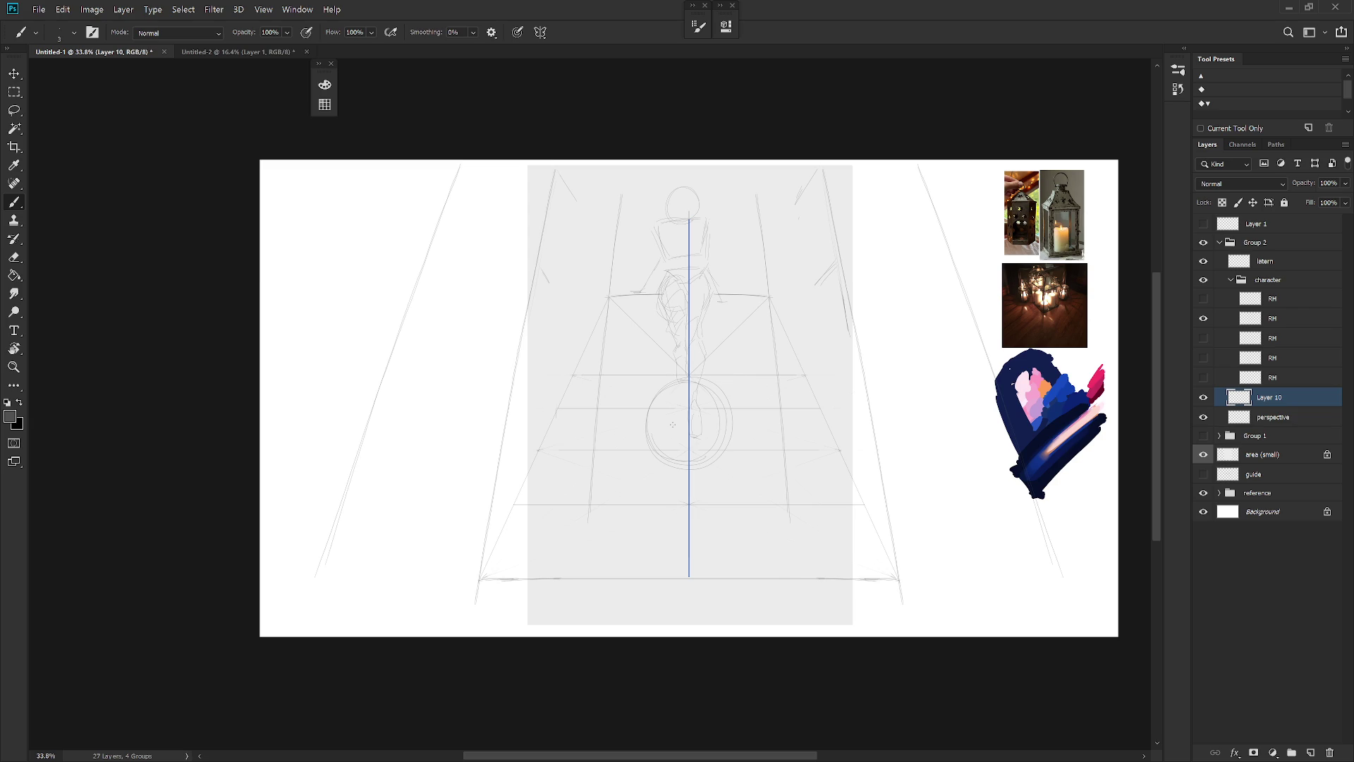
Toggle the RH sketch layers' visibility to check their contents
click(1204, 338)
click(1203, 338)
click(1204, 358)
With the Move tool, nudge the RH sketch down-left, then slide the box sketch 94 px right
click(1259, 358)
key(v)
drag(688, 557, 675, 576)
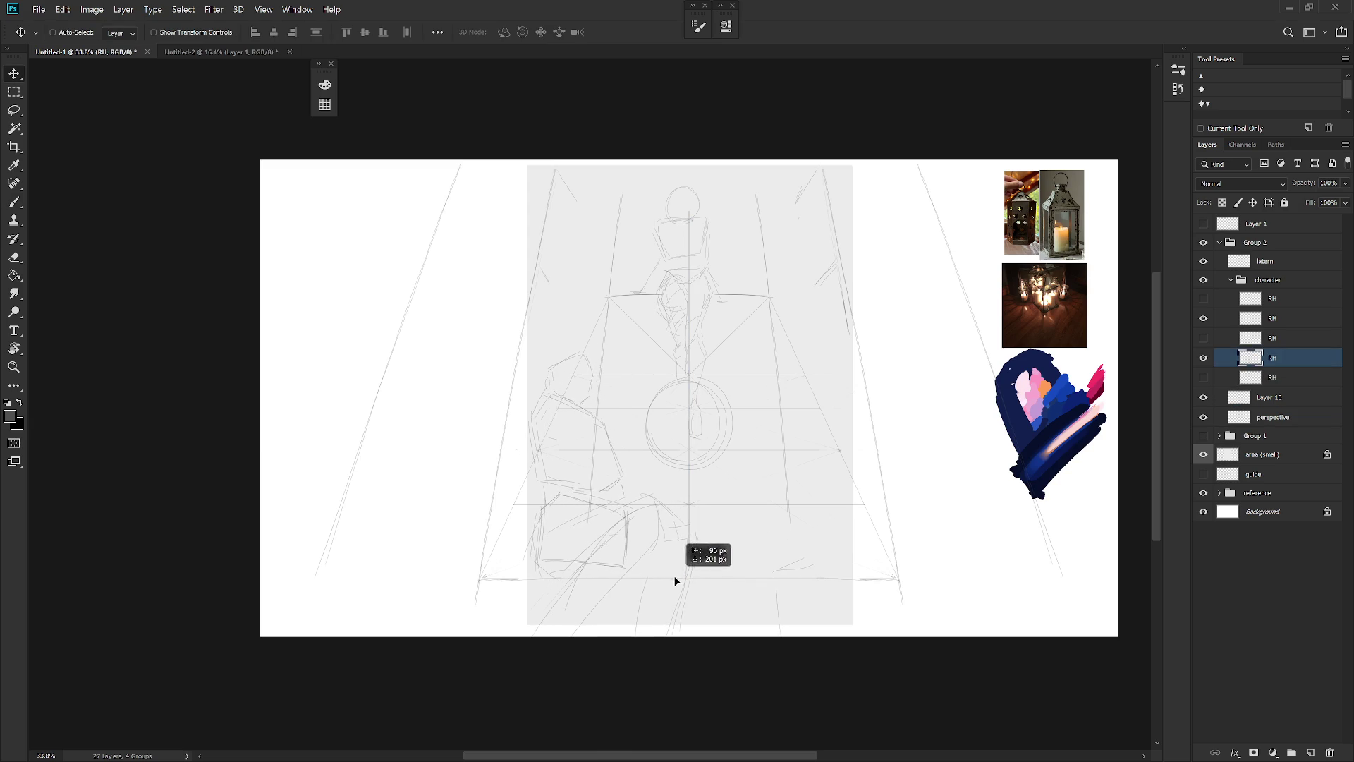
click(1203, 338)
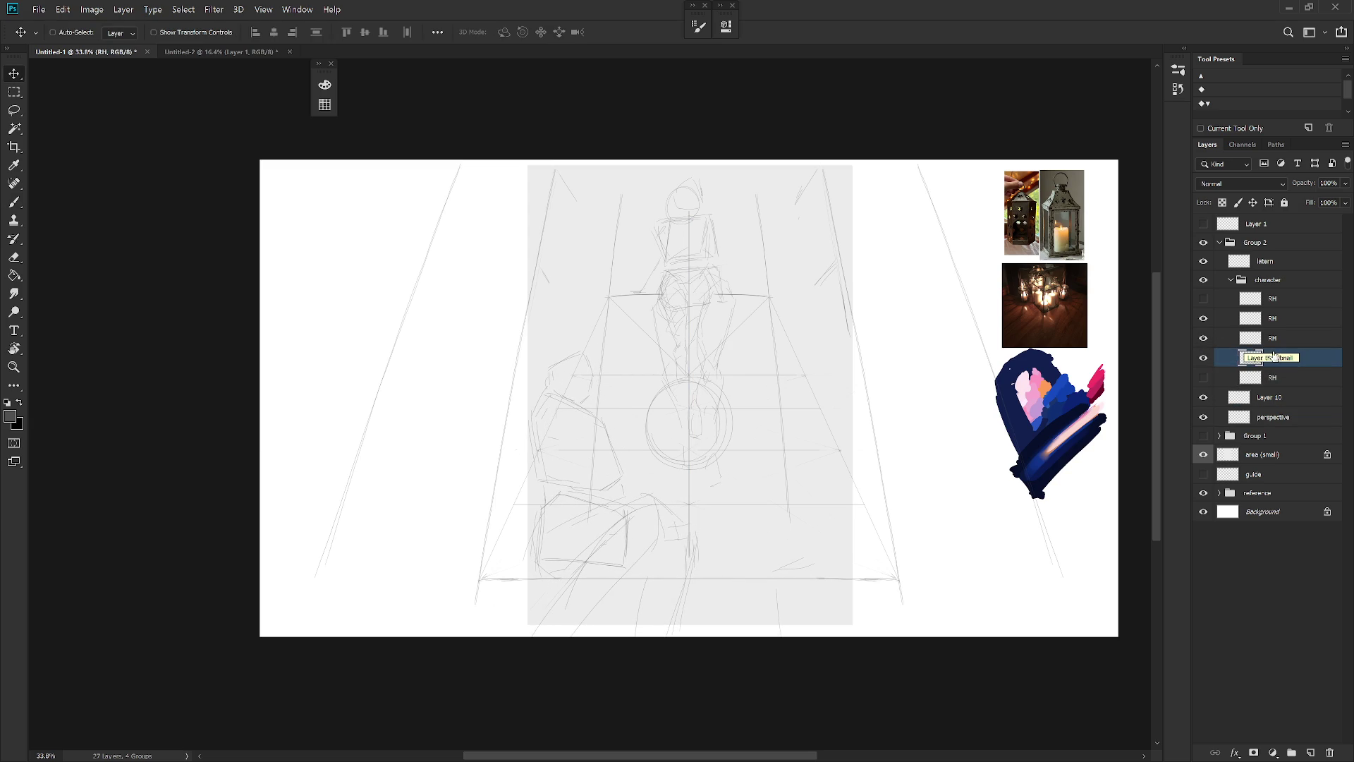
drag(718, 594, 744, 598)
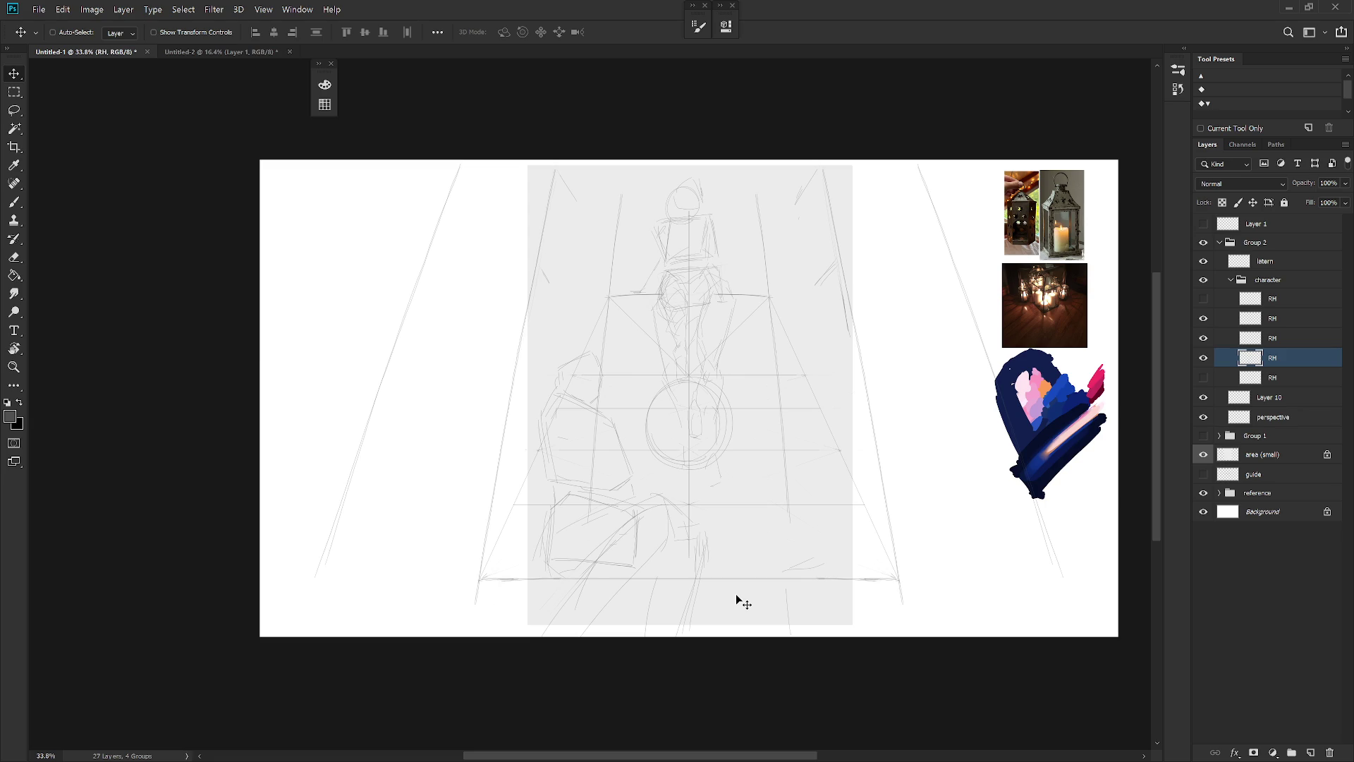
Hide the RH box sketch layer and the Layer 10 grid lines
click(1204, 358)
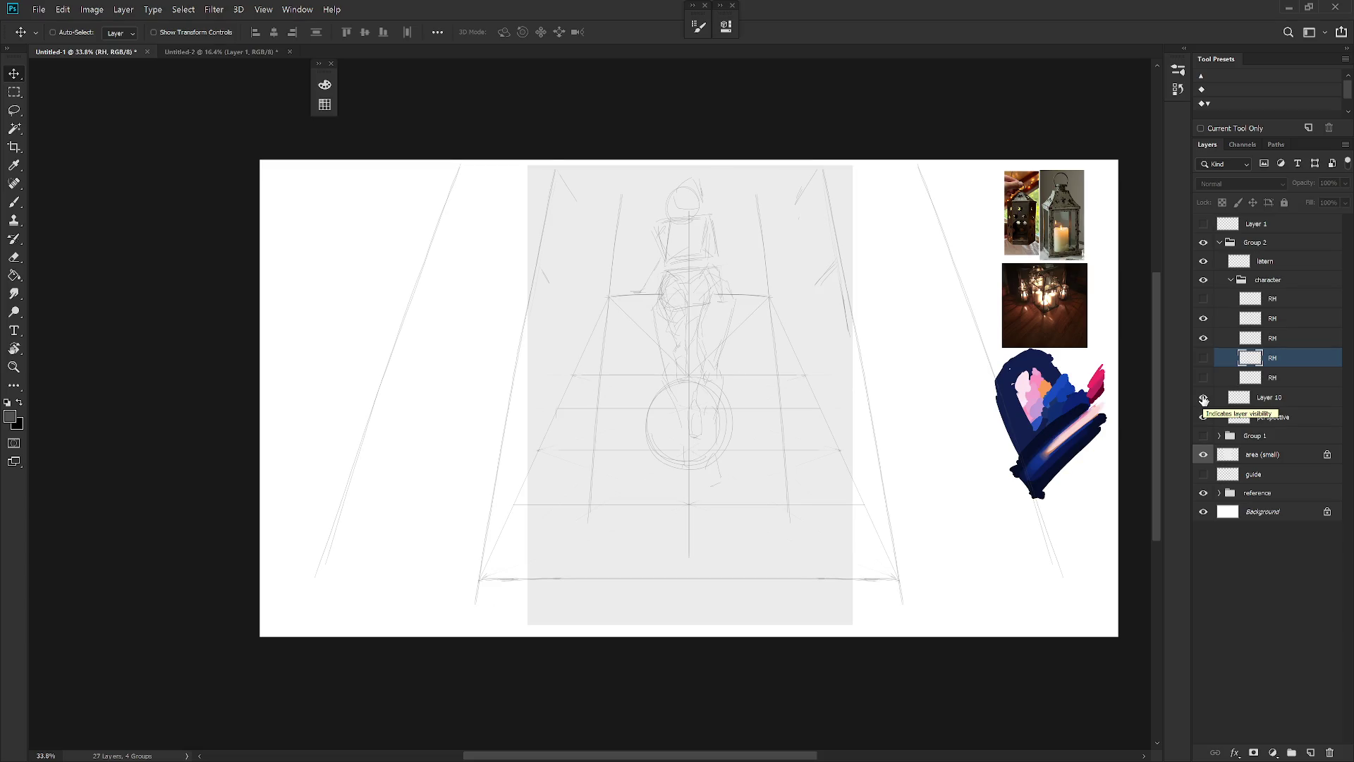
click(1204, 401)
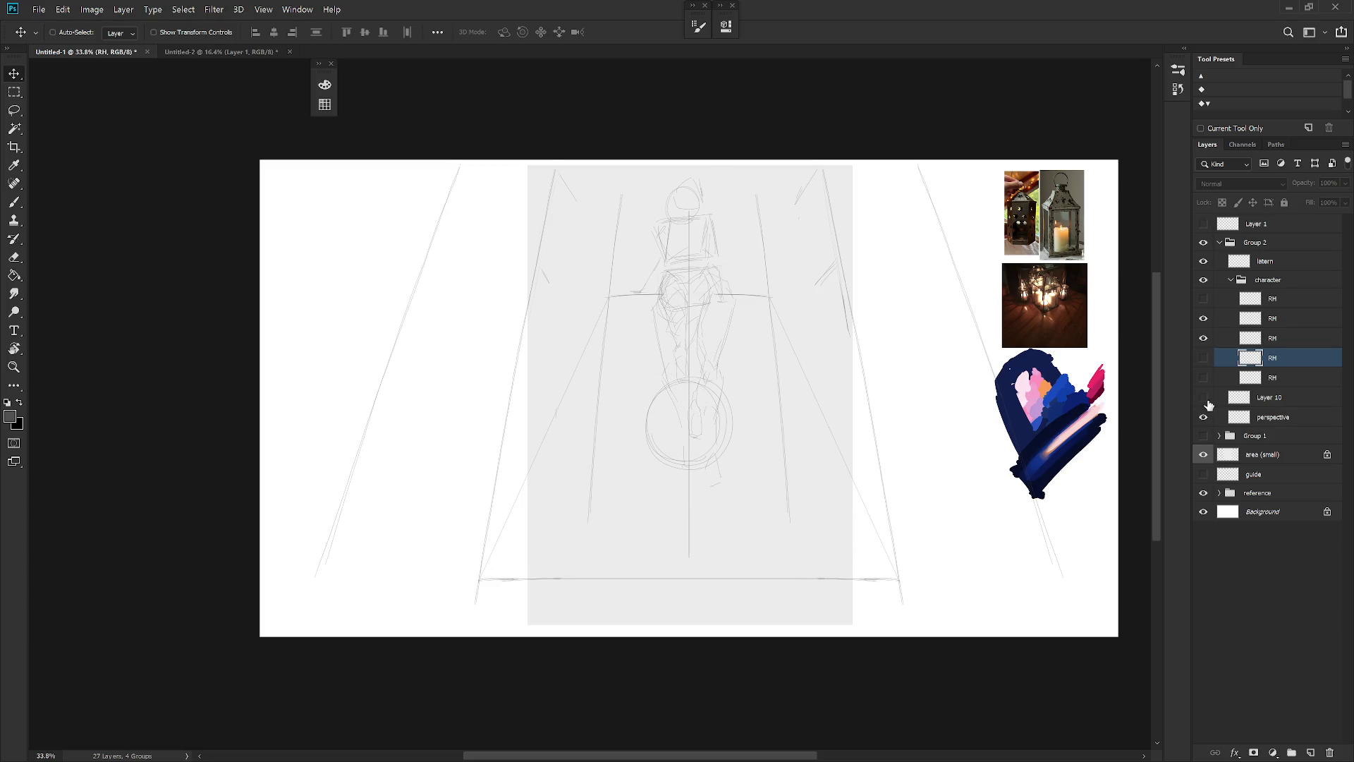
click(1205, 402)
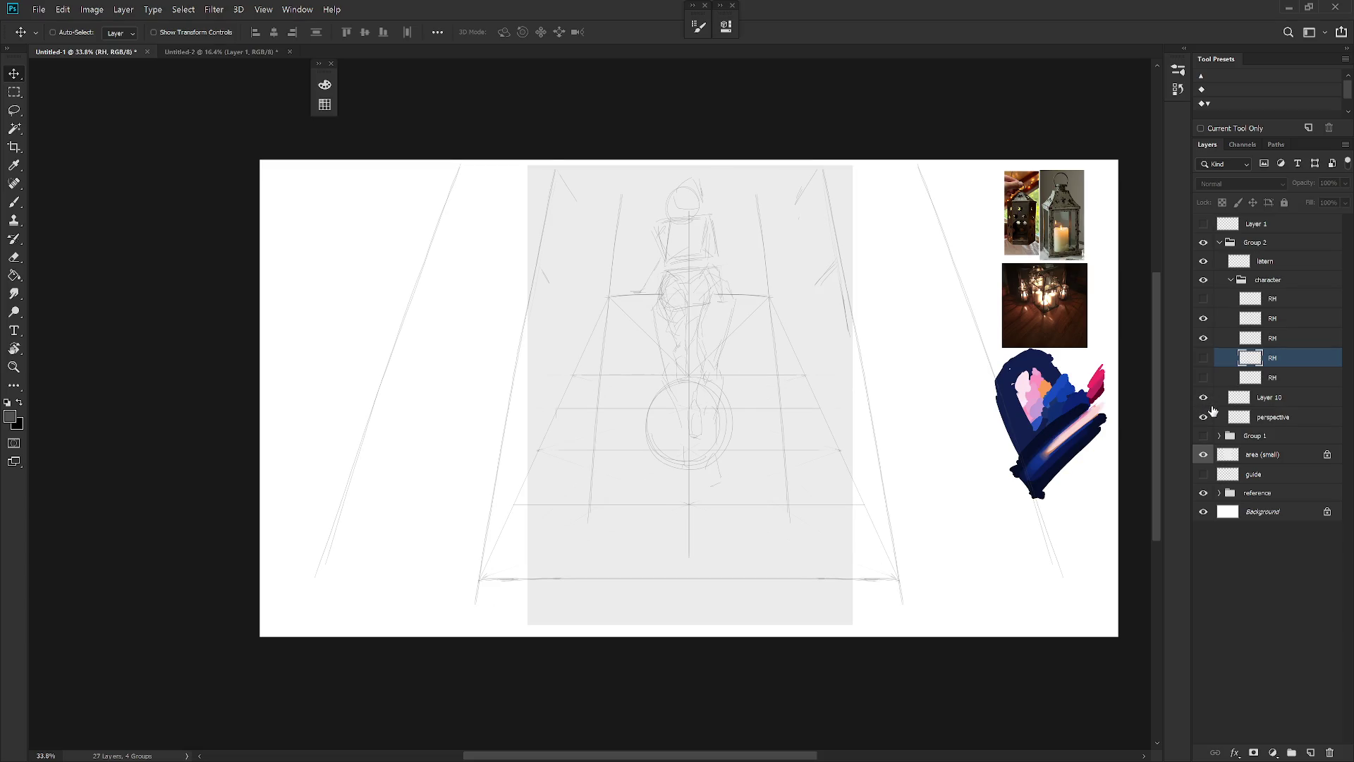
click(1204, 398)
Lasso the old diagonal guide on the perspective layer and erase it, comparing against Layer 10
click(1268, 426)
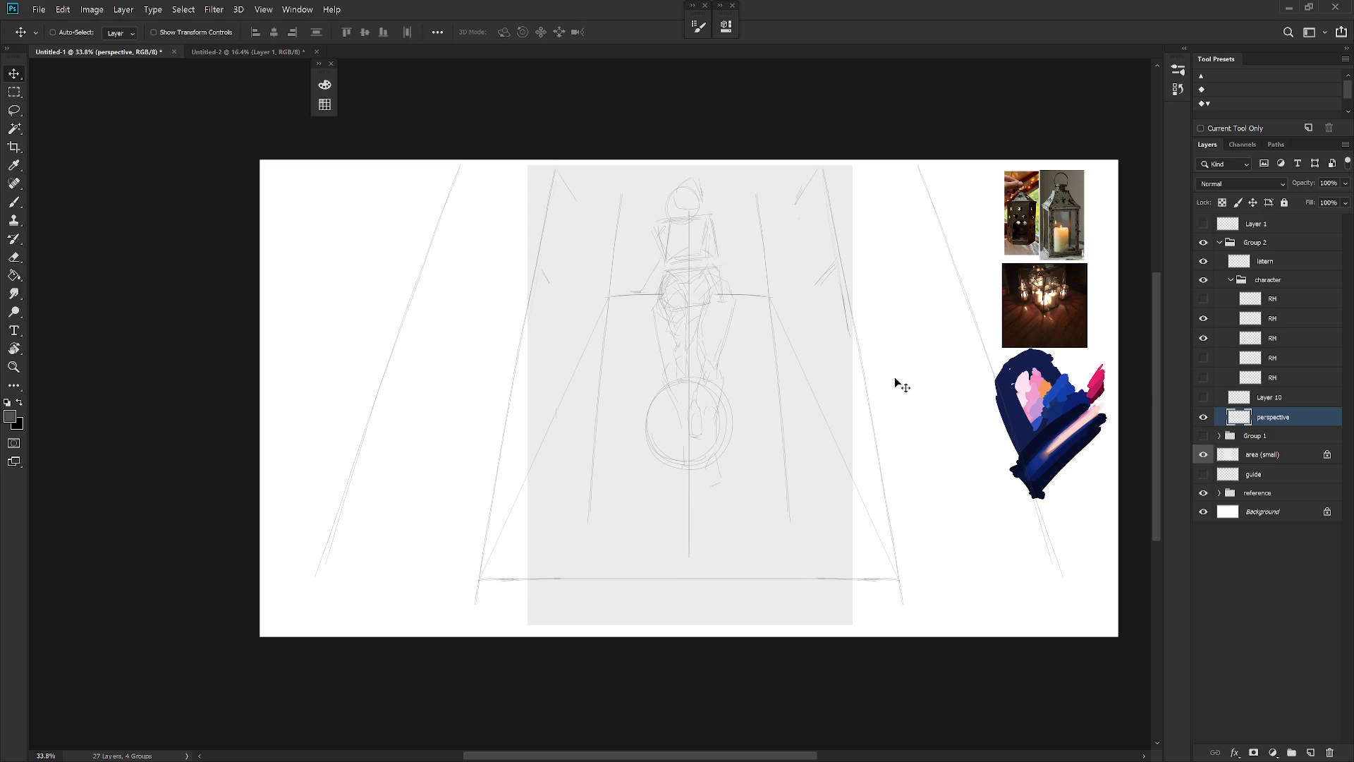
key(l)
drag(608, 297, 484, 568)
key(e)
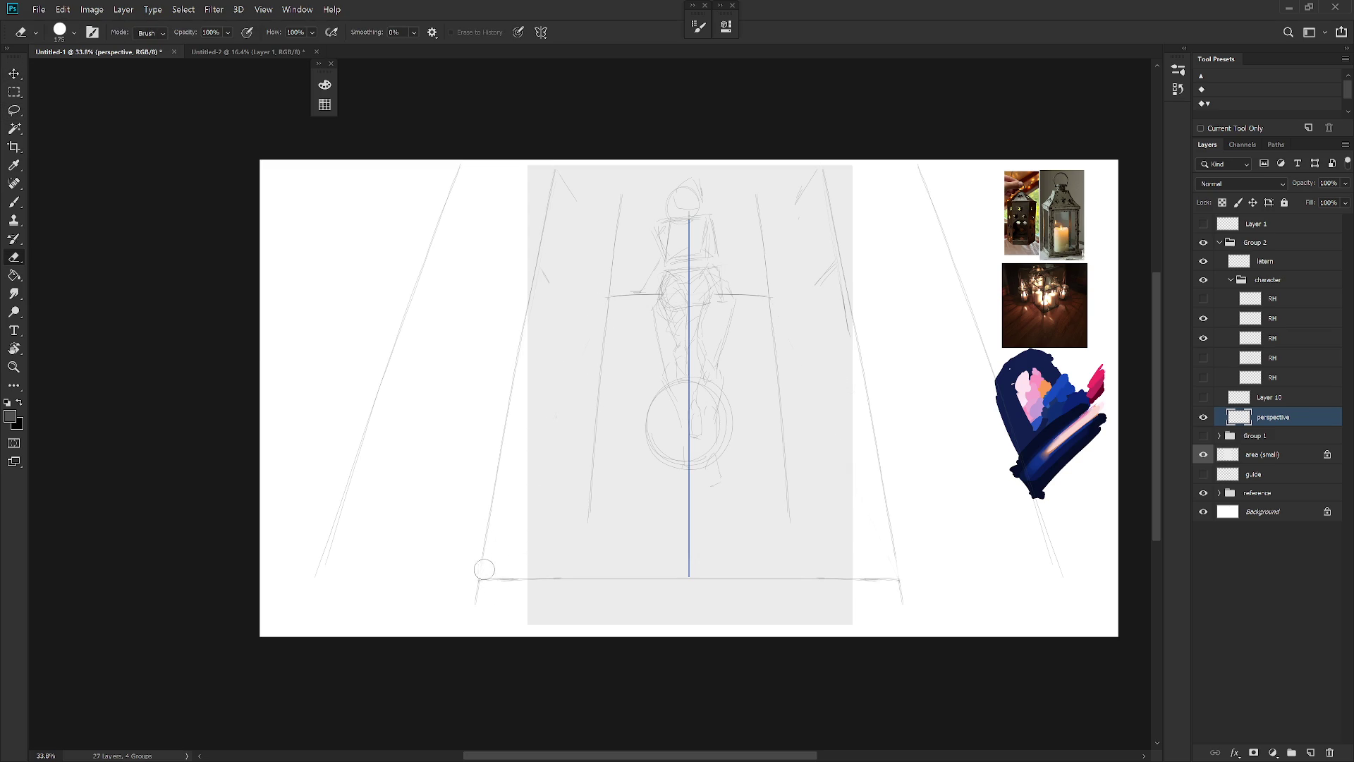
click(1204, 397)
click(1203, 397)
On new Layer 11, draw the floor baseline, vanishing-point lines and a horizontal line near the horizon
key(ctrl+shift+n)
key(Return)
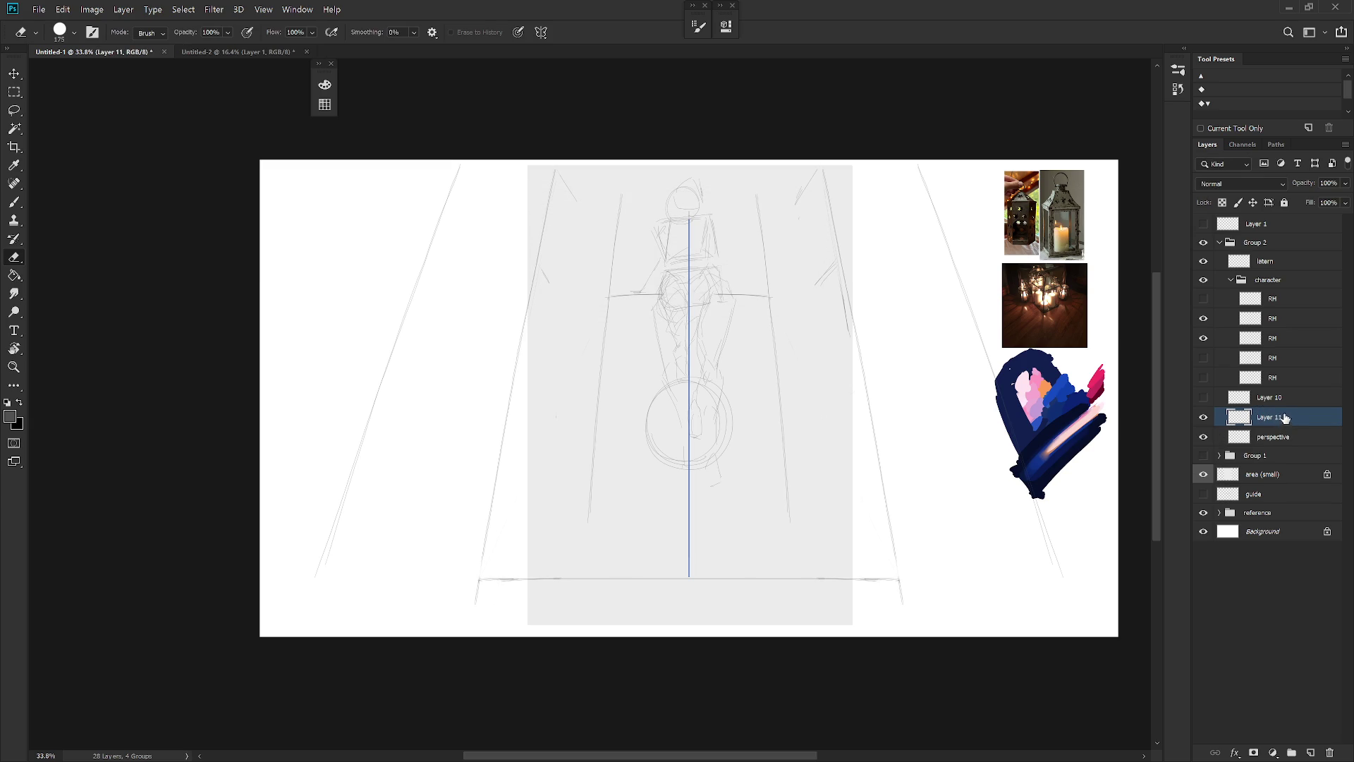
key(b)
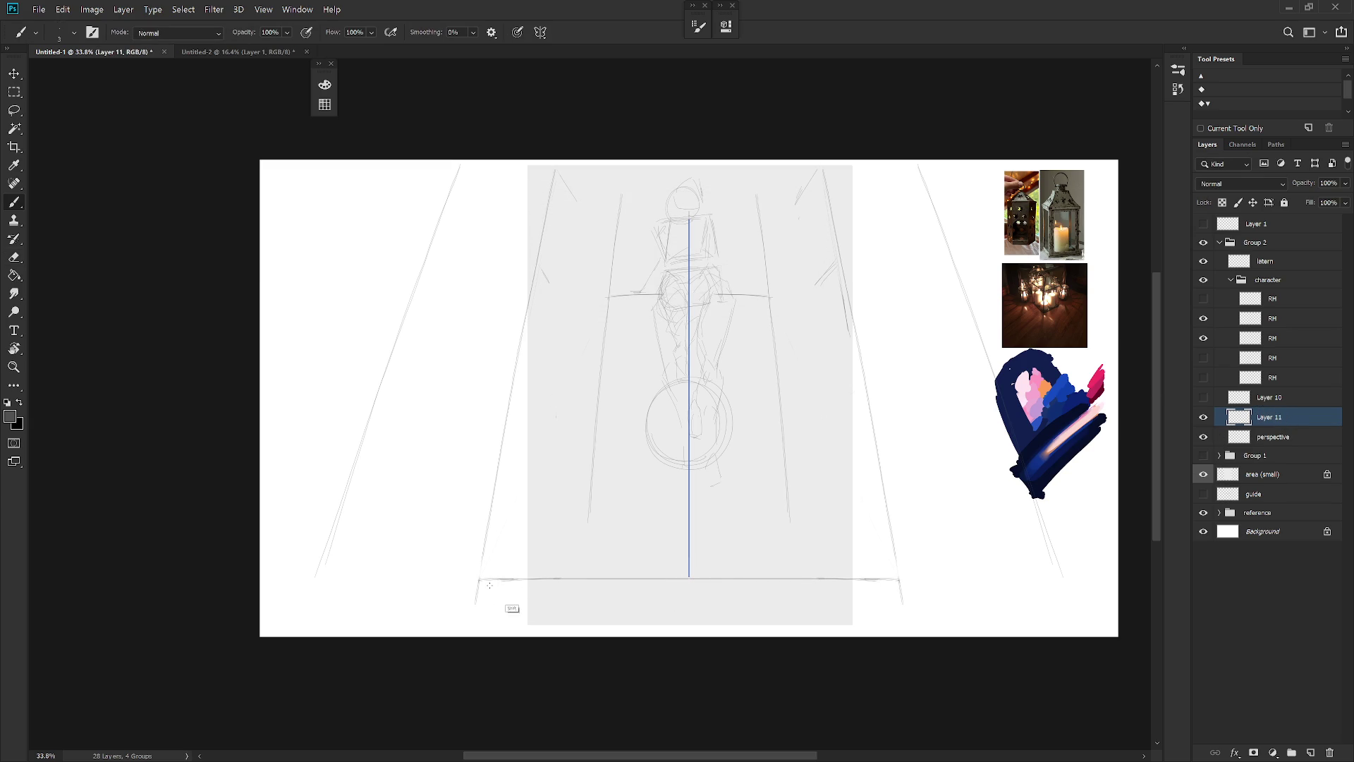
drag(977, 578, 403, 578)
shift+click(402, 578)
shift+click(763, 291)
drag(688, 359, 566, 360)
Set the eraser to the Hard_set03 brush at size 70 and erase part of a faint diagonal
key(e)
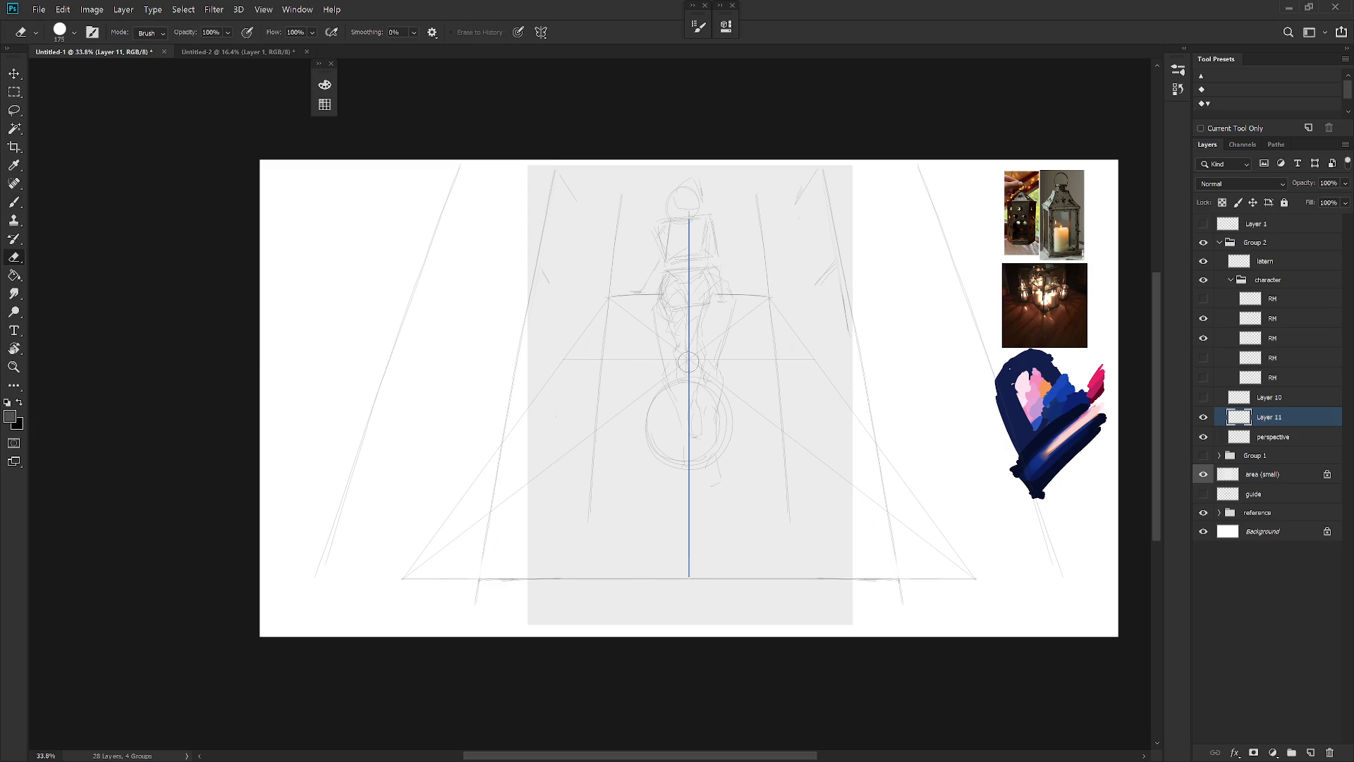
right_click(668, 387)
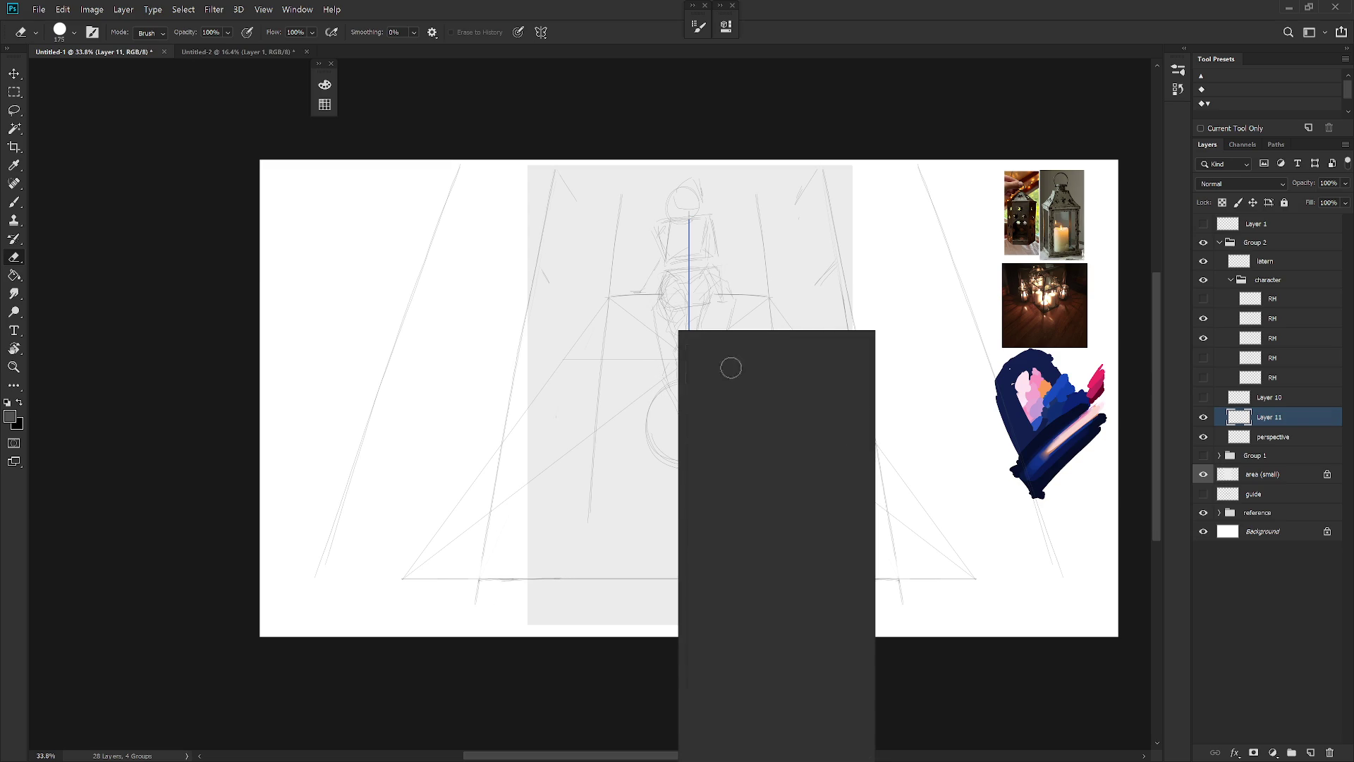
click(841, 479)
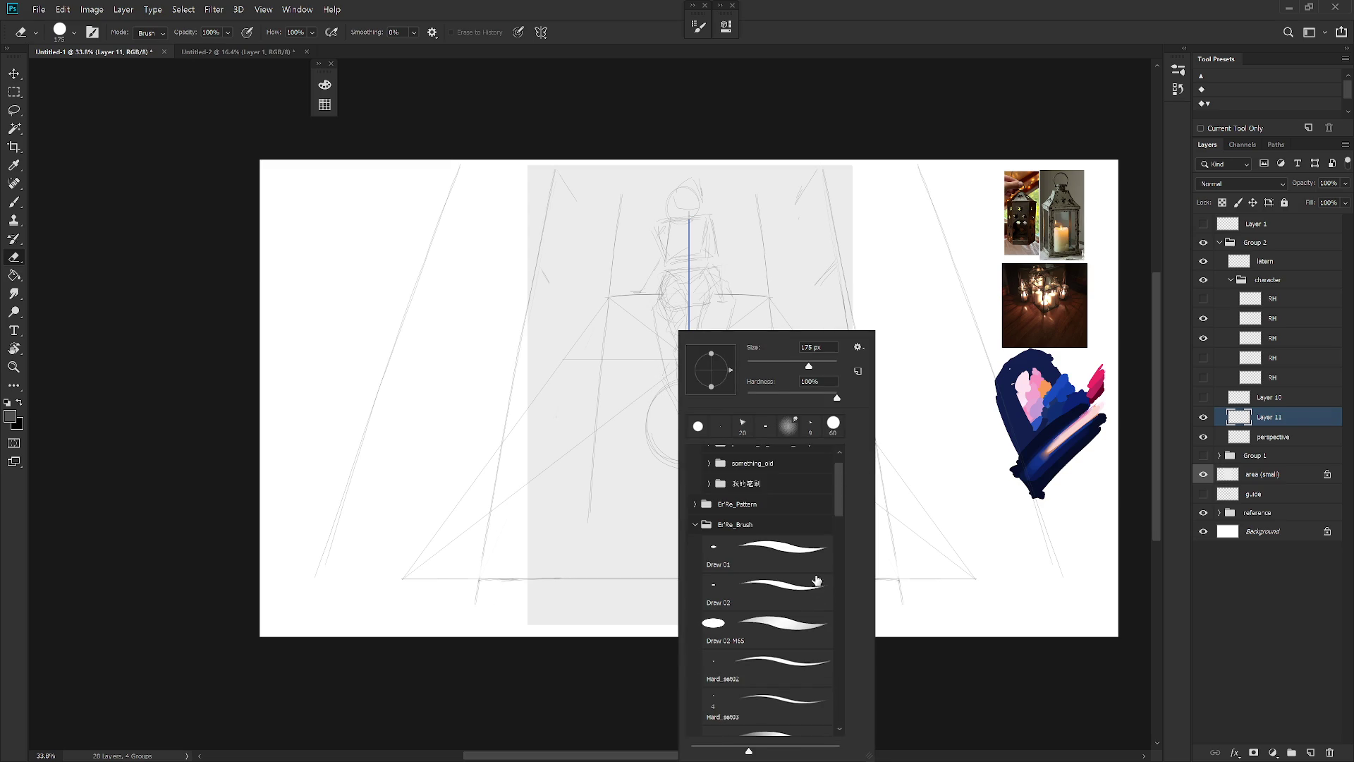
click(791, 709)
click(1274, 417)
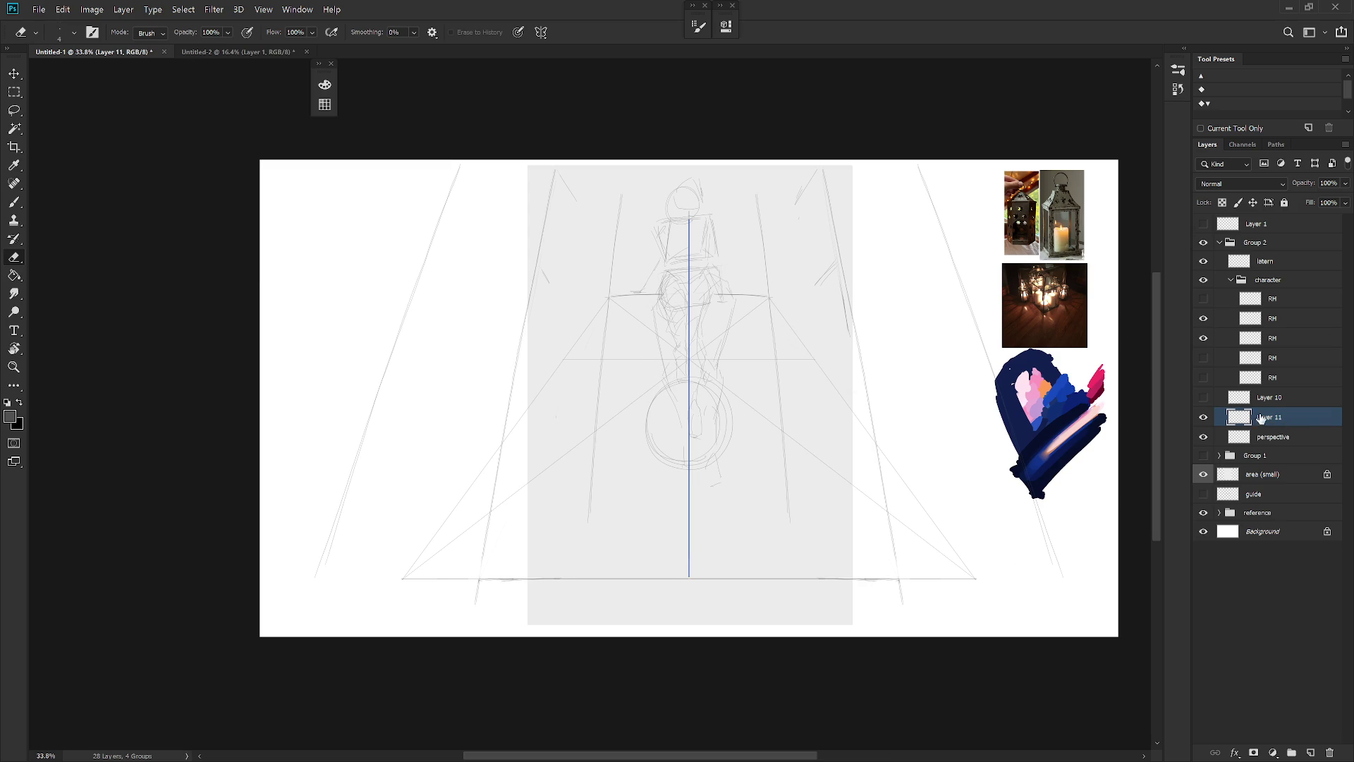
key(bracketright)
key(bracketright)
key(bracketright)
key(bracketright)
key(bracketright)
drag(679, 368, 409, 575)
key(b)
Draw a diagonal from the circle to the lower-right corner and a horizontal line through the circle centre
shift+click(975, 578)
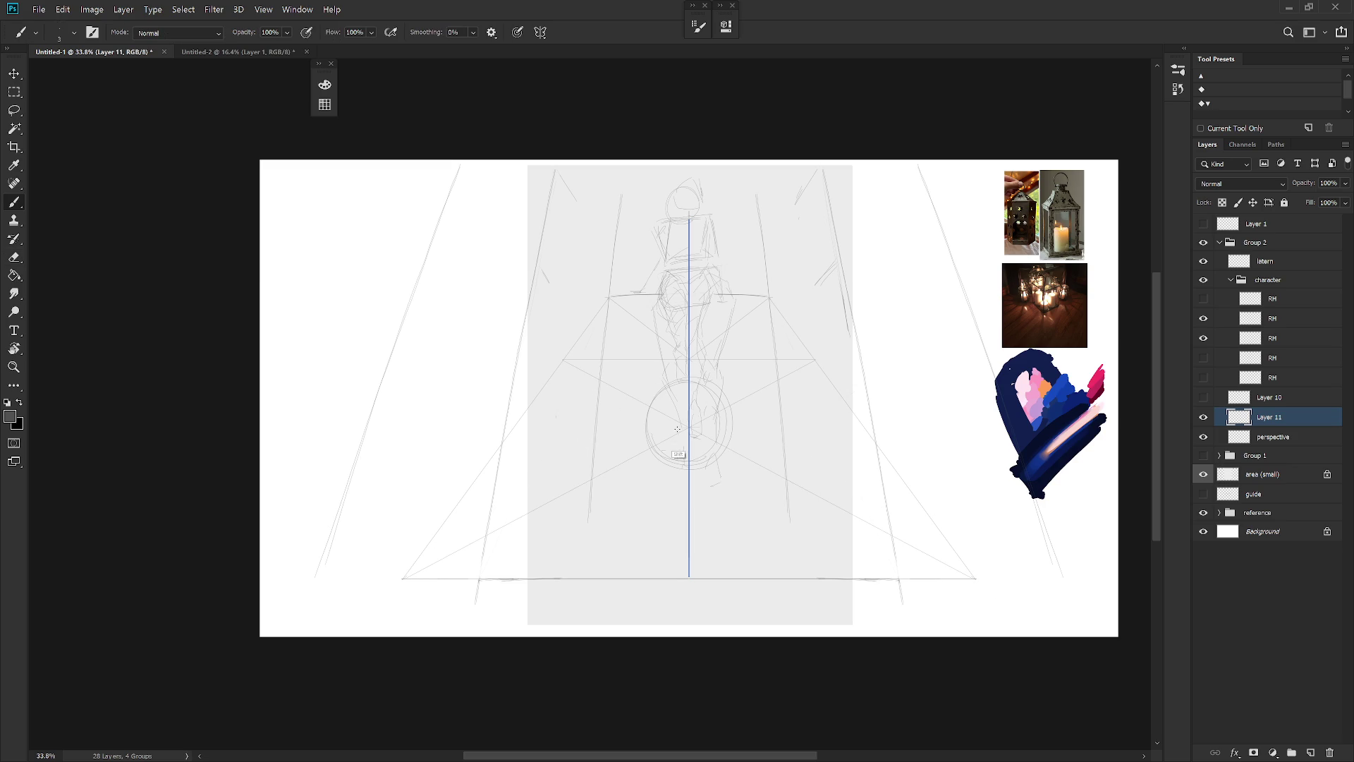
drag(687, 427, 514, 427)
key(e)
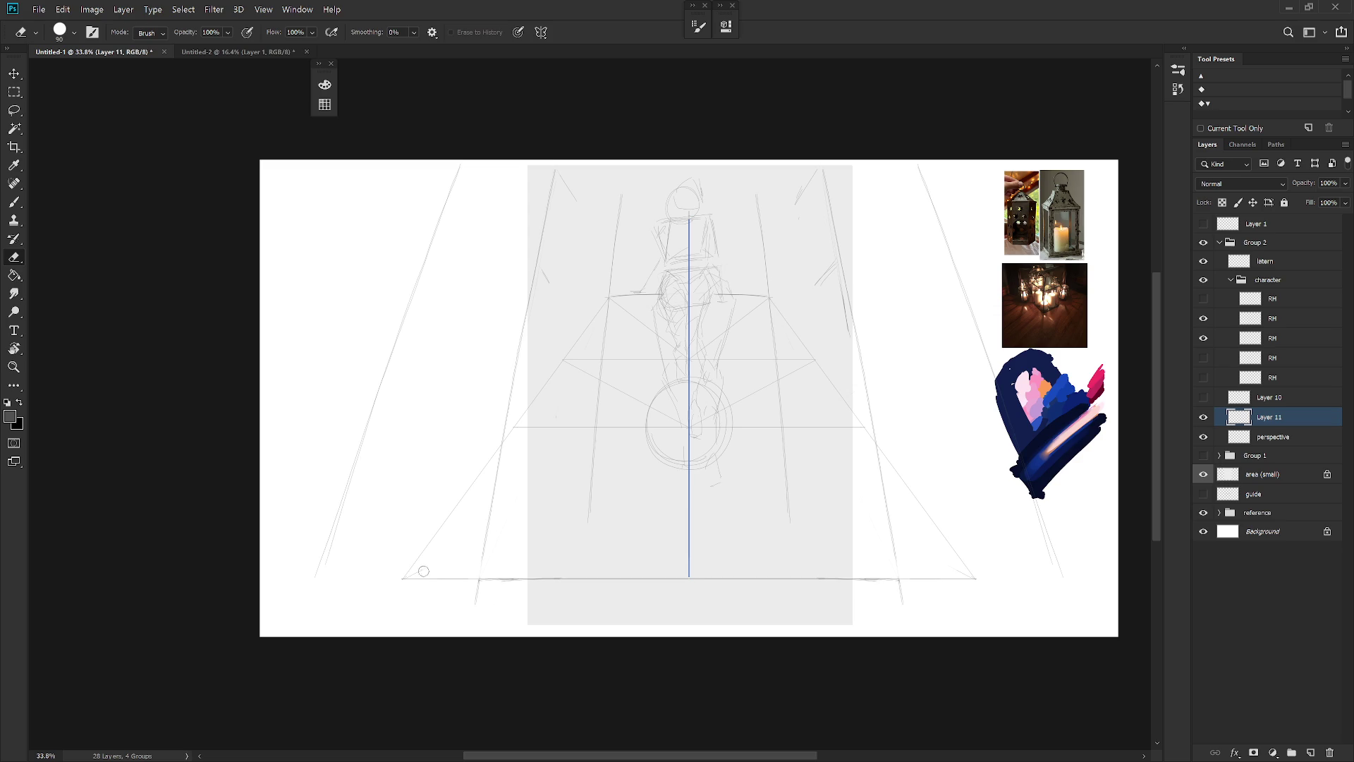
key(b)
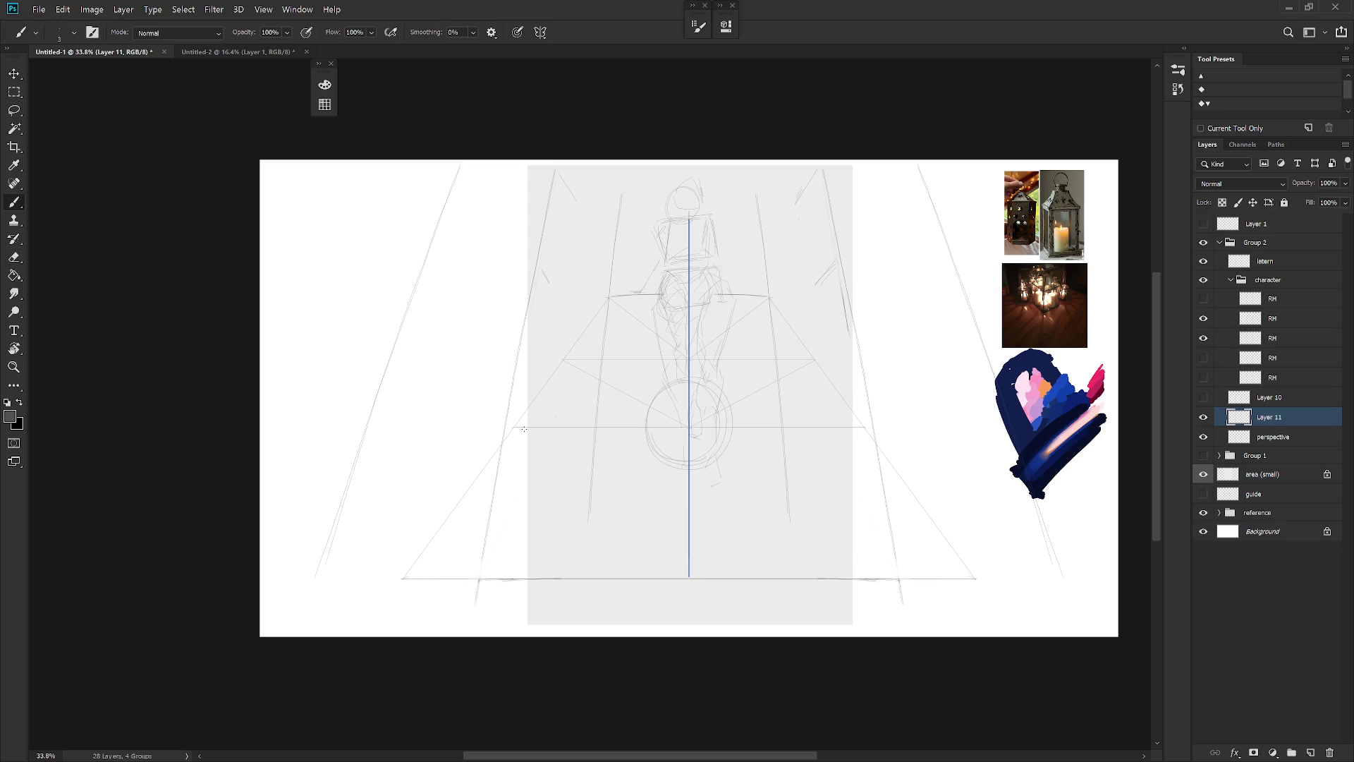
Draw an X across the floor trapezoid and a horizontal line through its crossing
click(865, 427)
shift+click(402, 579)
click(524, 428)
shift+click(975, 578)
drag(907, 484, 471, 484)
key(e)
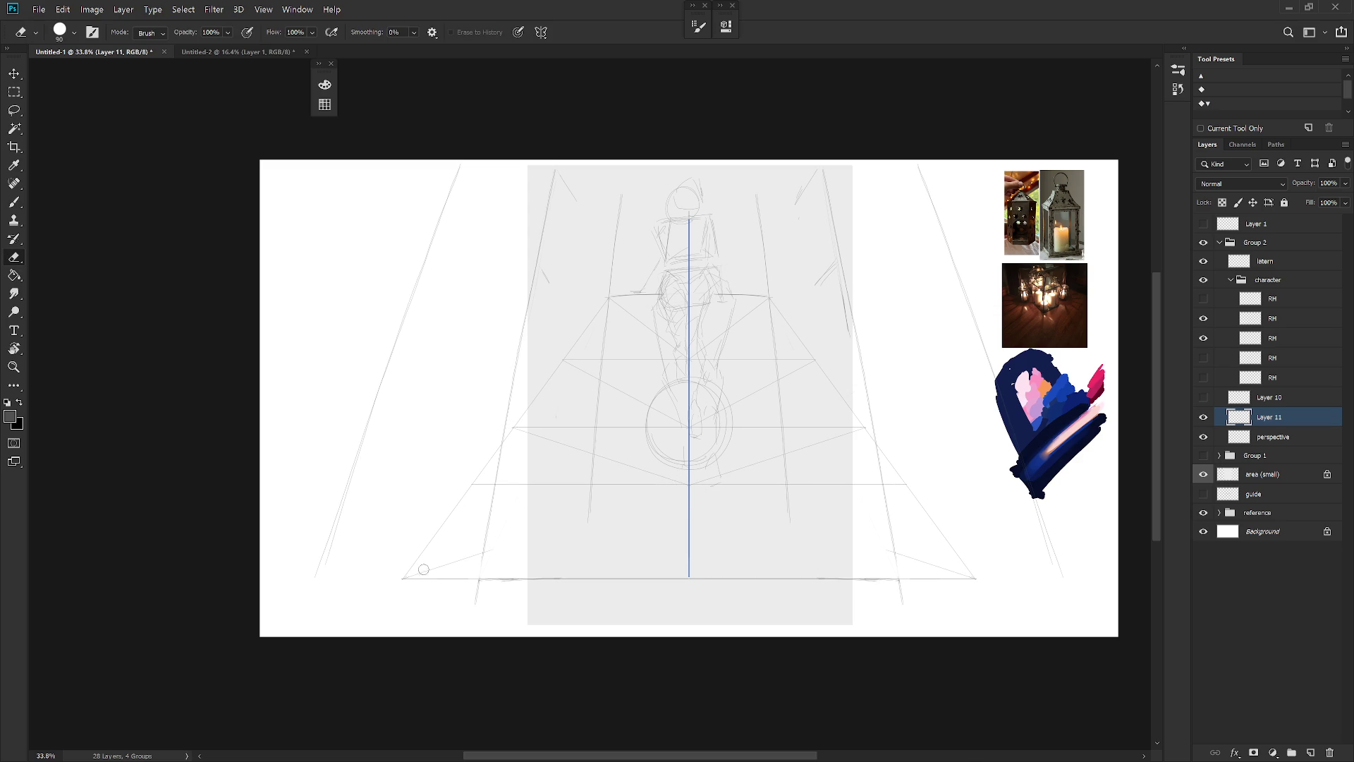
Draw crossing diagonals and a horizontal row line across the lower floor section
click(1202, 359)
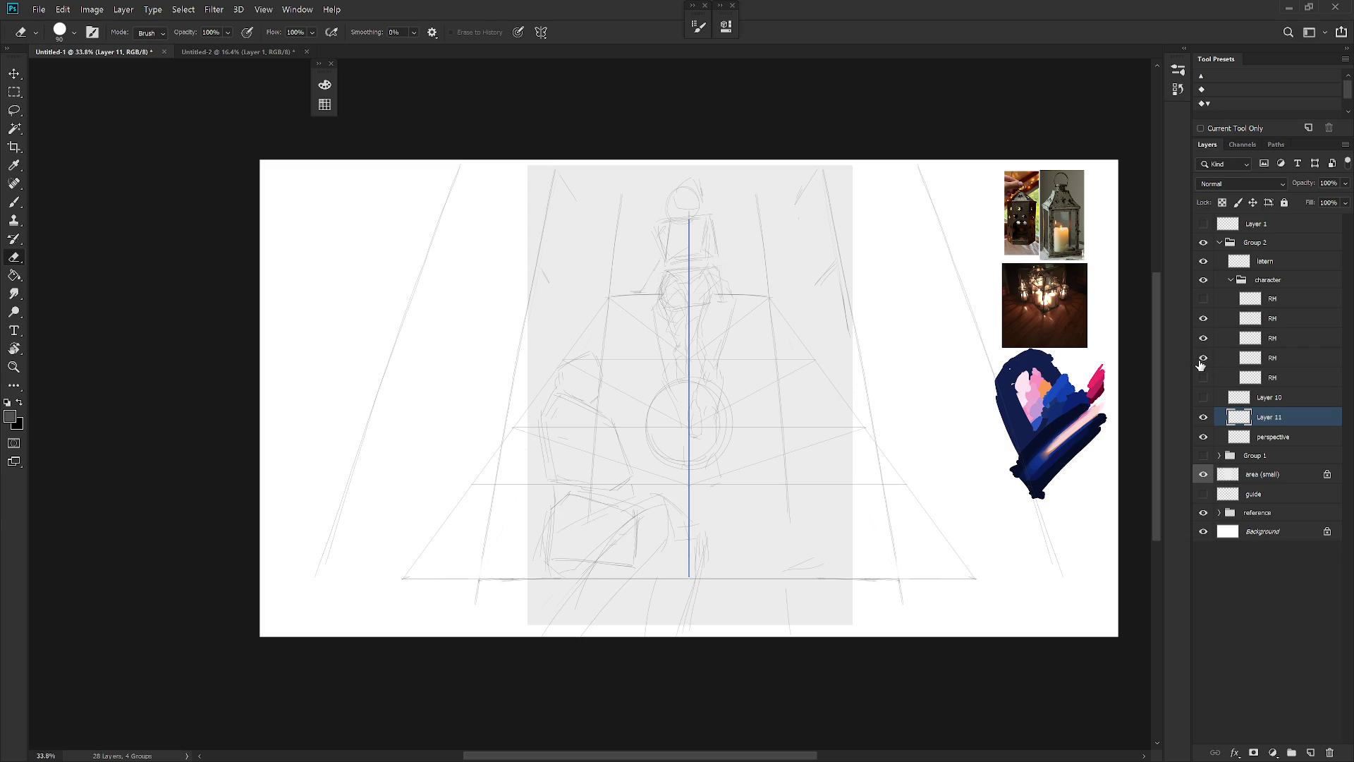
click(1203, 361)
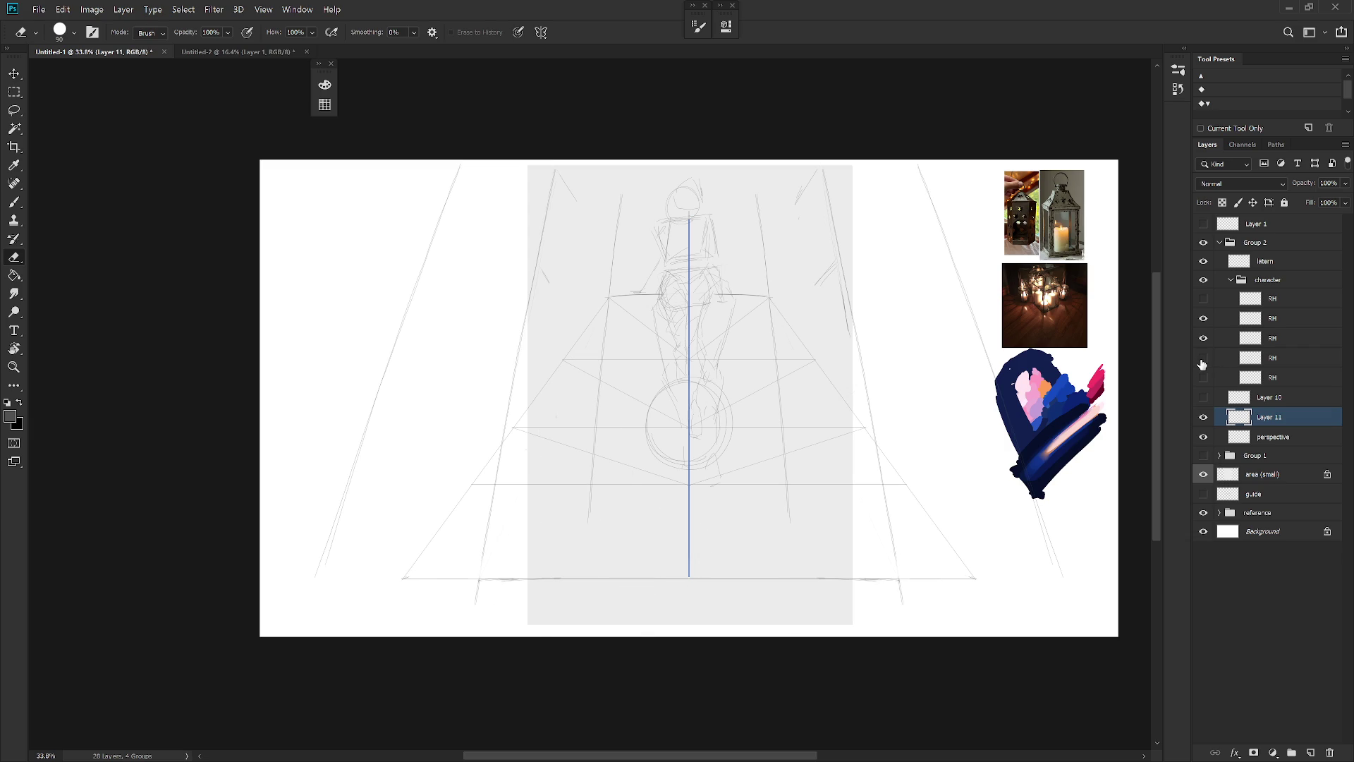
key(b)
drag(402, 579, 910, 484)
drag(473, 484, 976, 578)
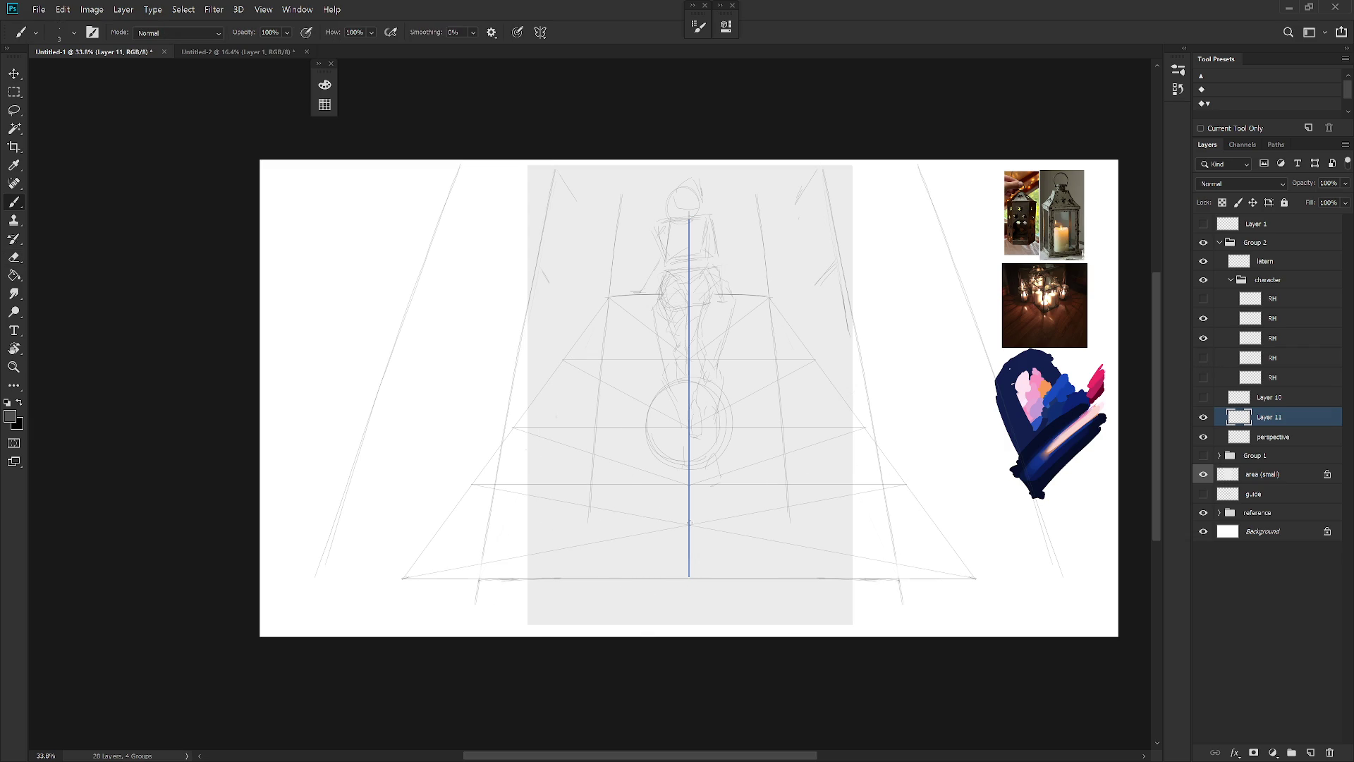
drag(940, 525, 439, 525)
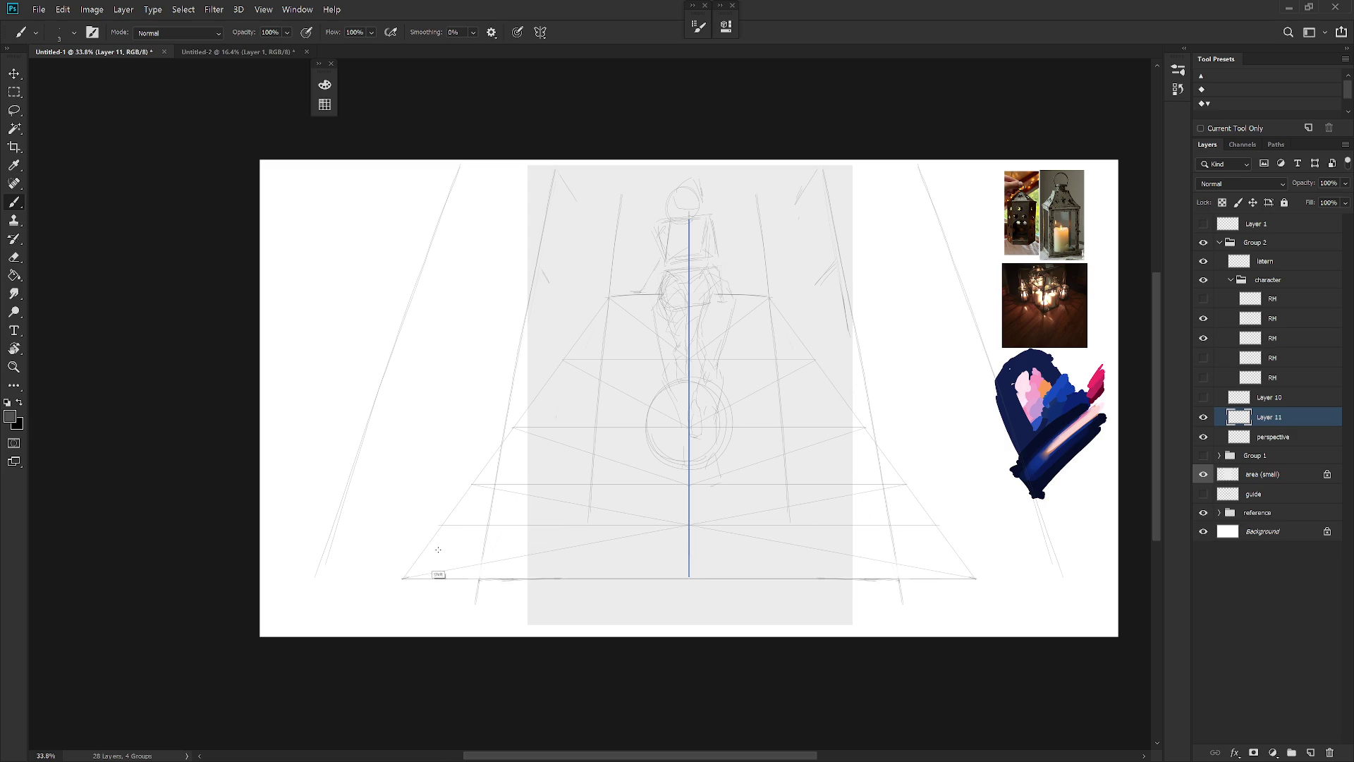
Erase the faint diagonal guide at the lower right of the floor
click(1204, 357)
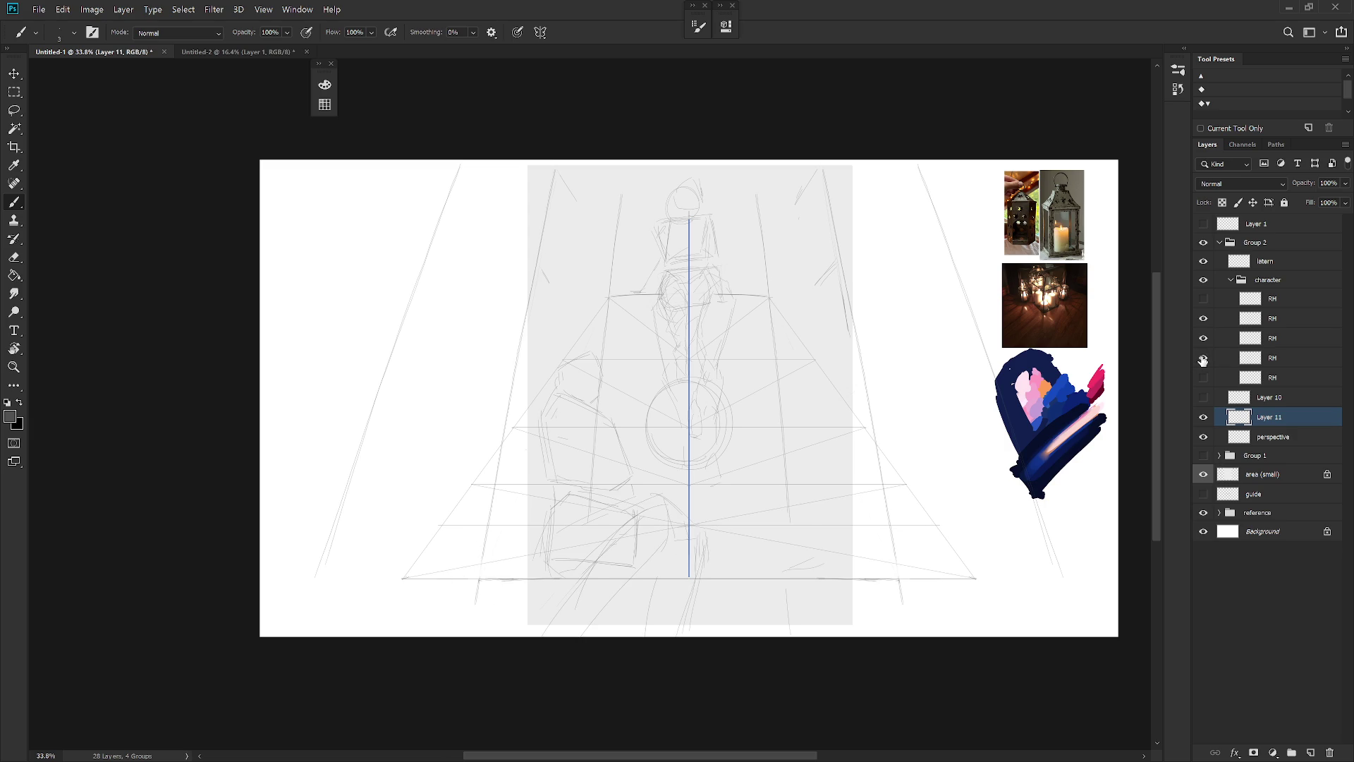
click(1203, 358)
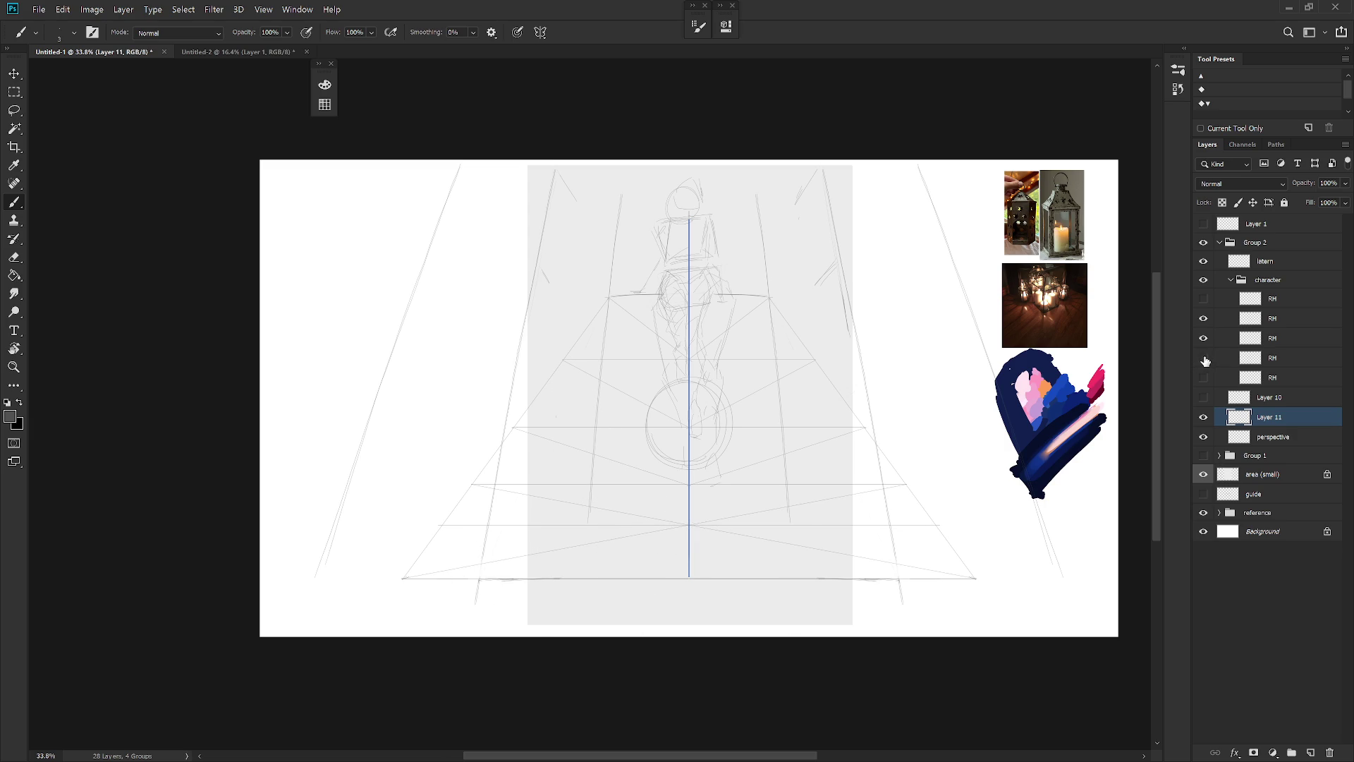
key(e)
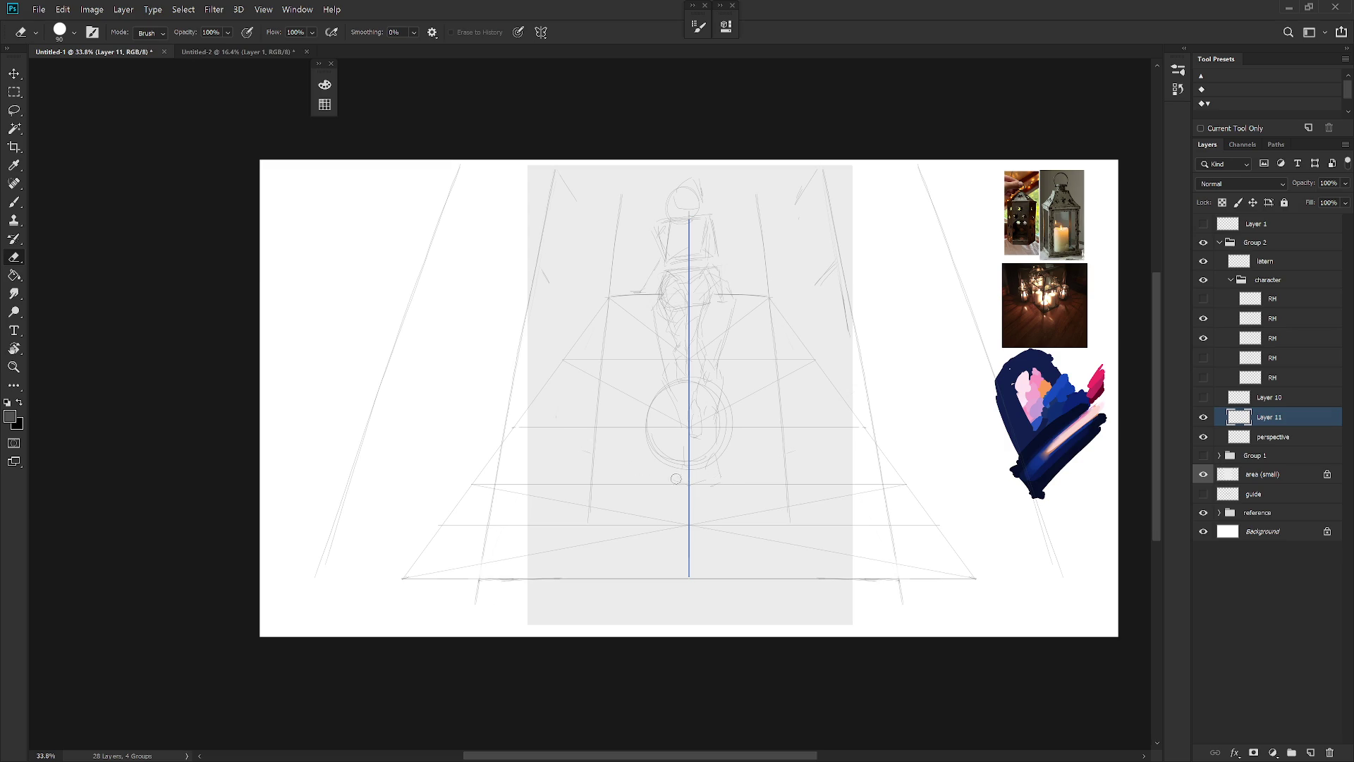
key(b)
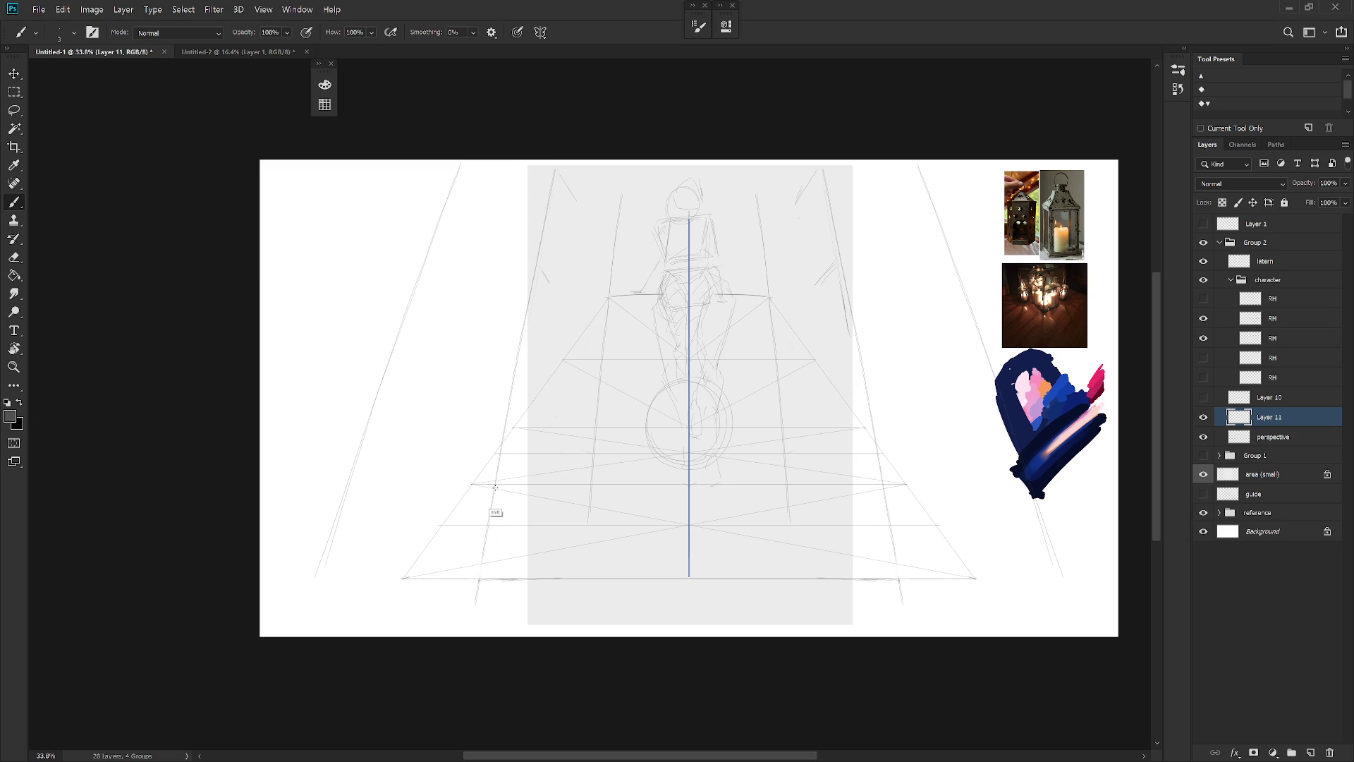
key(e)
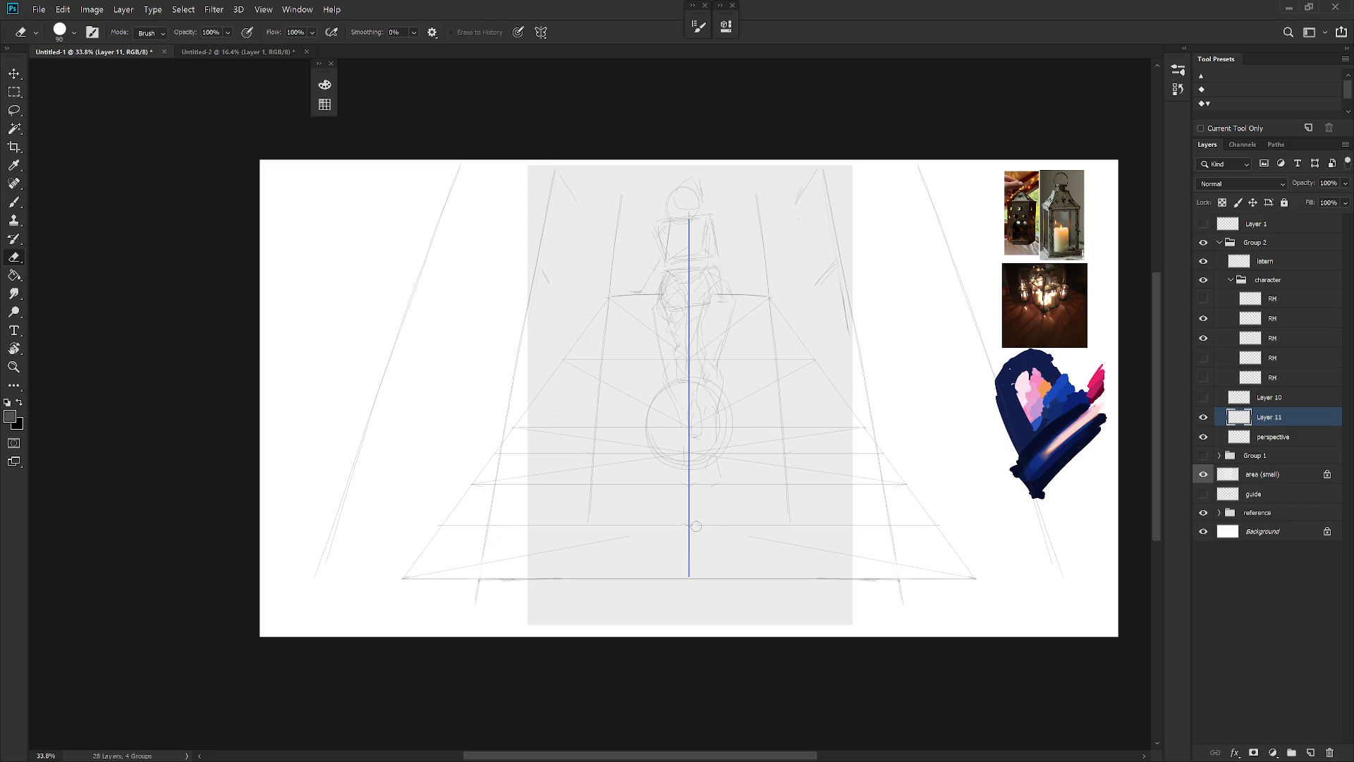
drag(821, 546, 968, 577)
key(b)
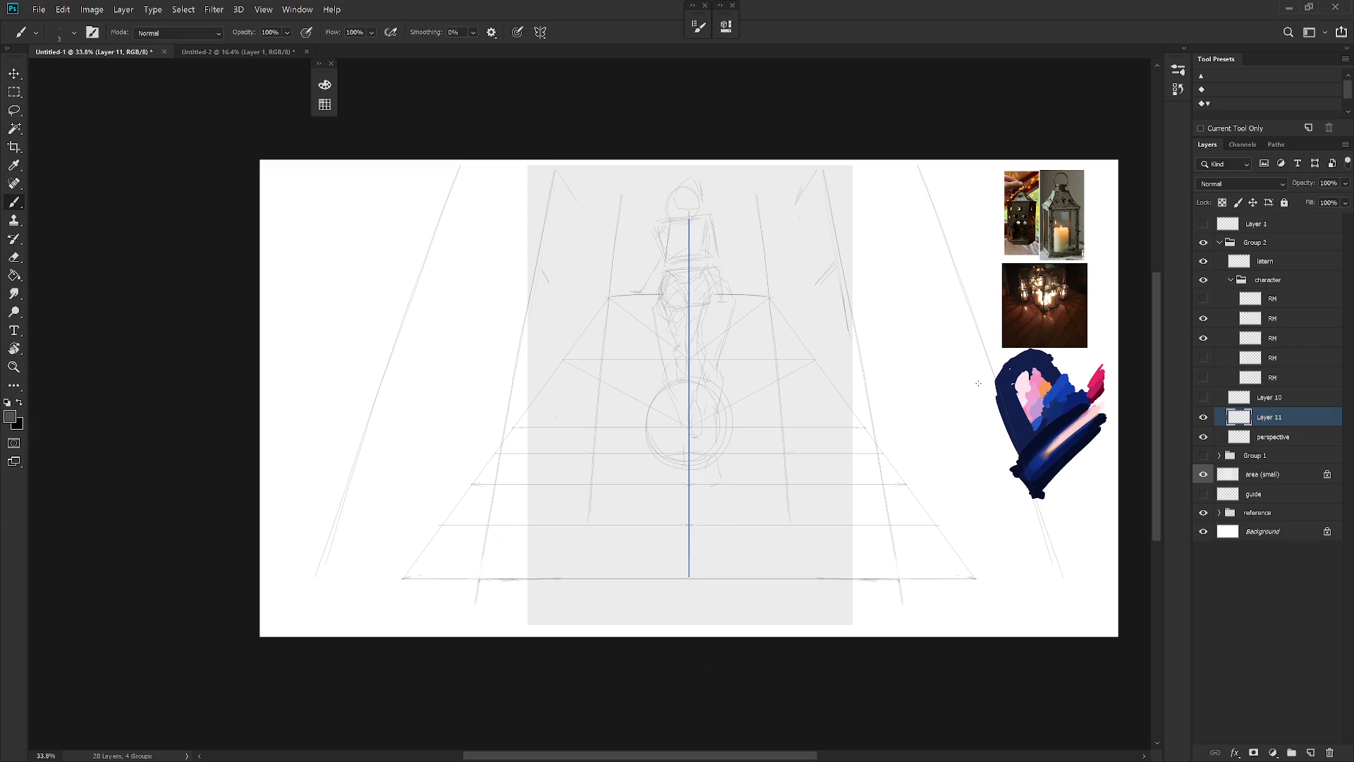
key(e)
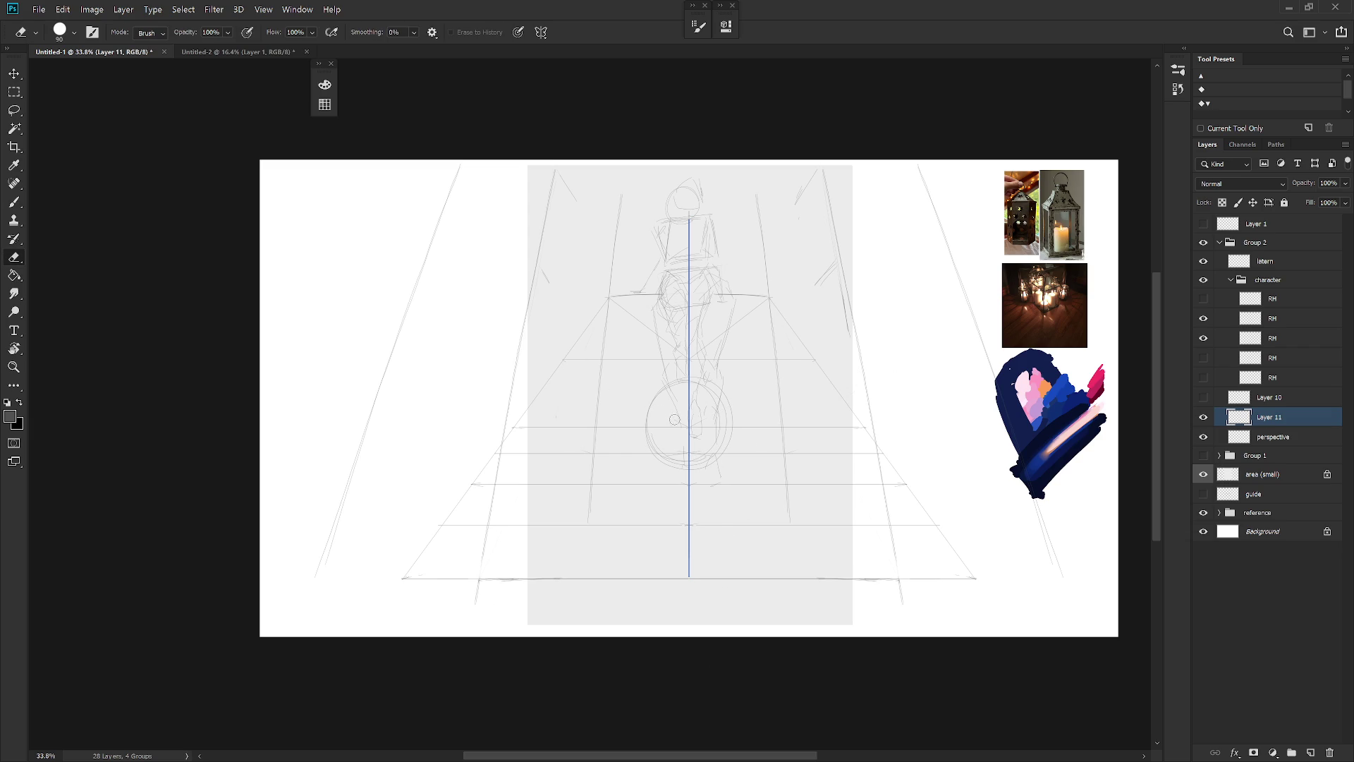
key(b)
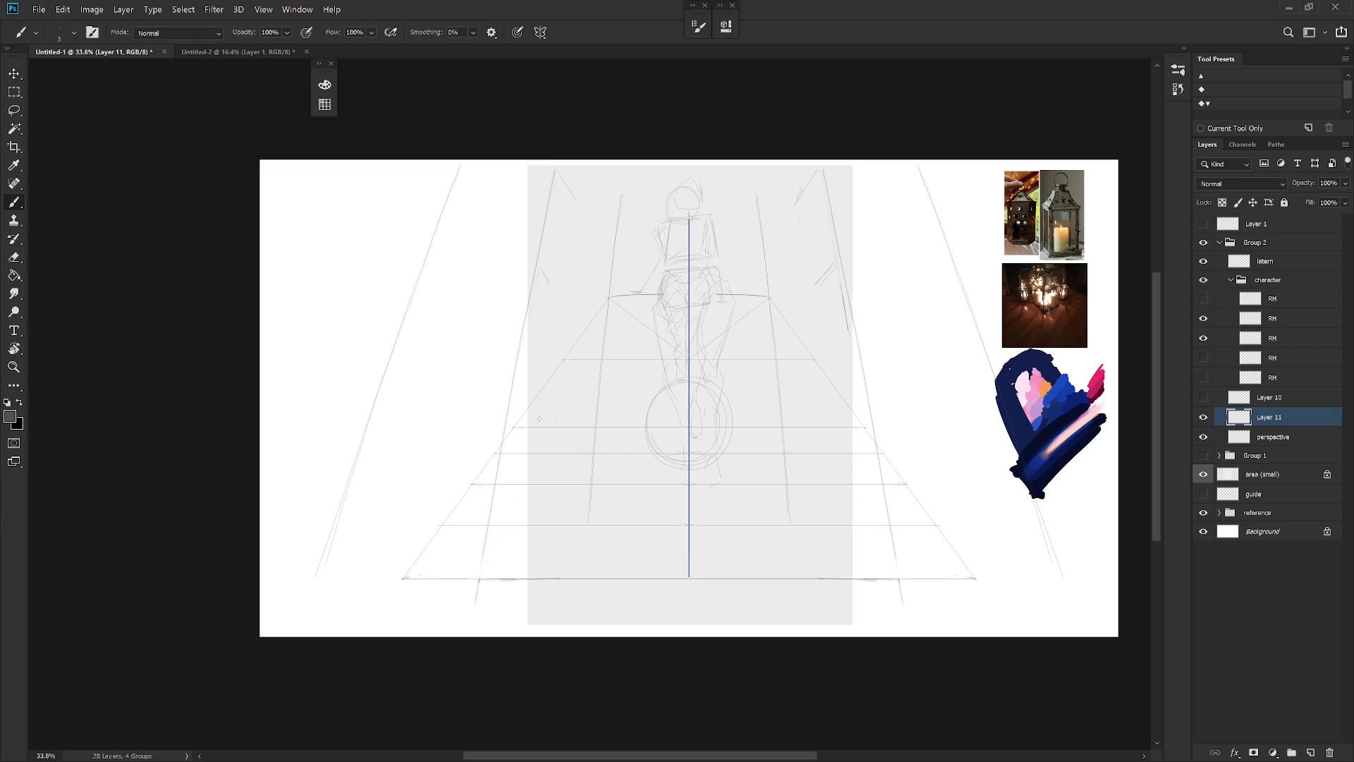
Add straight converging guides and short horizontal floor lines near the figure
drag(646, 357, 861, 417)
shift+click(557, 389)
key(e)
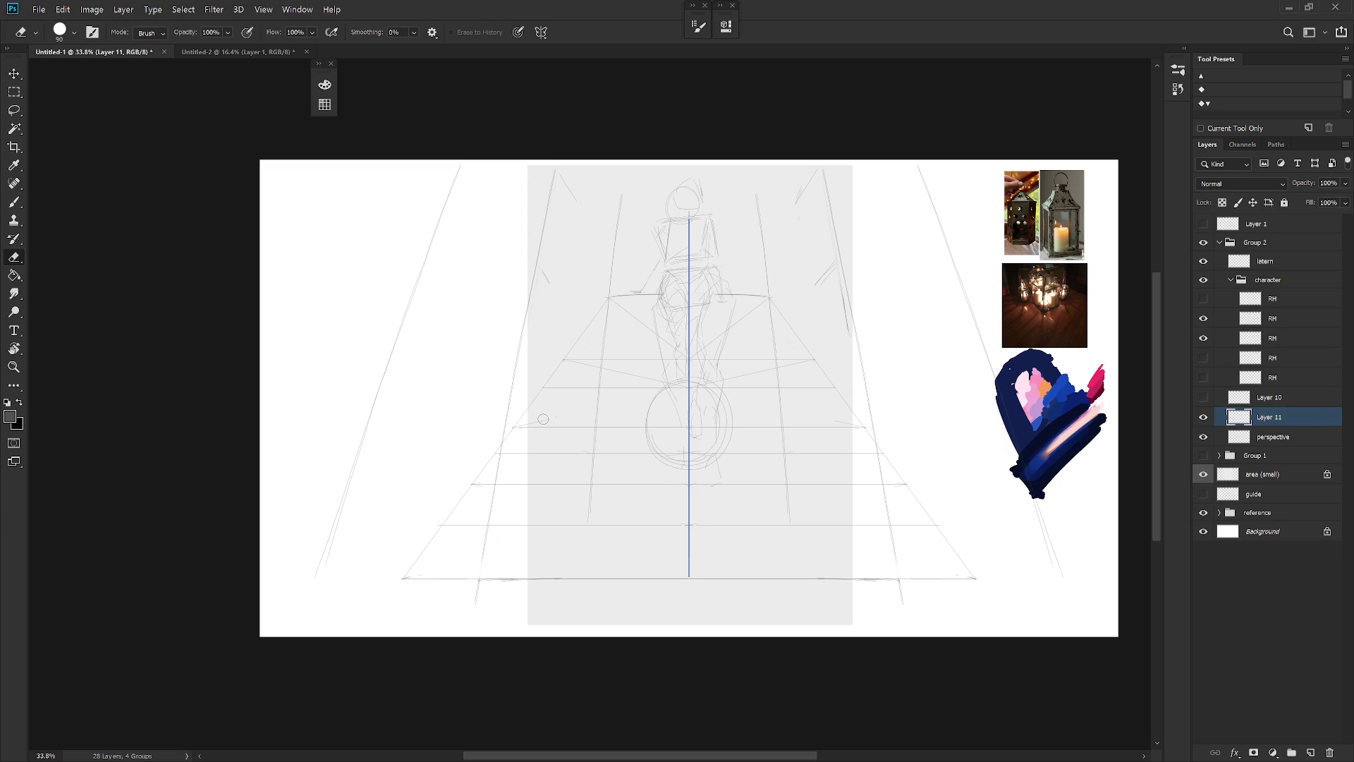
key(b)
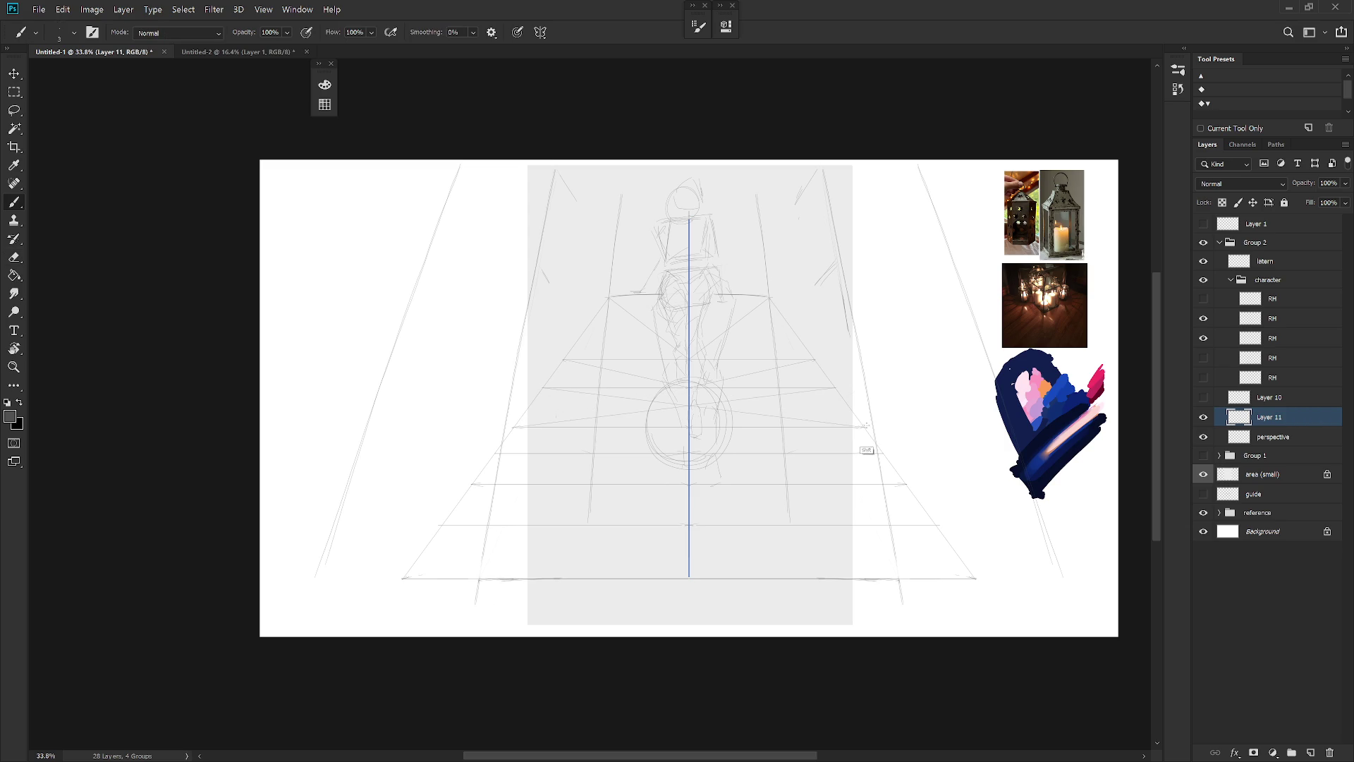
shift+click(699, 402)
shift+click(599, 405)
key(e)
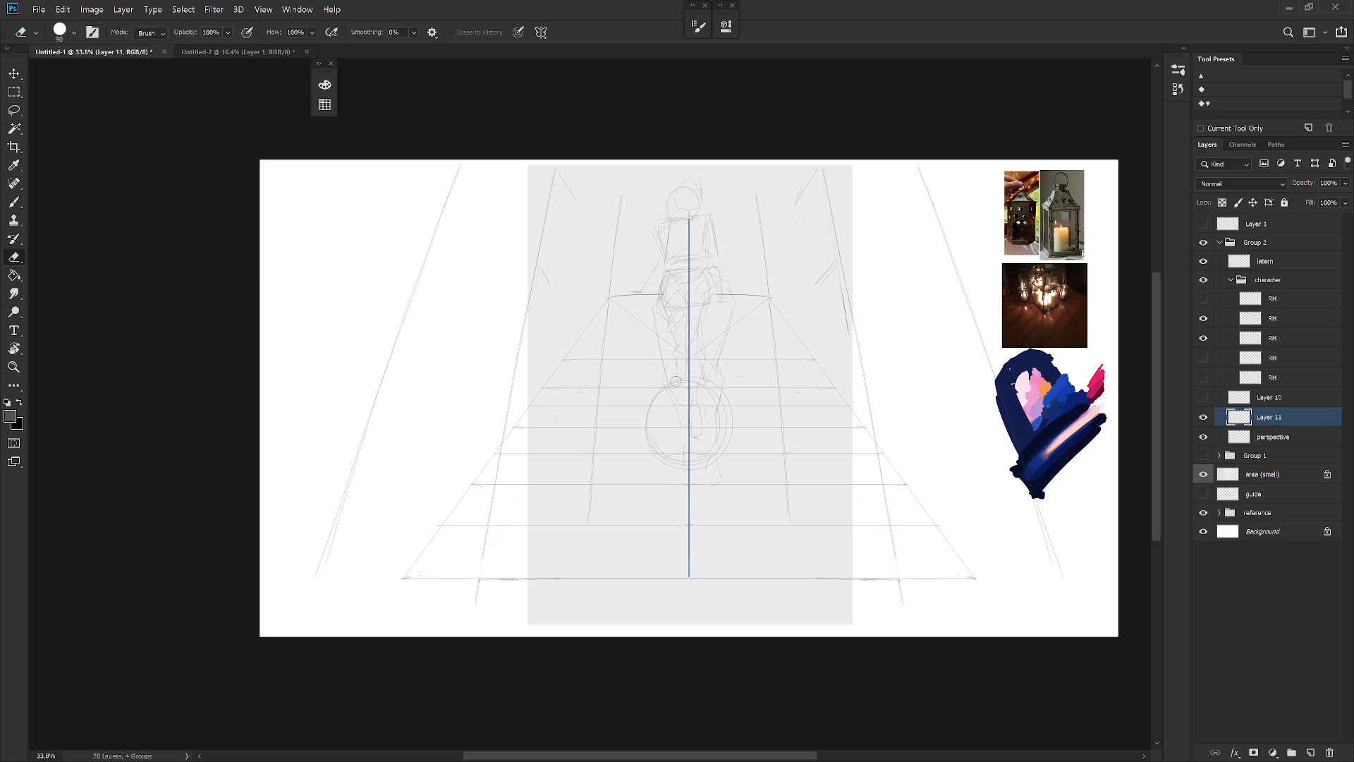
key(b)
mouse_move(541, 388)
mouse_down()
mouse_move(814, 360)
mouse_move(564, 360)
mouse_up()
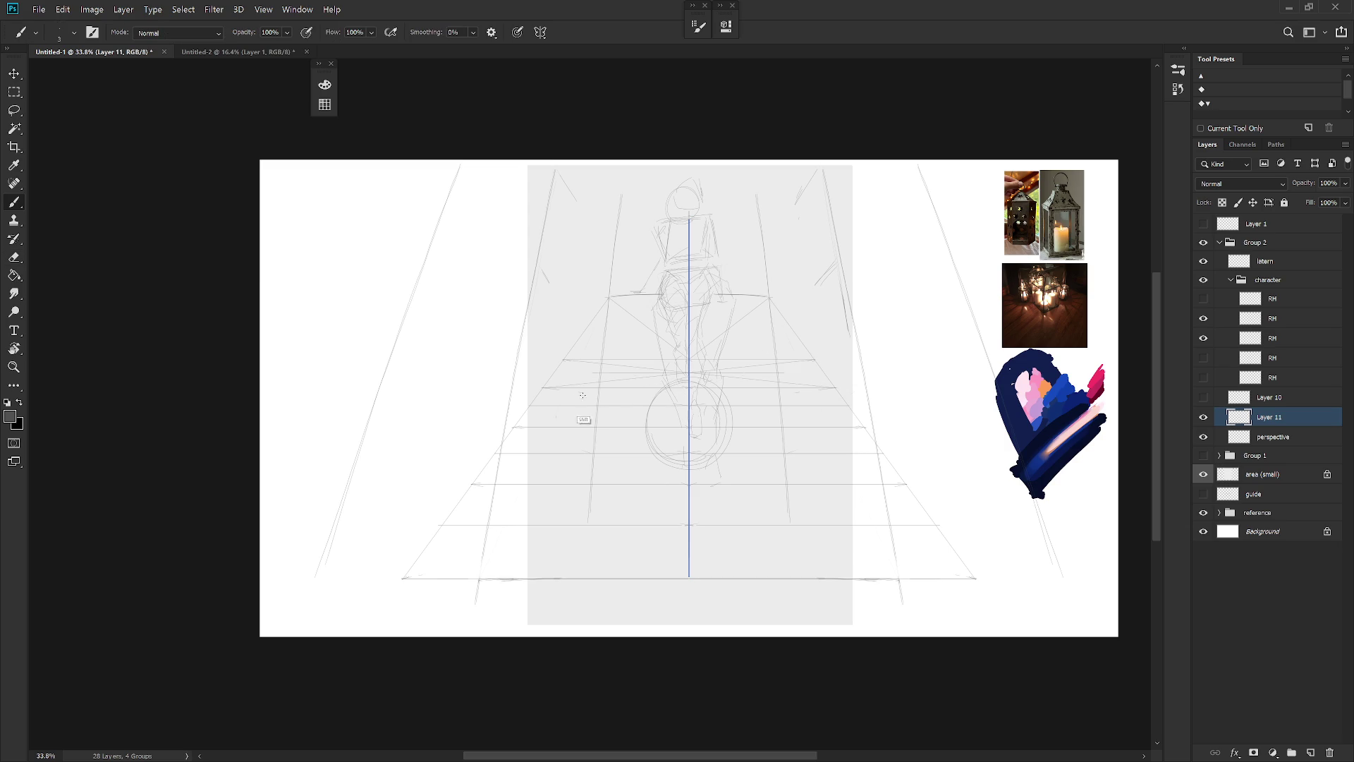
key(e)
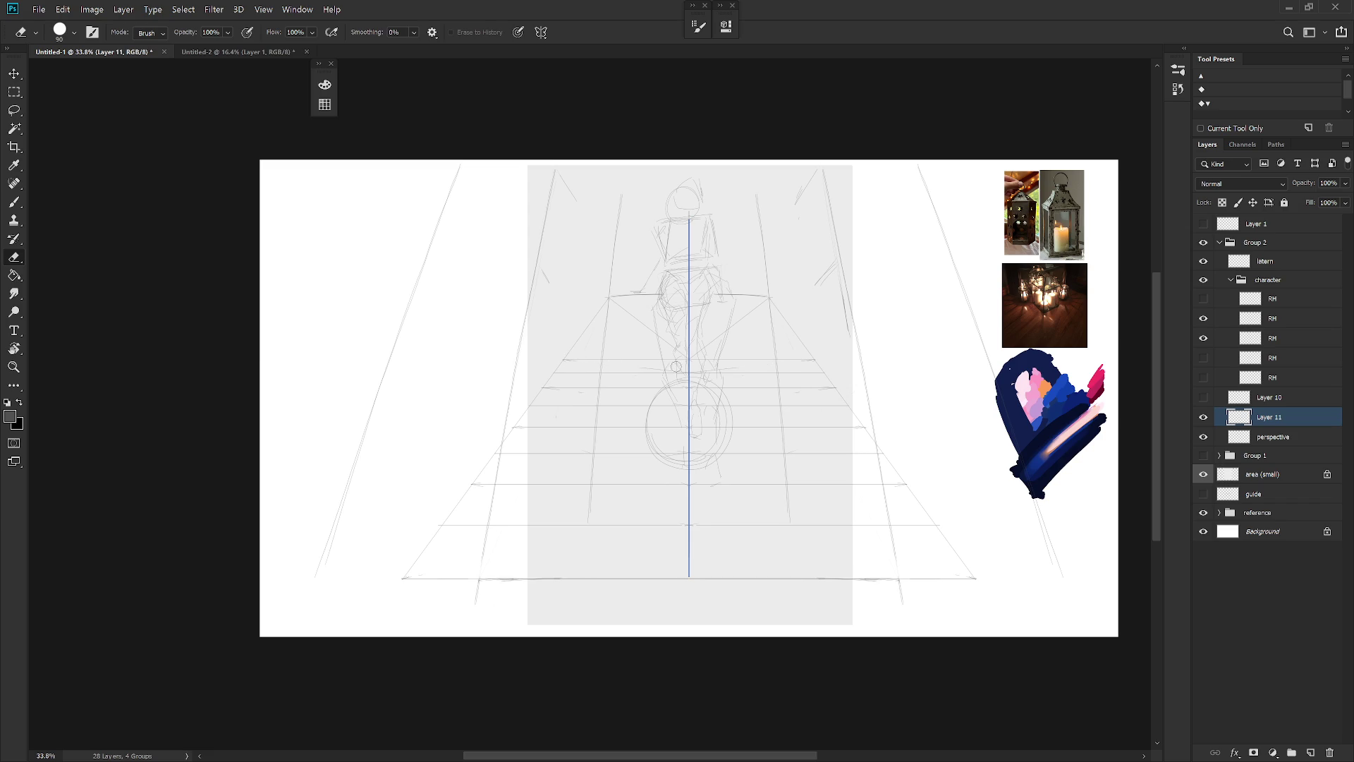
key(b)
scroll(721, 519, up, 3)
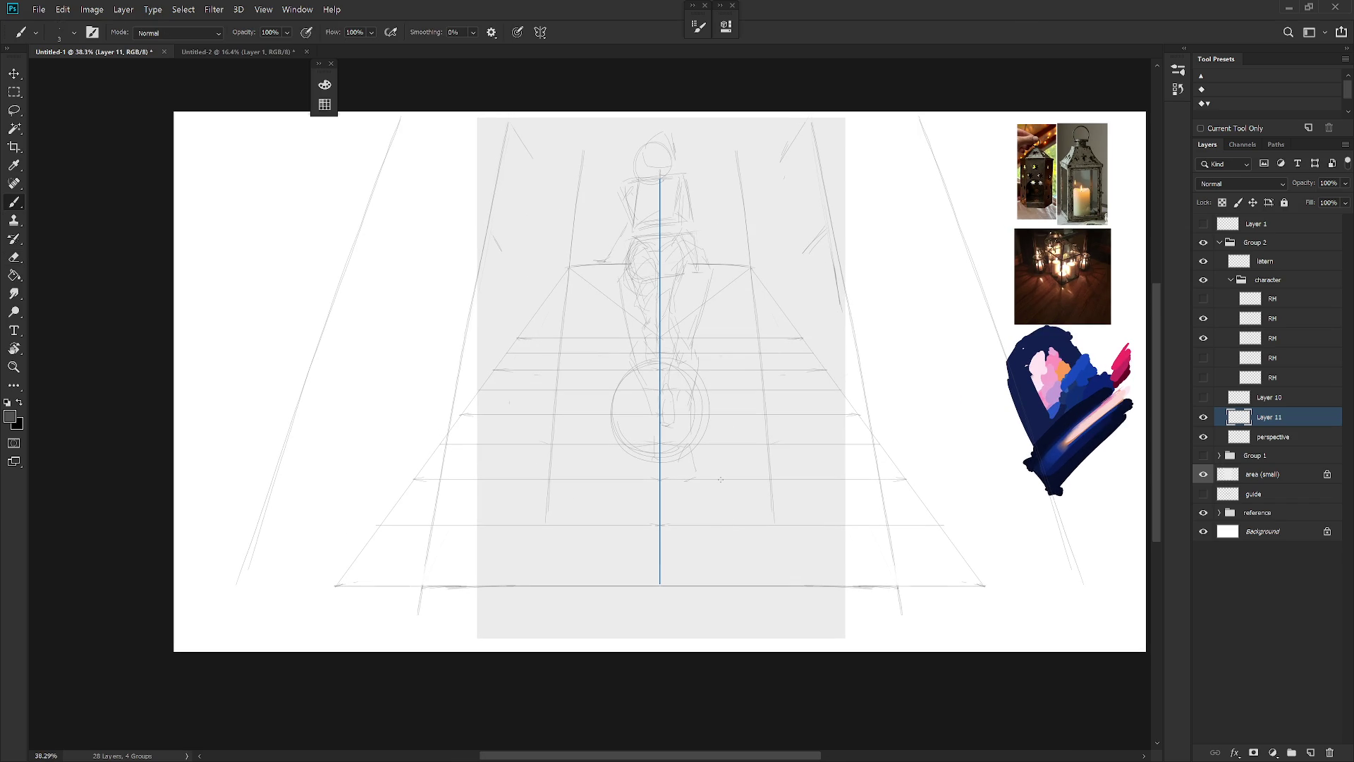
Hide the third RH sketch layer of the figure in the Layers panel
click(1204, 338)
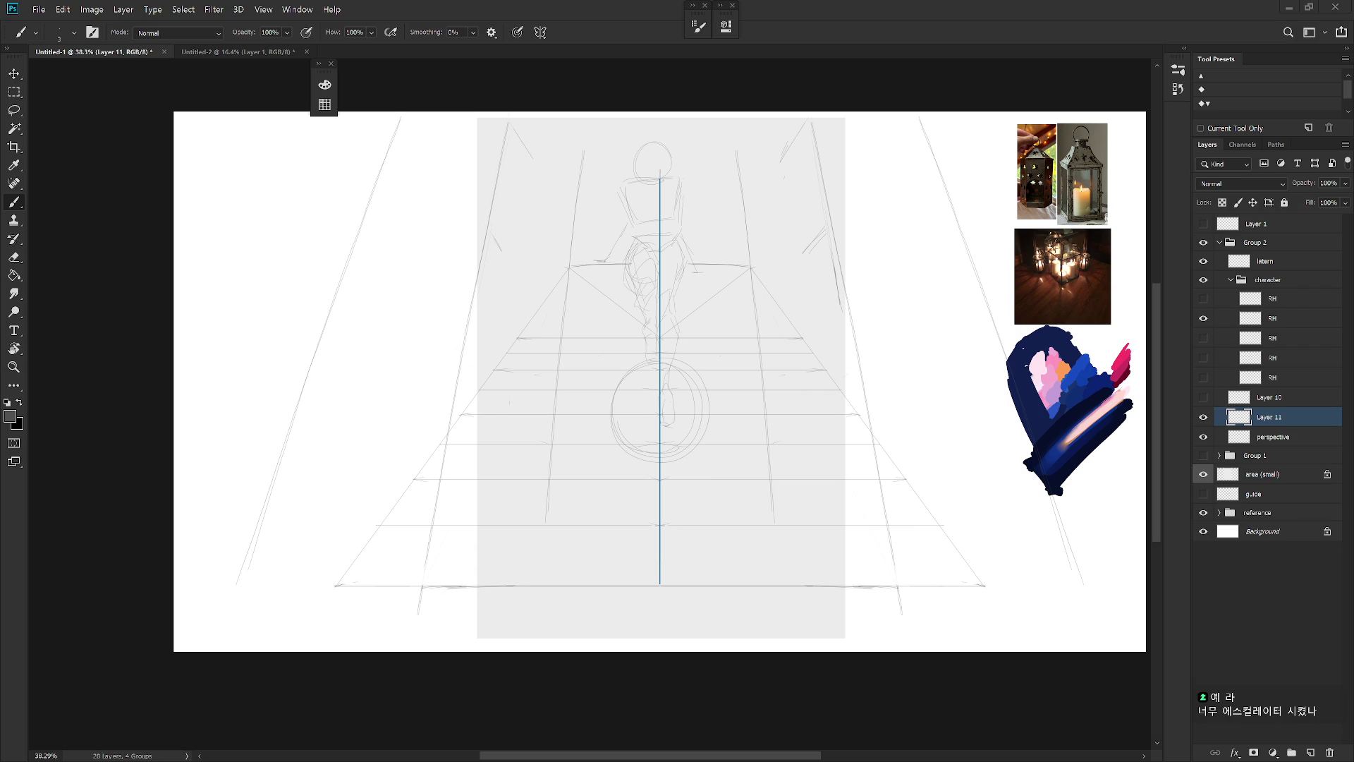
Draw diagonal construction lines between the far floor rectangle's corners
drag(797, 504, 813, 526)
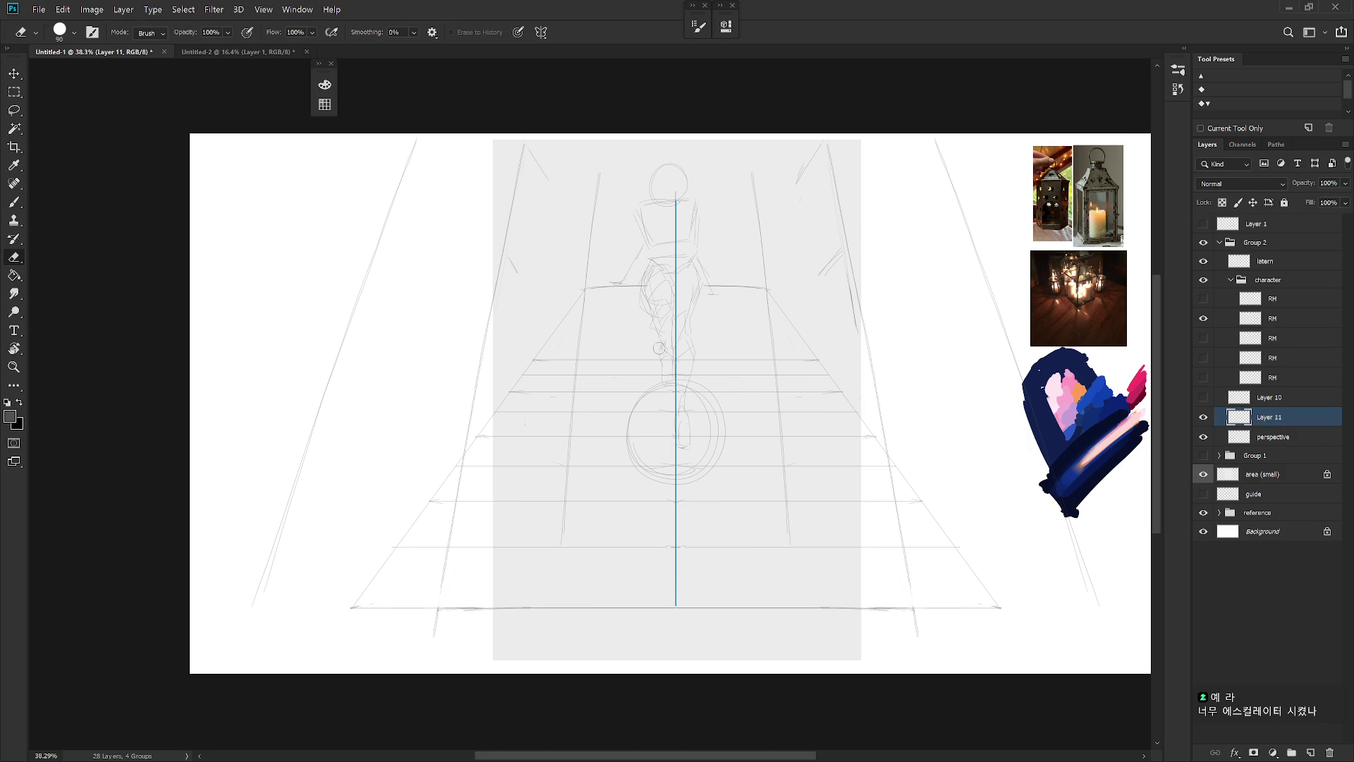
click(533, 360)
shift+click(769, 289)
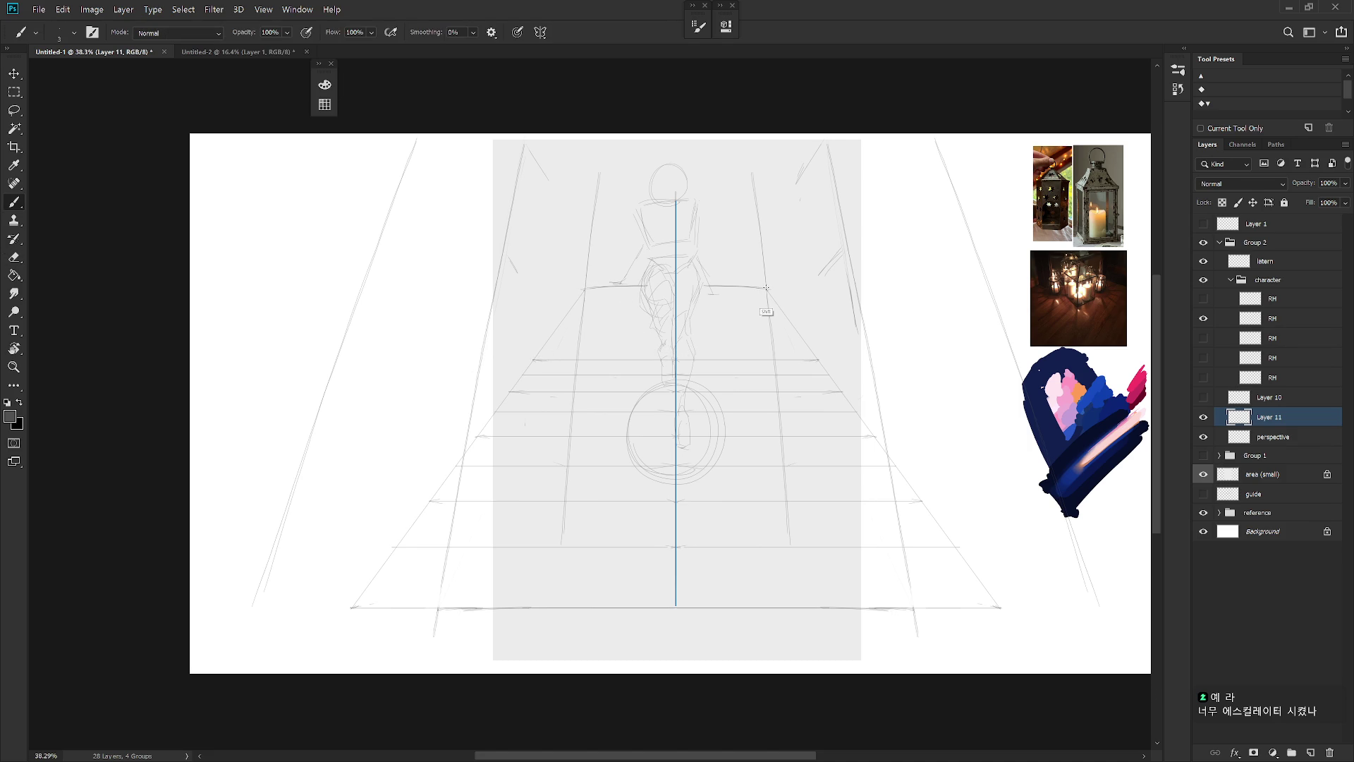
click(586, 289)
shift+click(818, 359)
Erase stray diagonal guides near the figure's hips, then undo the last erasure
key(e)
drag(602, 339, 630, 299)
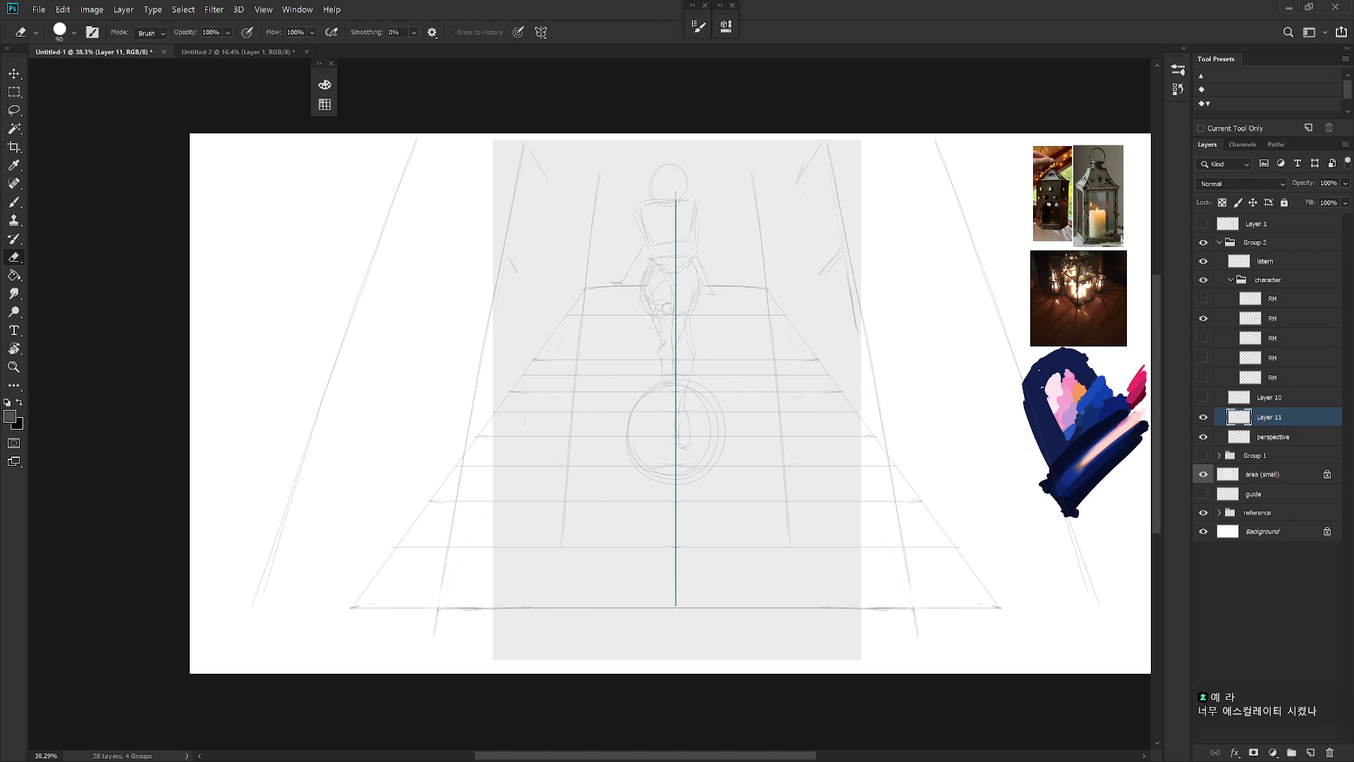
key(b)
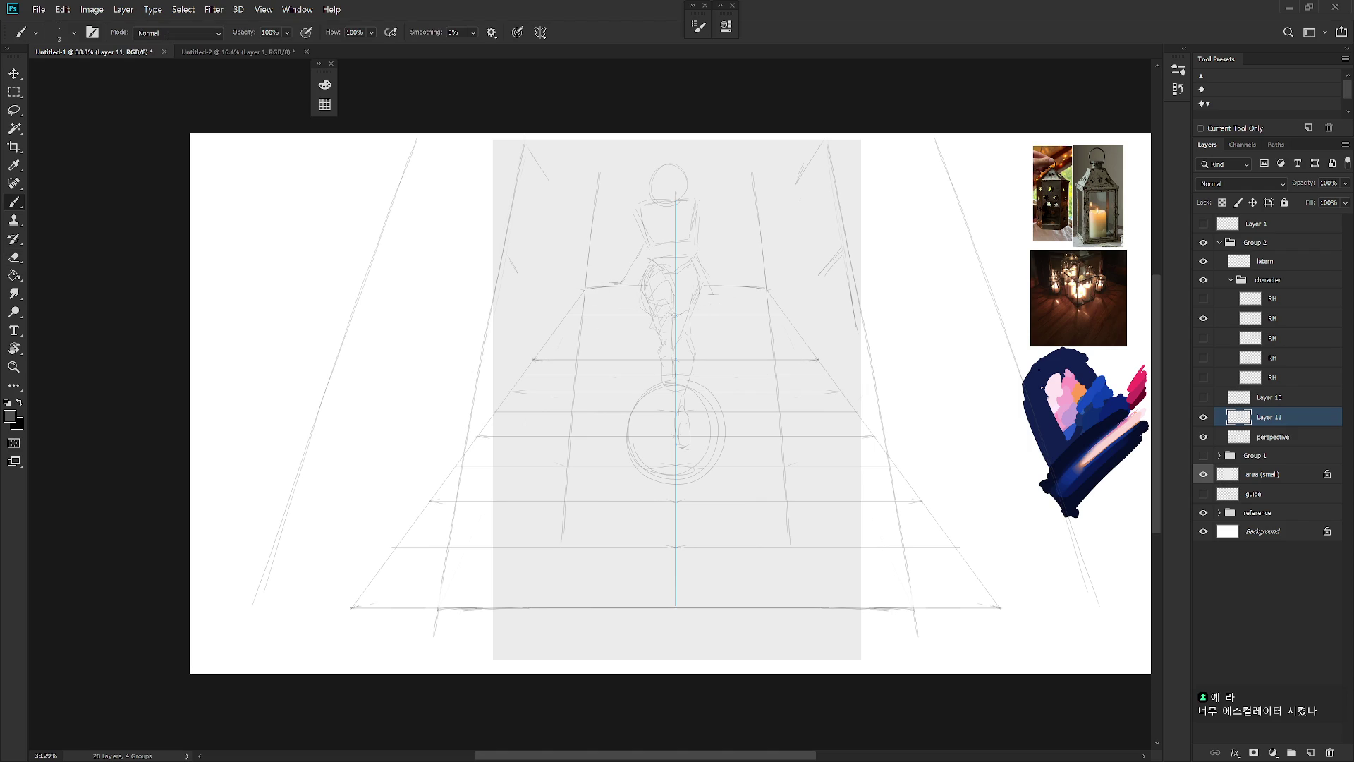
shift+click(784, 315)
key(e)
drag(542, 356, 652, 340)
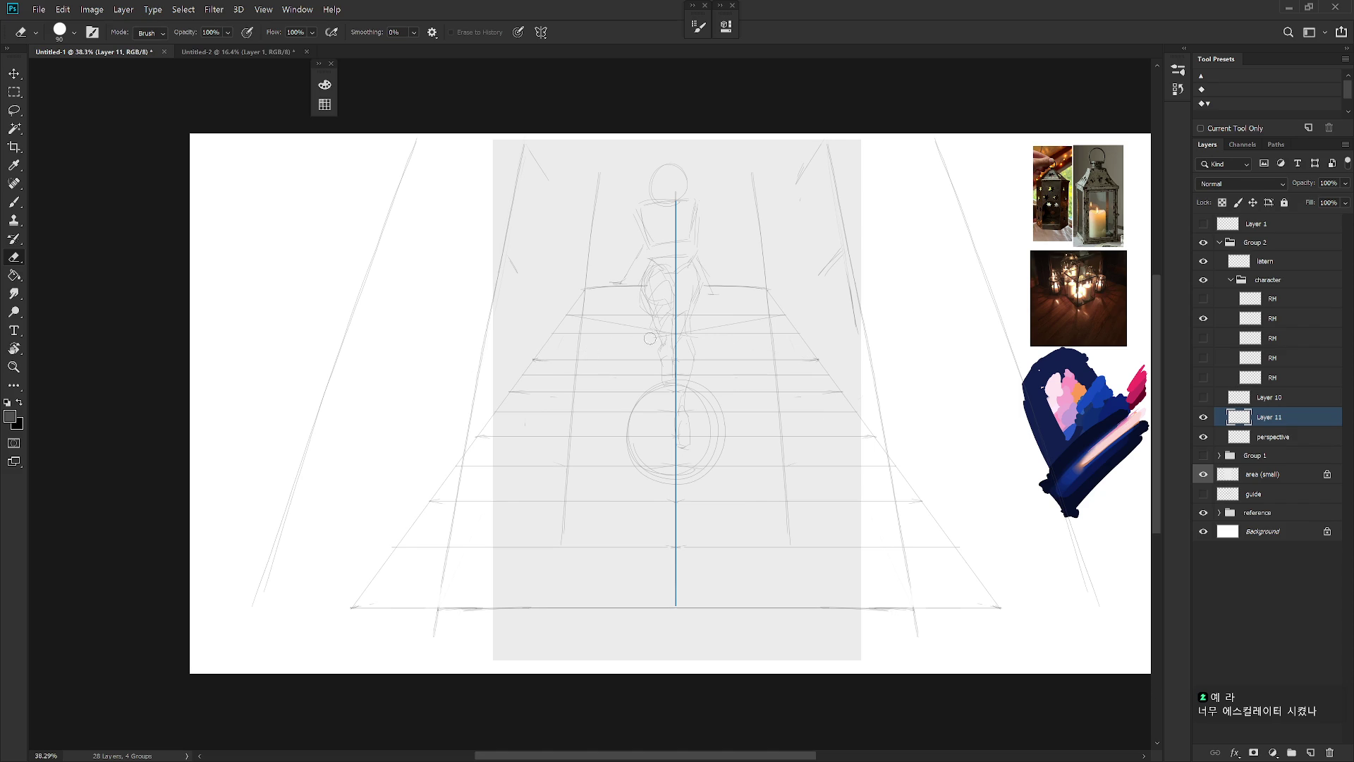
drag(579, 318, 643, 328)
key(b)
key(ctrl+z)
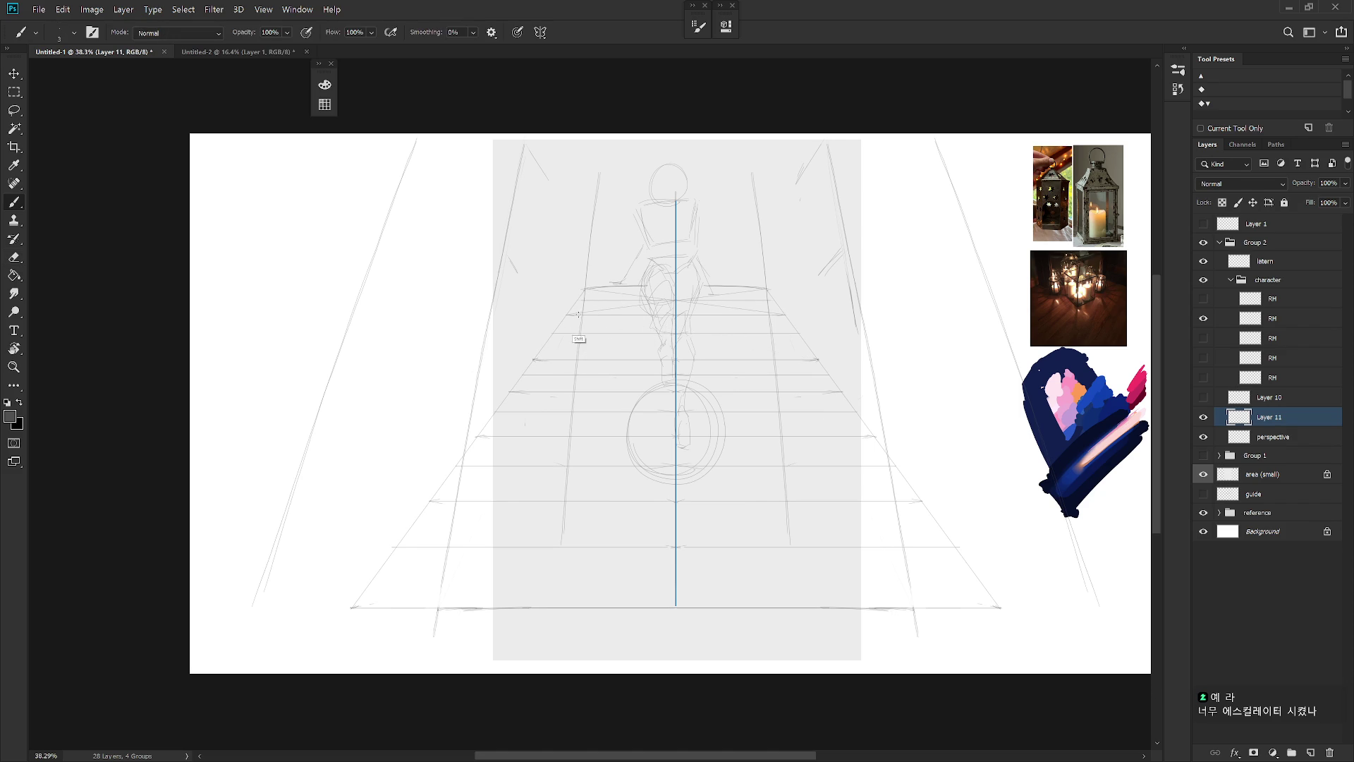
Draw a crossing X of straight lines across the stairs
key(e)
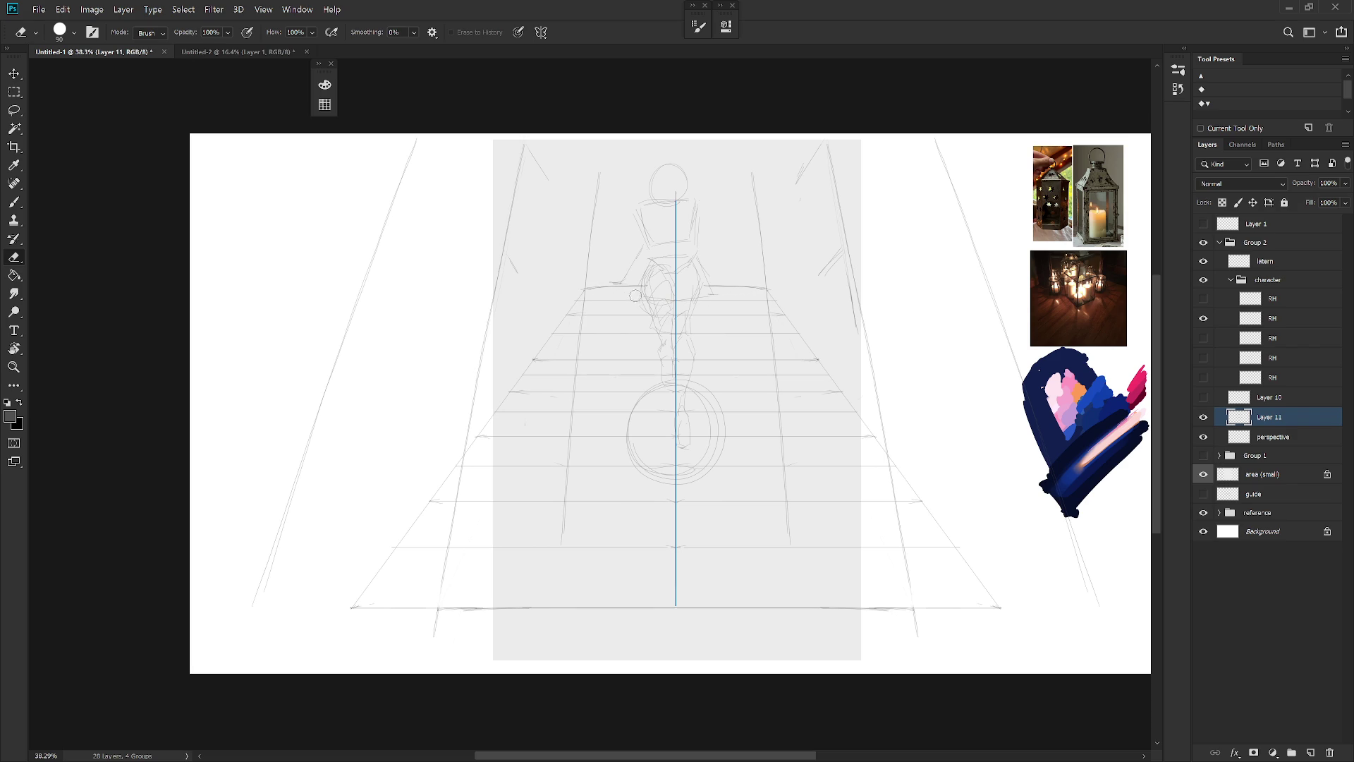
key(b)
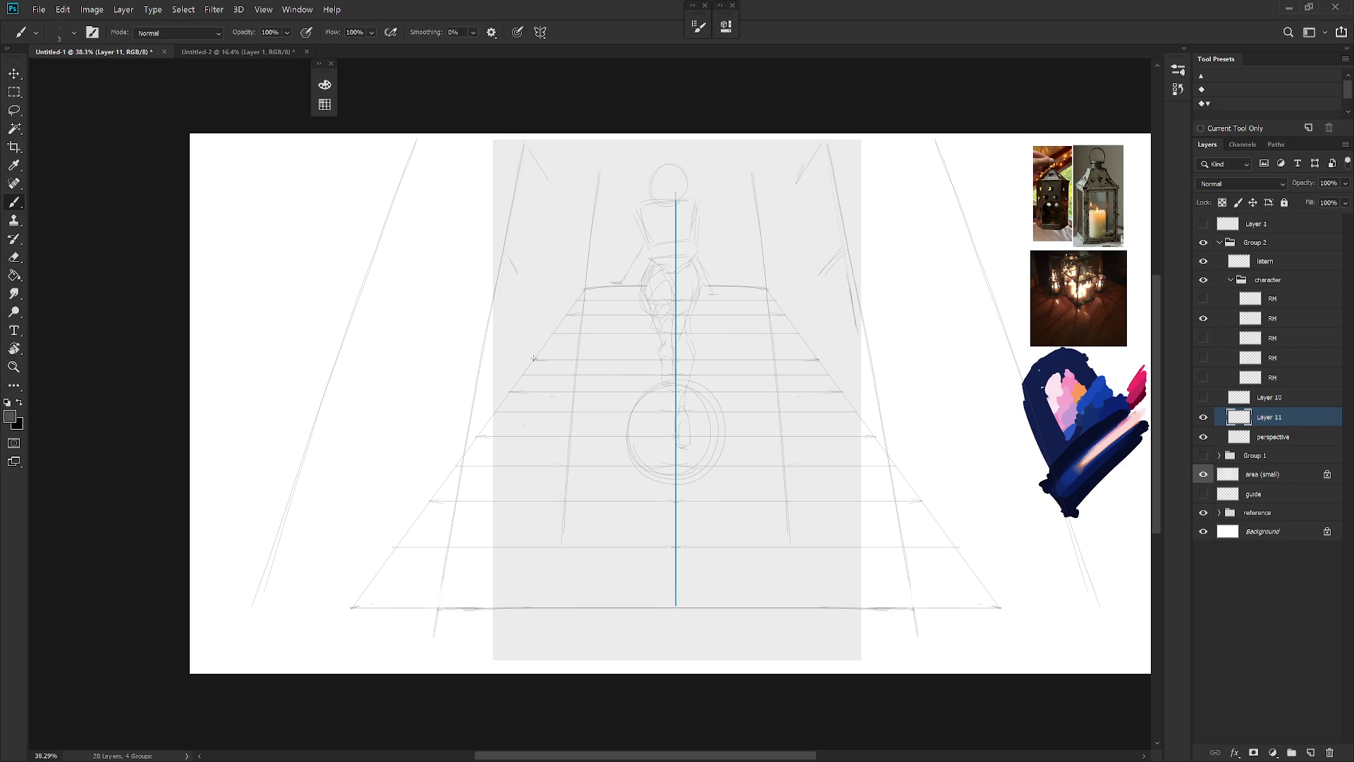
key(shift)
key(e)
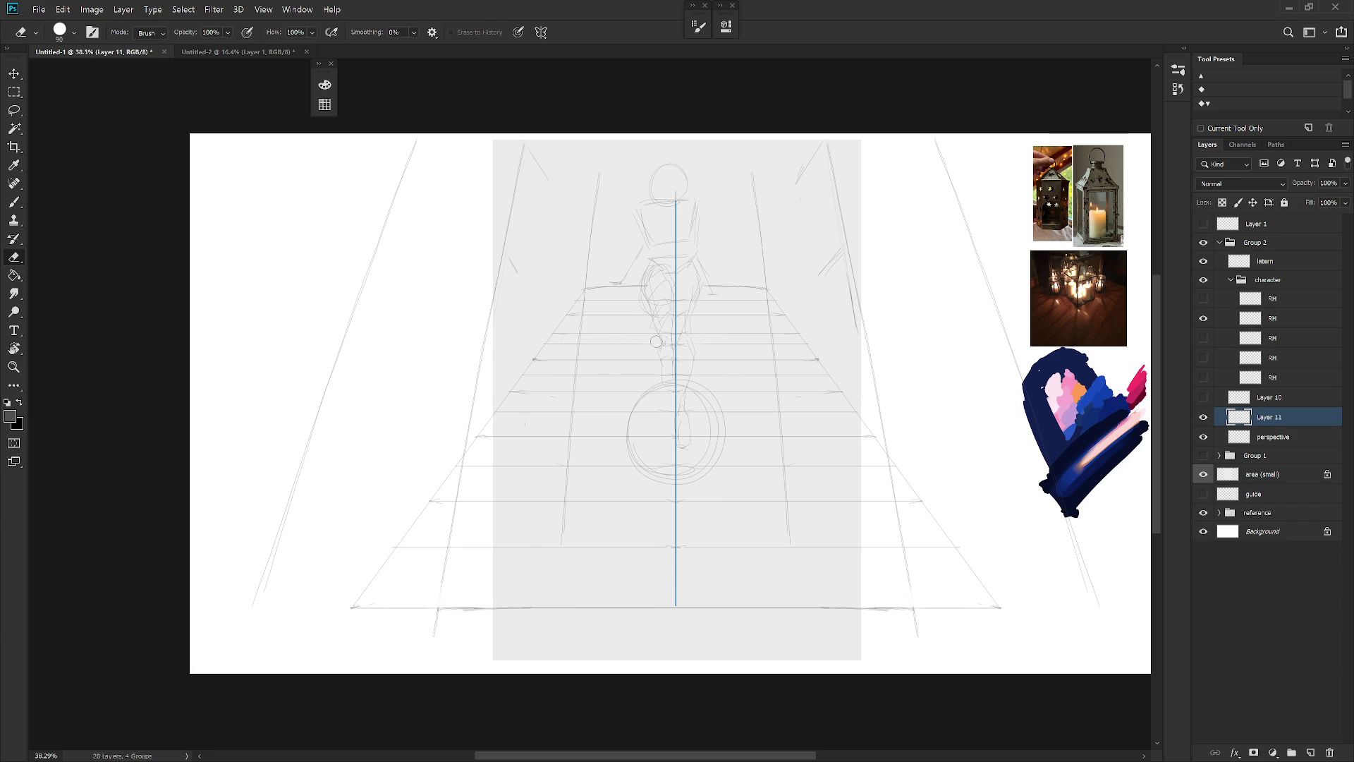
key(b)
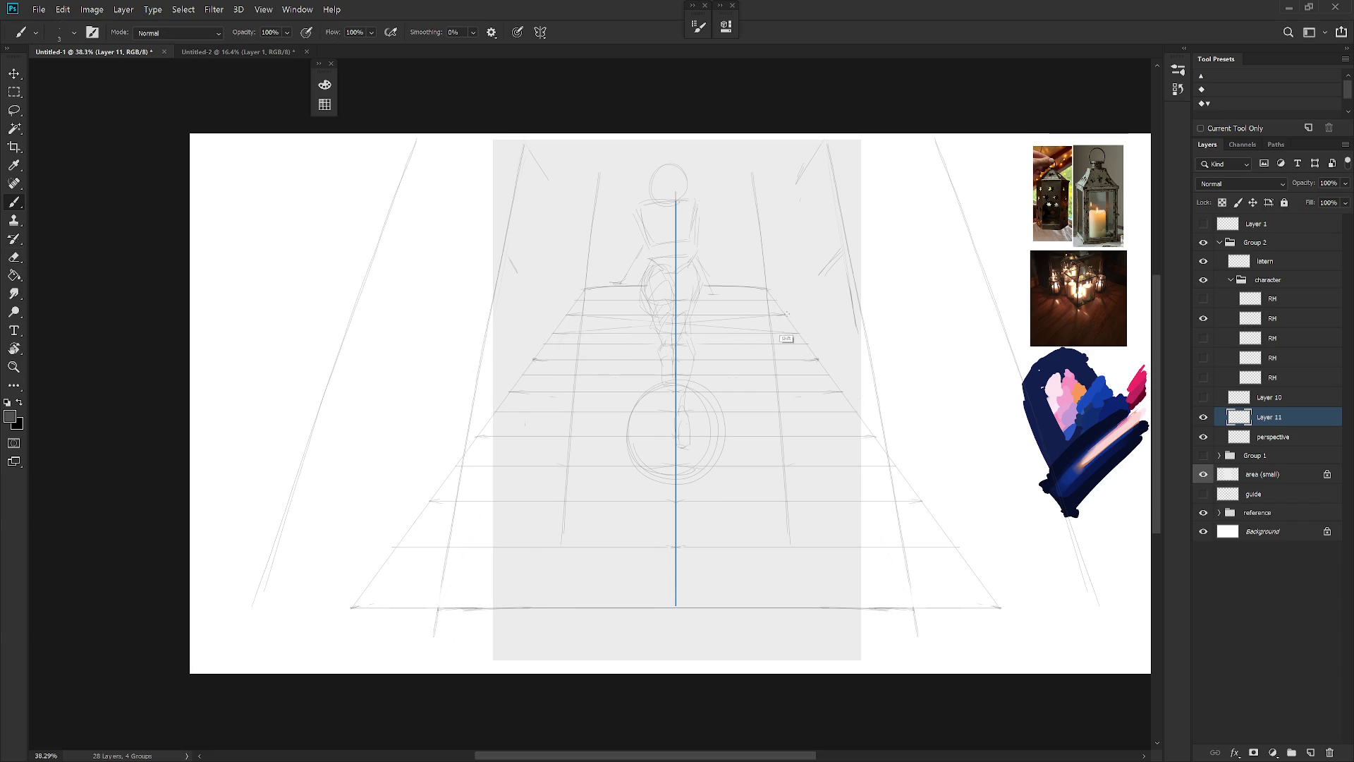
drag(783, 315, 754, 315)
key(e)
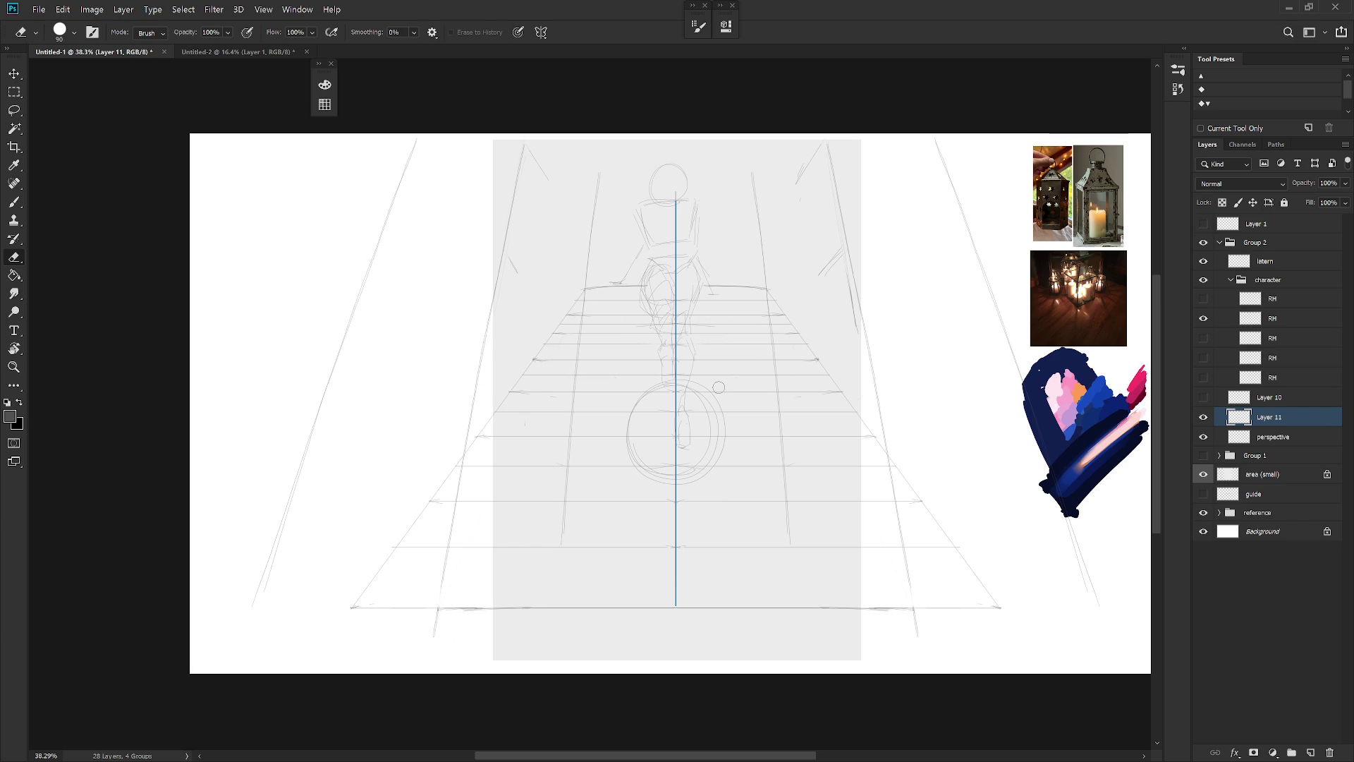
scroll(719, 388, down, 3)
Show Layer 10's sketch alongside Layer 11's perspective floor grid
click(1204, 417)
click(1204, 397)
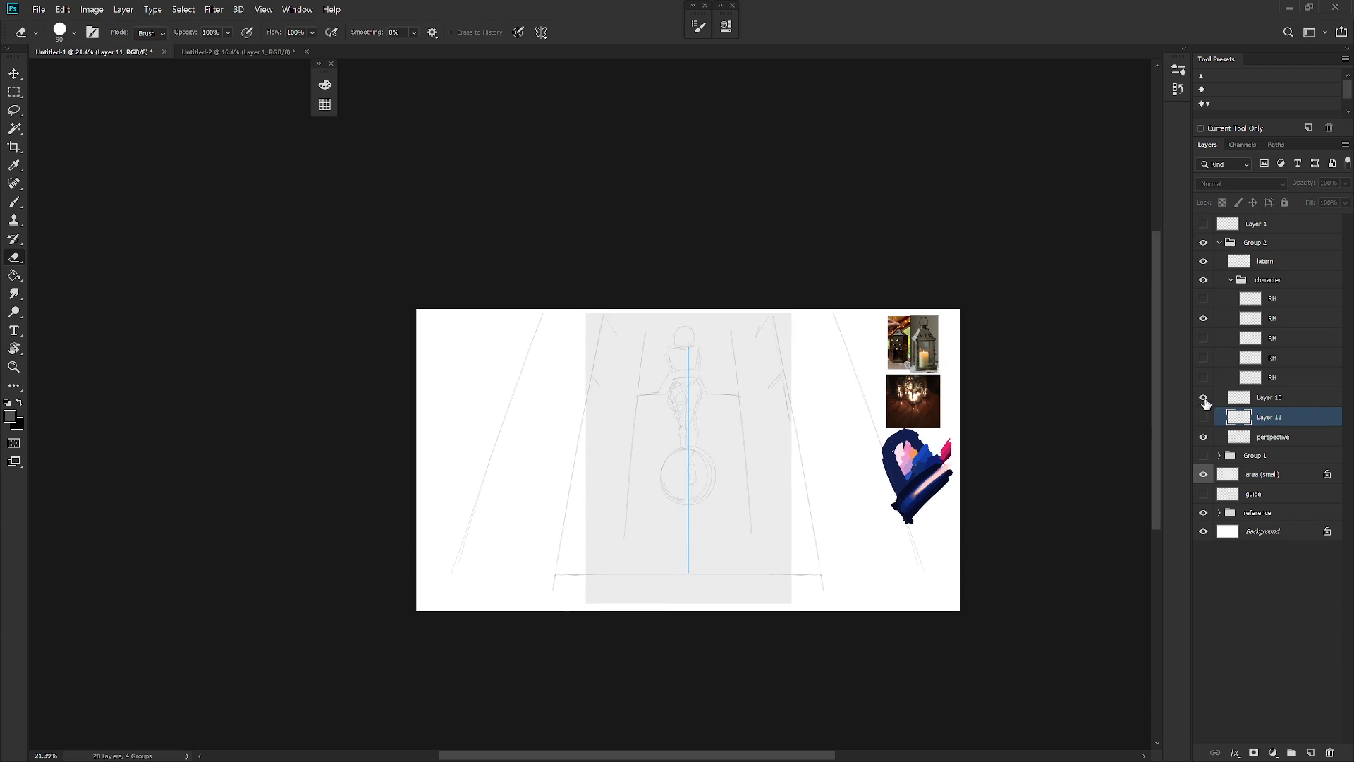
scroll(766, 526, up, 1)
key(b)
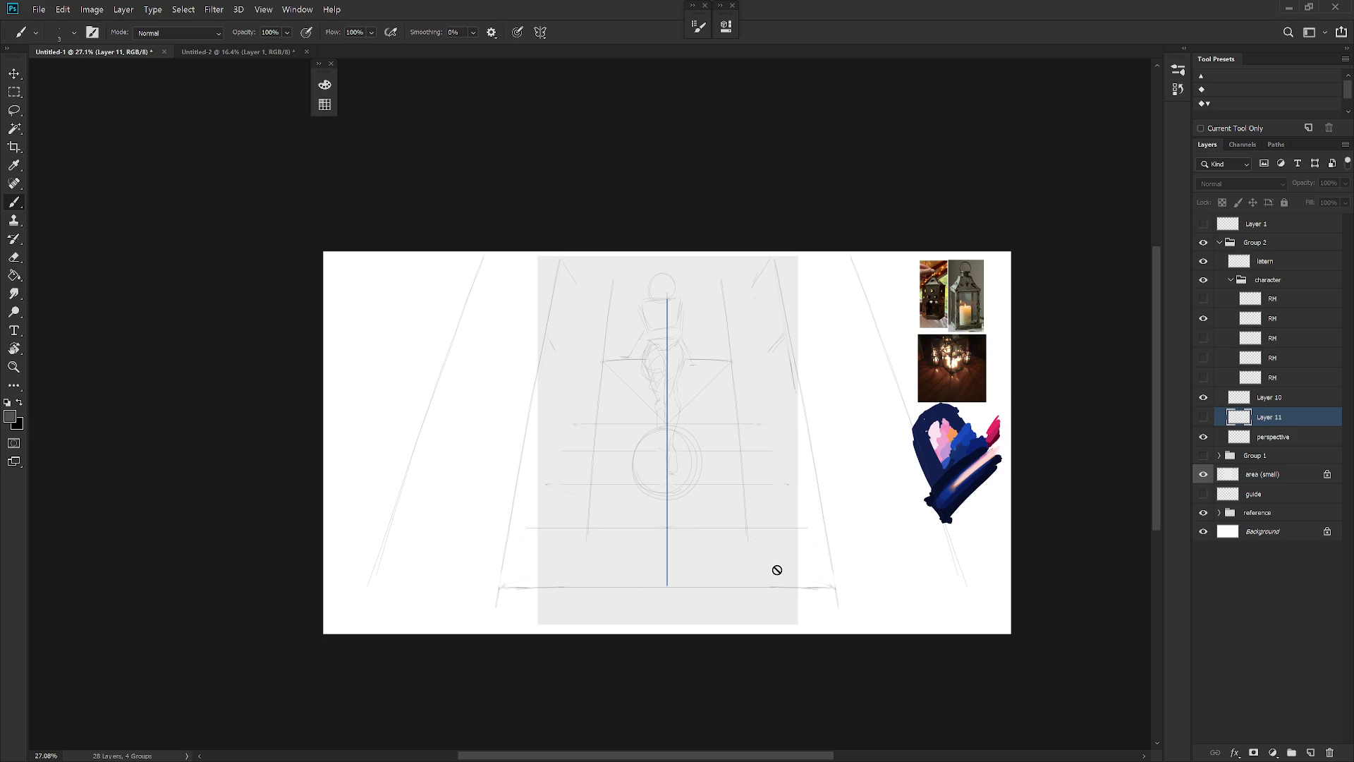
click(1203, 417)
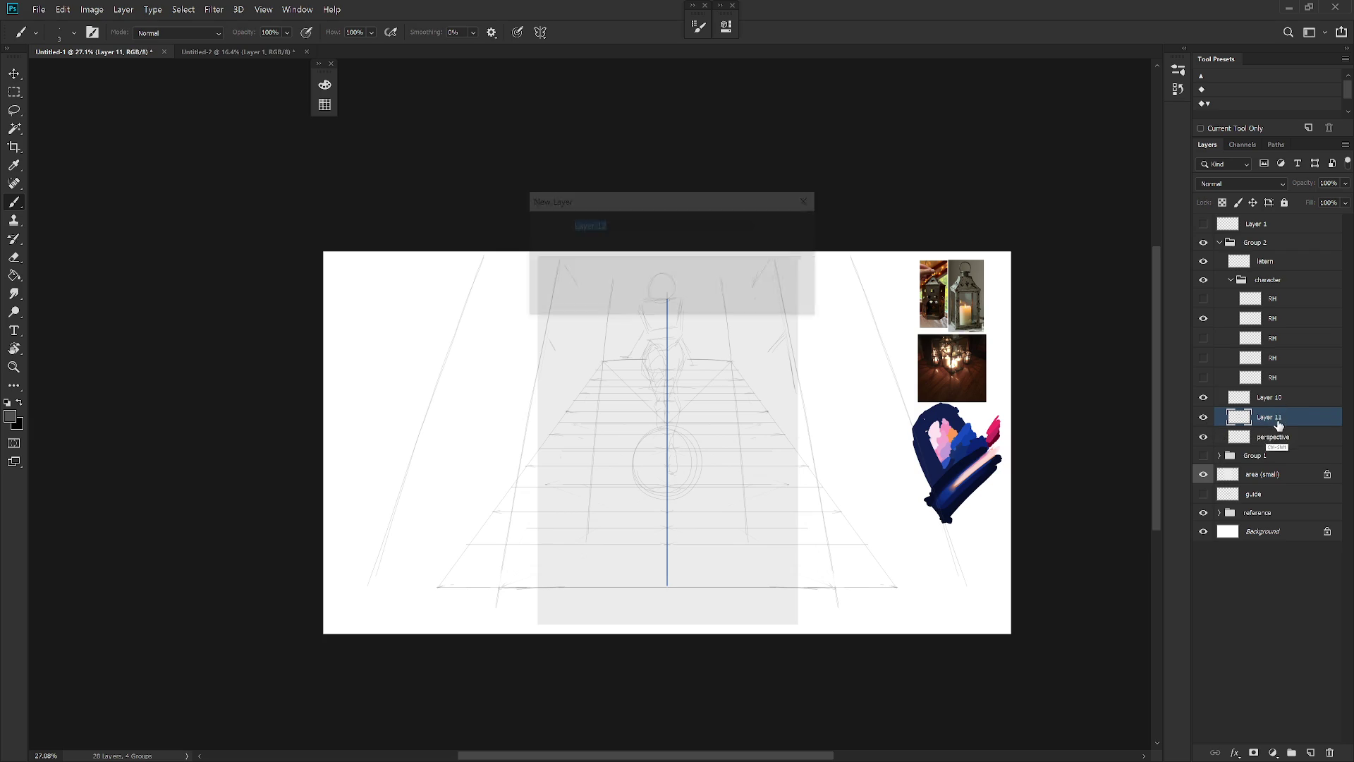
Create Layer 12 above Layer 11 and hide Layer 11's grid lines
key(ctrl+shift+n)
key(Return)
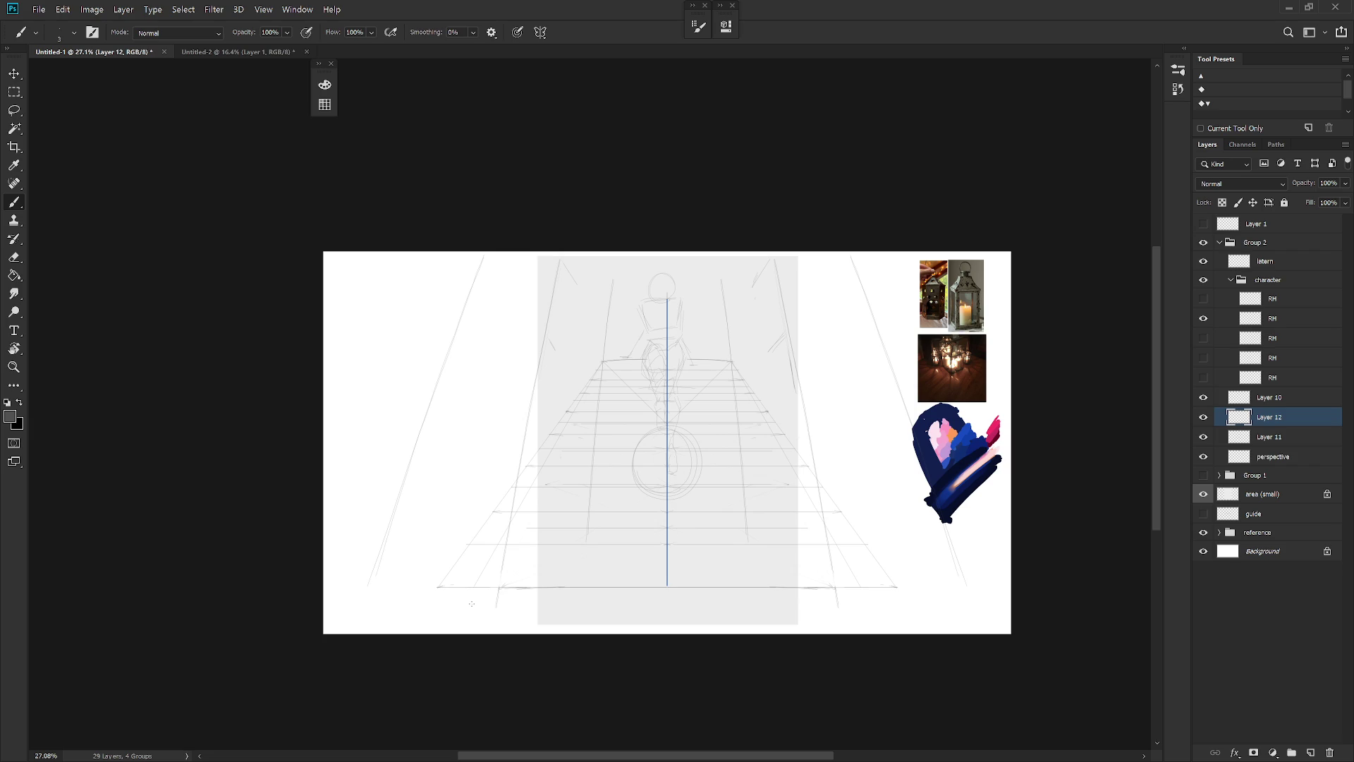
click(1203, 437)
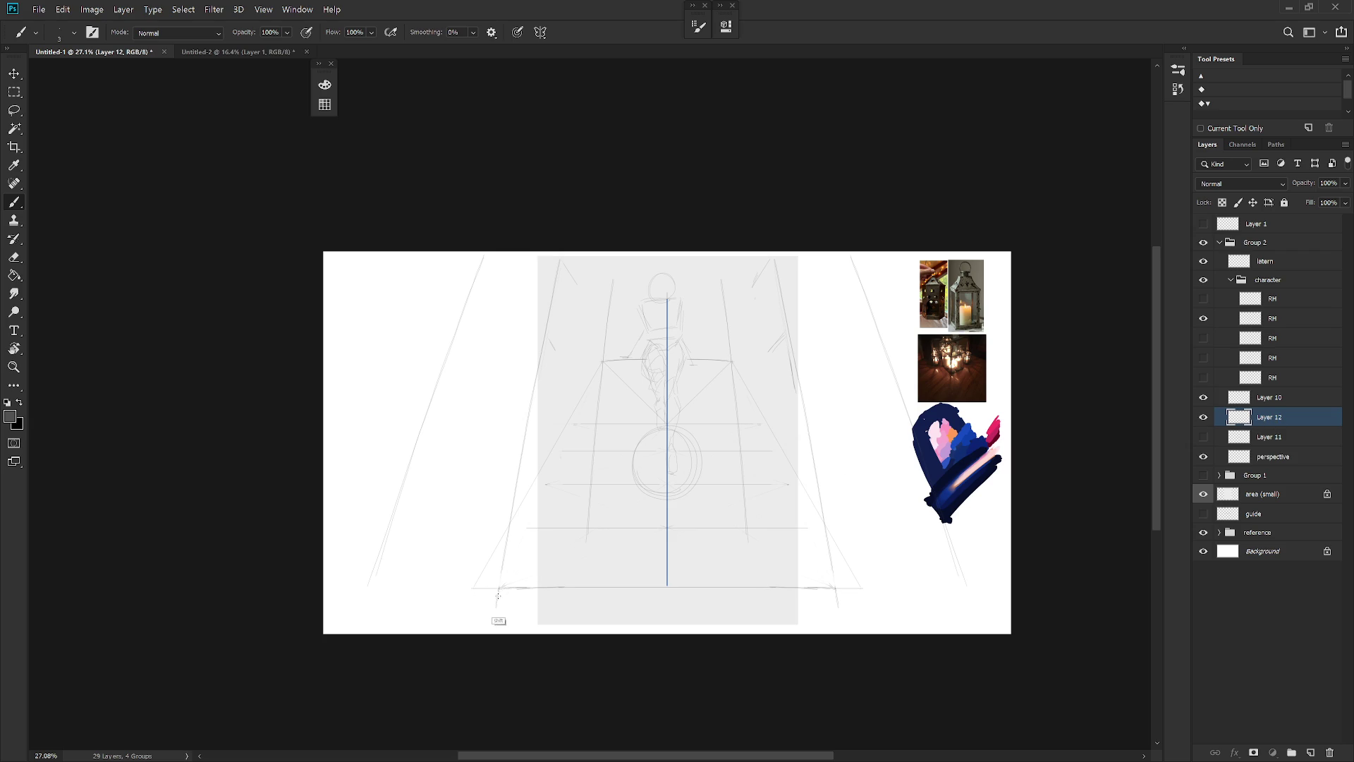
alt+click(635, 598)
Hide Layer 10 and draw a perspective line from the lower-left corner to the grey area's top
scroll(668, 484, up, 3)
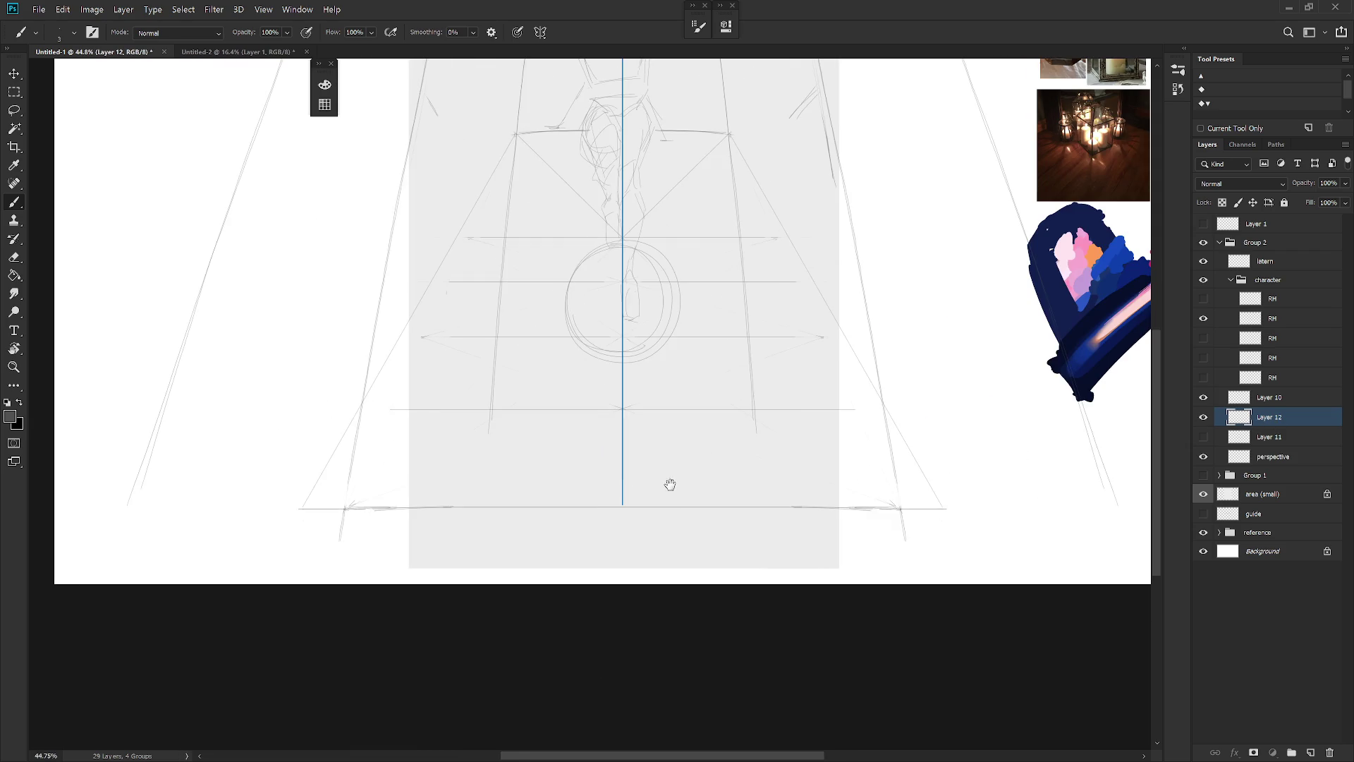
click(1203, 397)
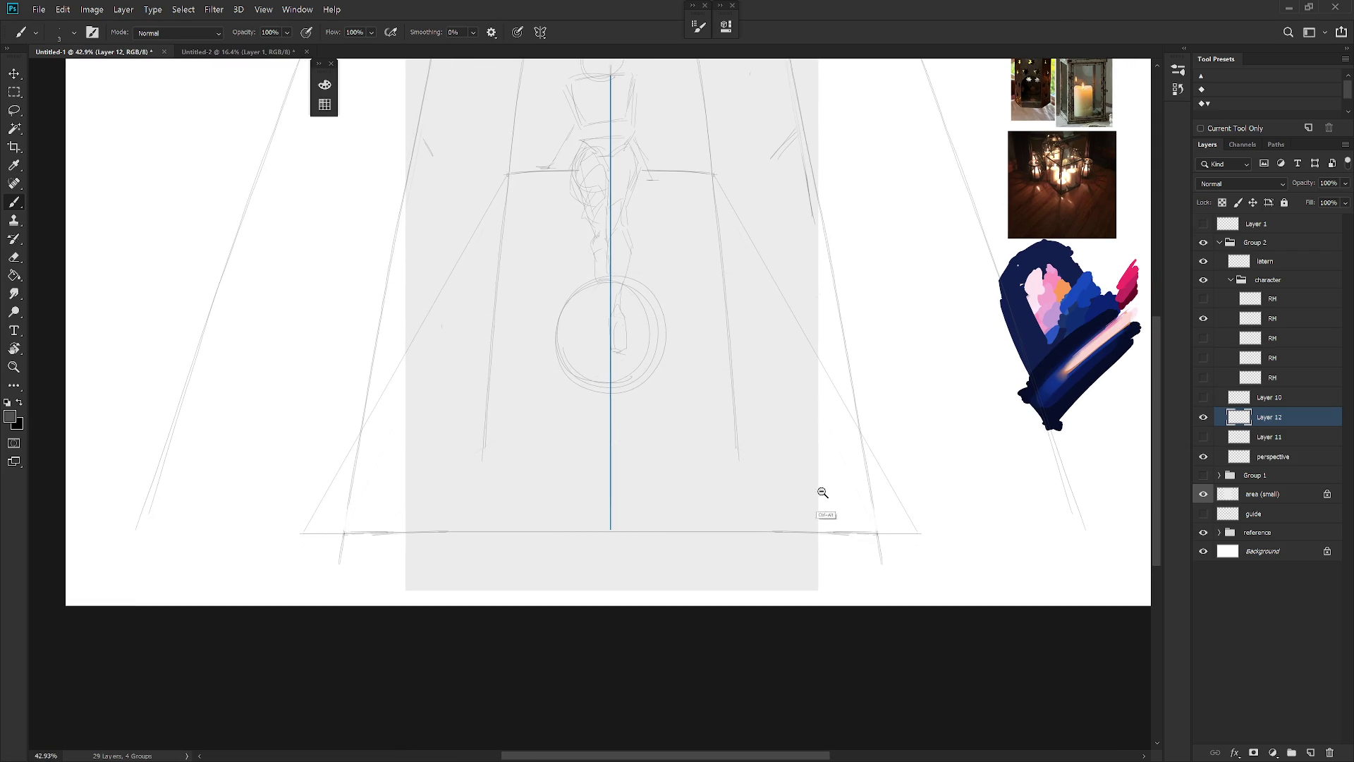
scroll(816, 484, down, 1)
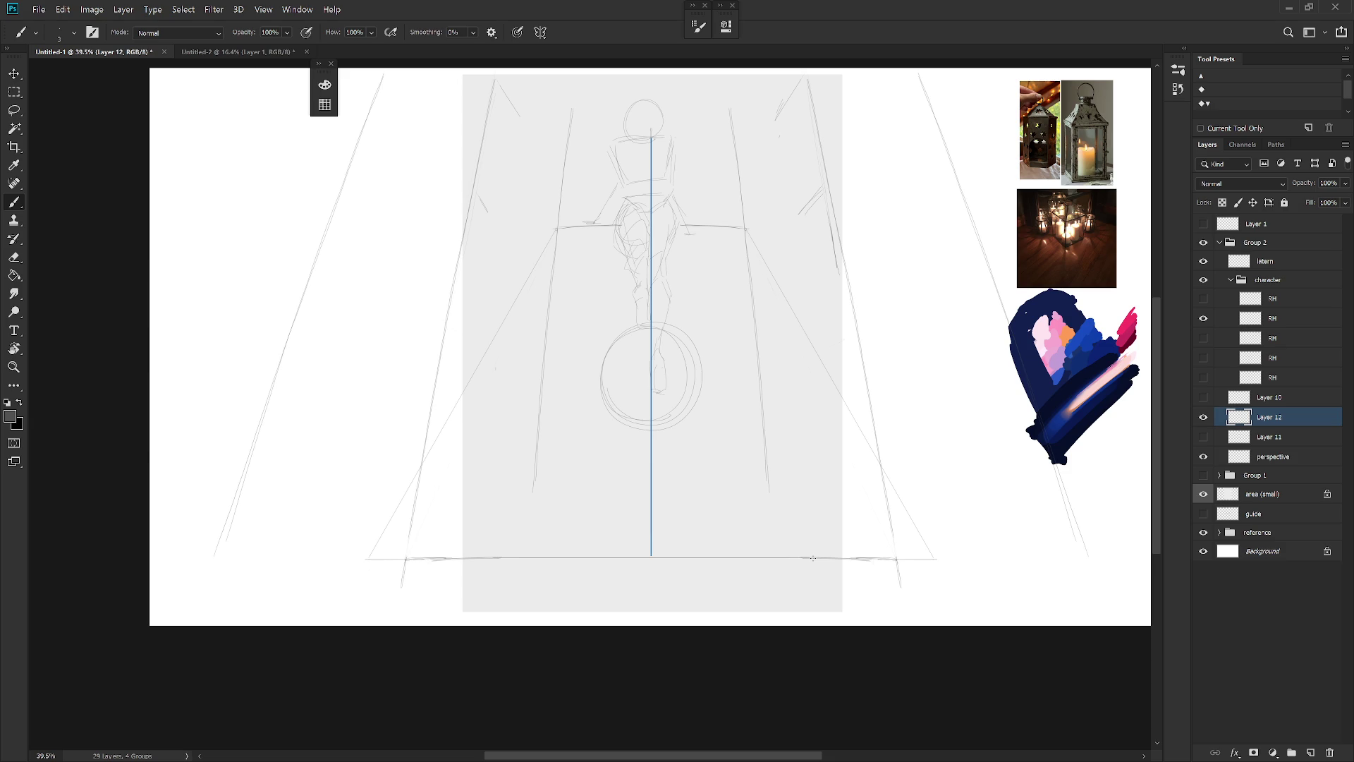
drag(610, 520, 738, 558)
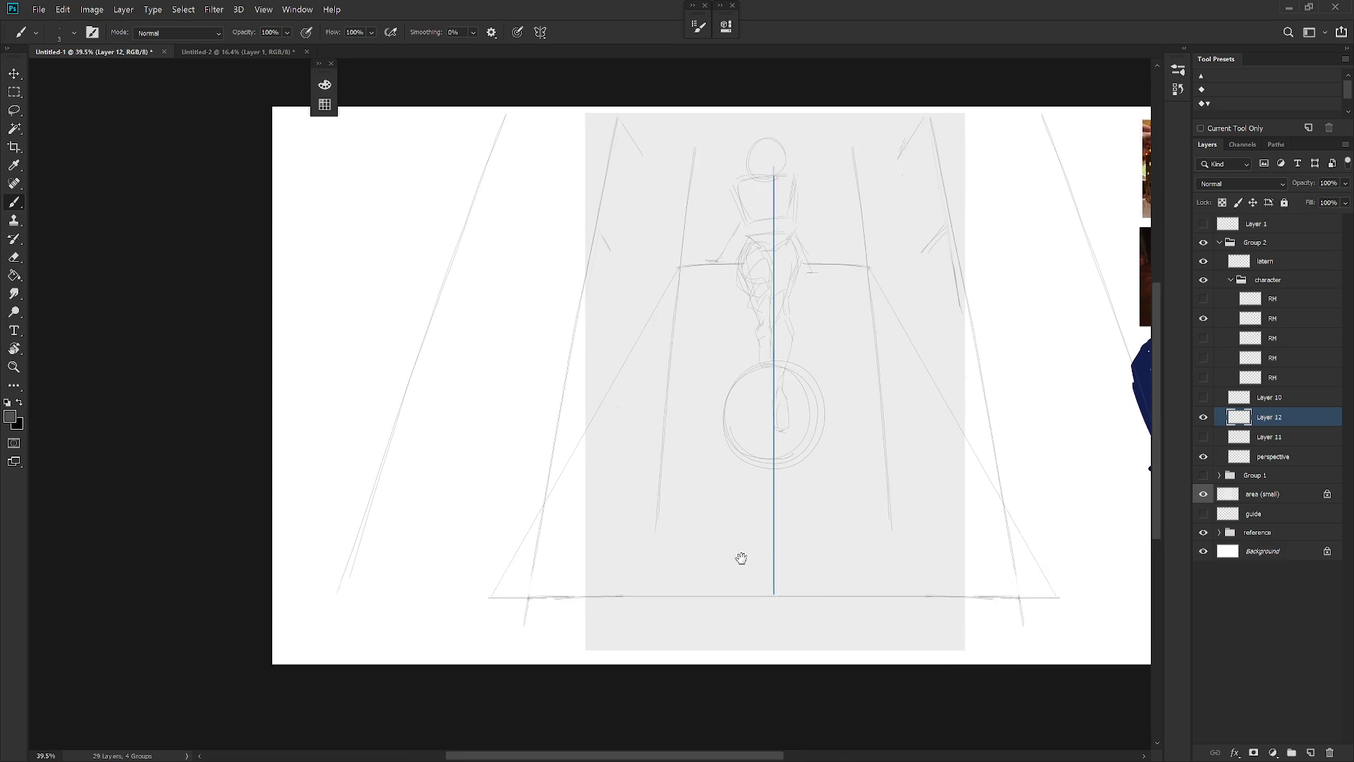
shift+click(611, 127)
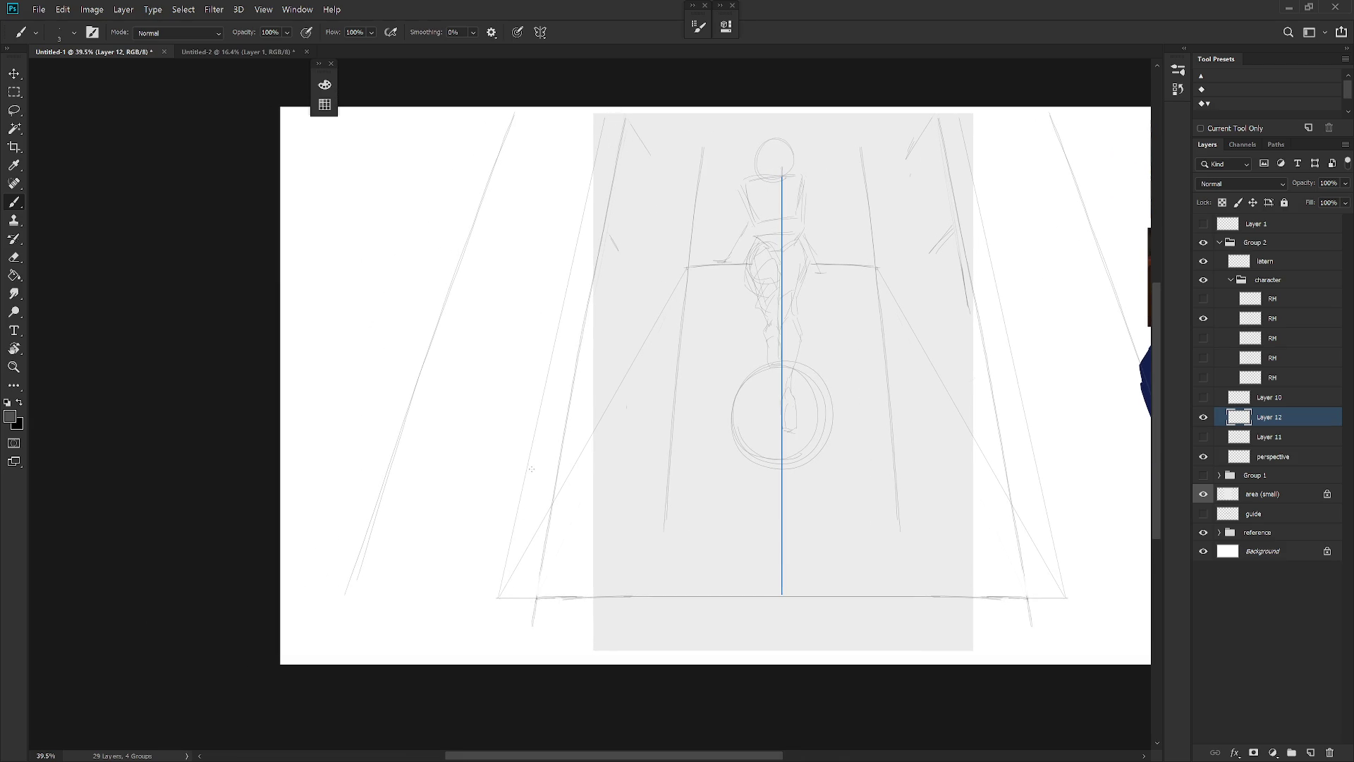
click(513, 535)
shift+click(611, 136)
click(1203, 456)
click(1203, 456)
Draw a horizontal line across the figure, mirrored converging side lines, and a joining base line
click(687, 266)
shift+click(877, 267)
click(1204, 457)
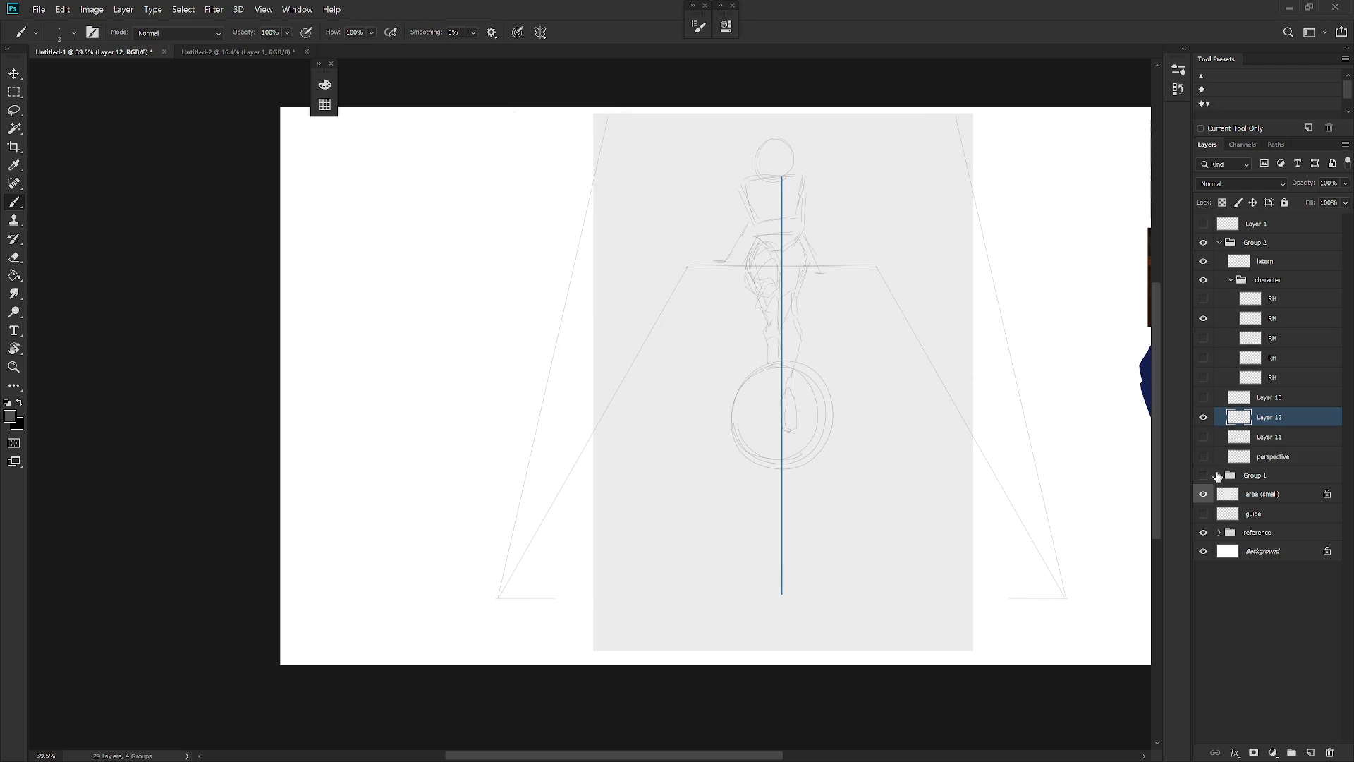
drag(927, 571, 871, 573)
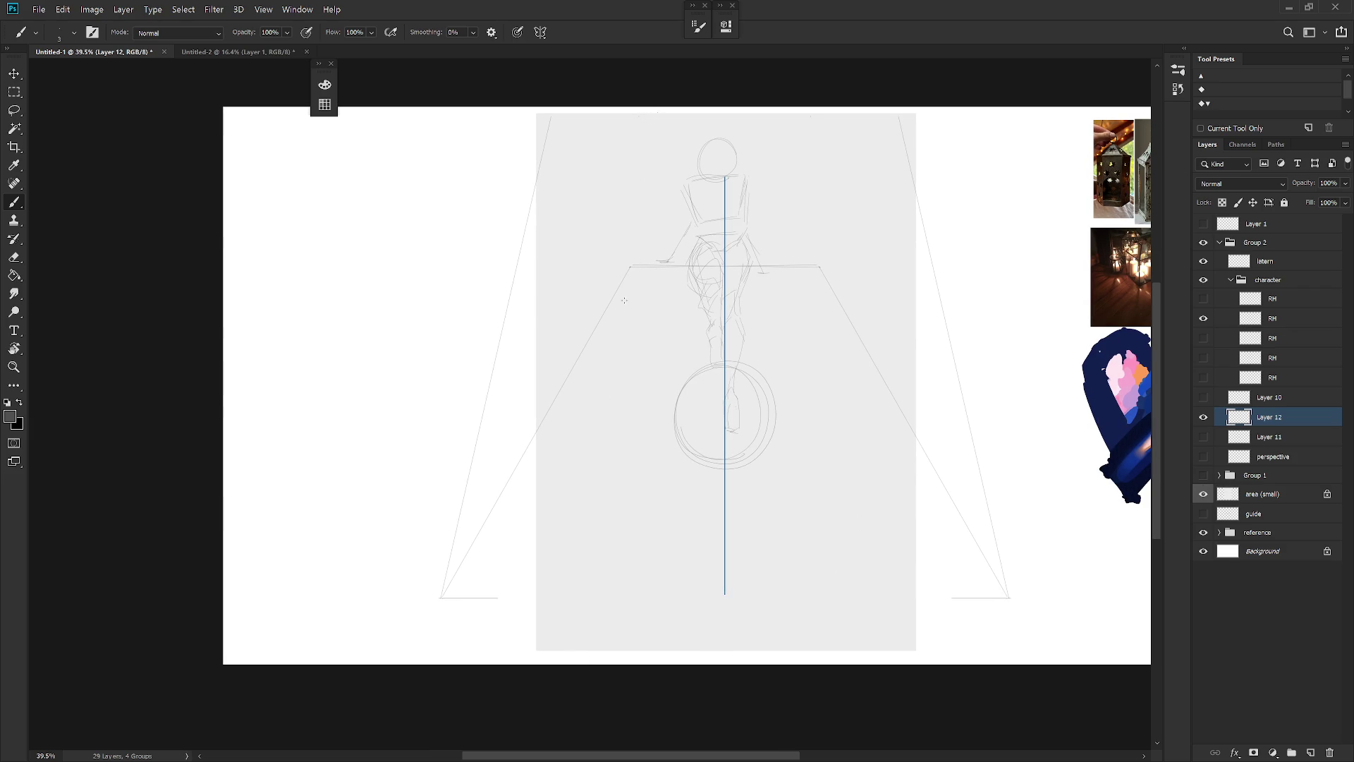
shift+click(573, 641)
shift+click(582, 636)
shift+click(1010, 597)
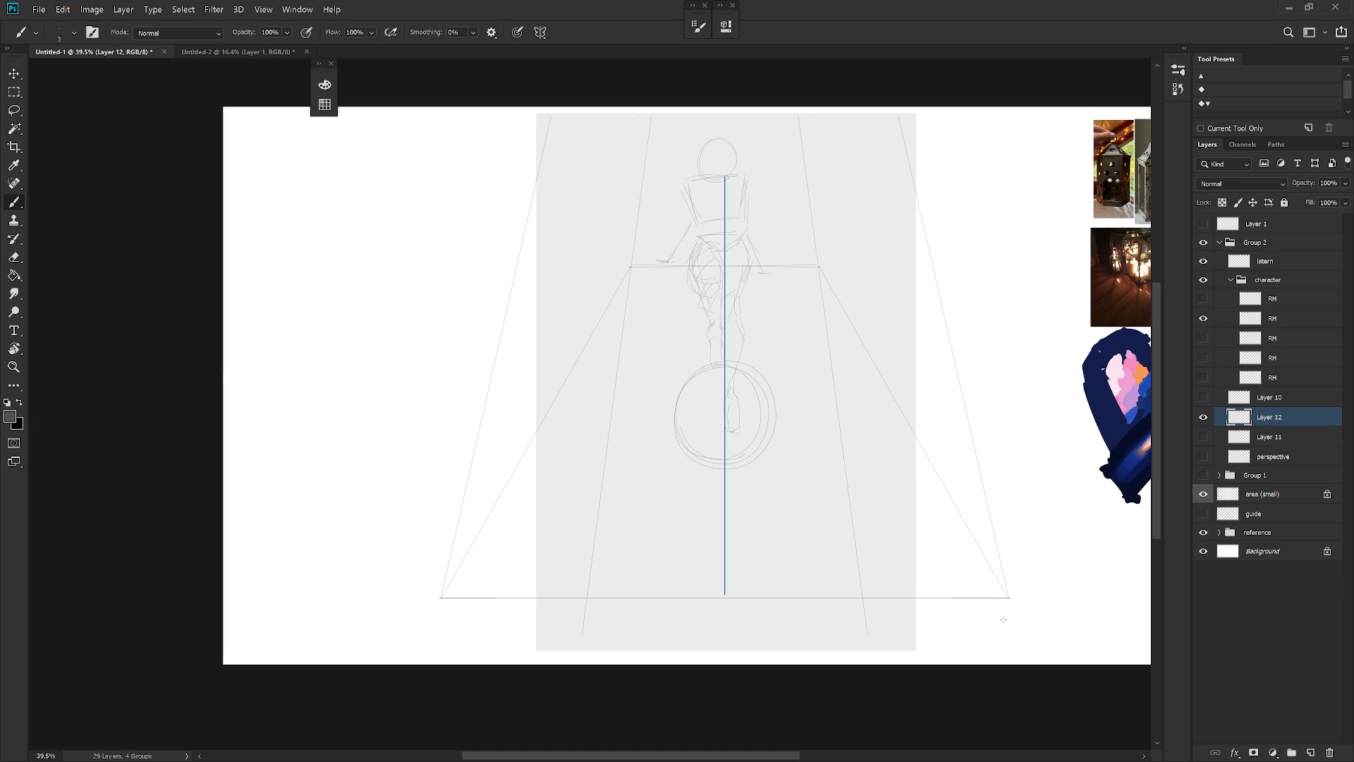
Show the left seated-figure sketch and compare the right one on and off
click(1203, 338)
click(1203, 338)
click(1203, 357)
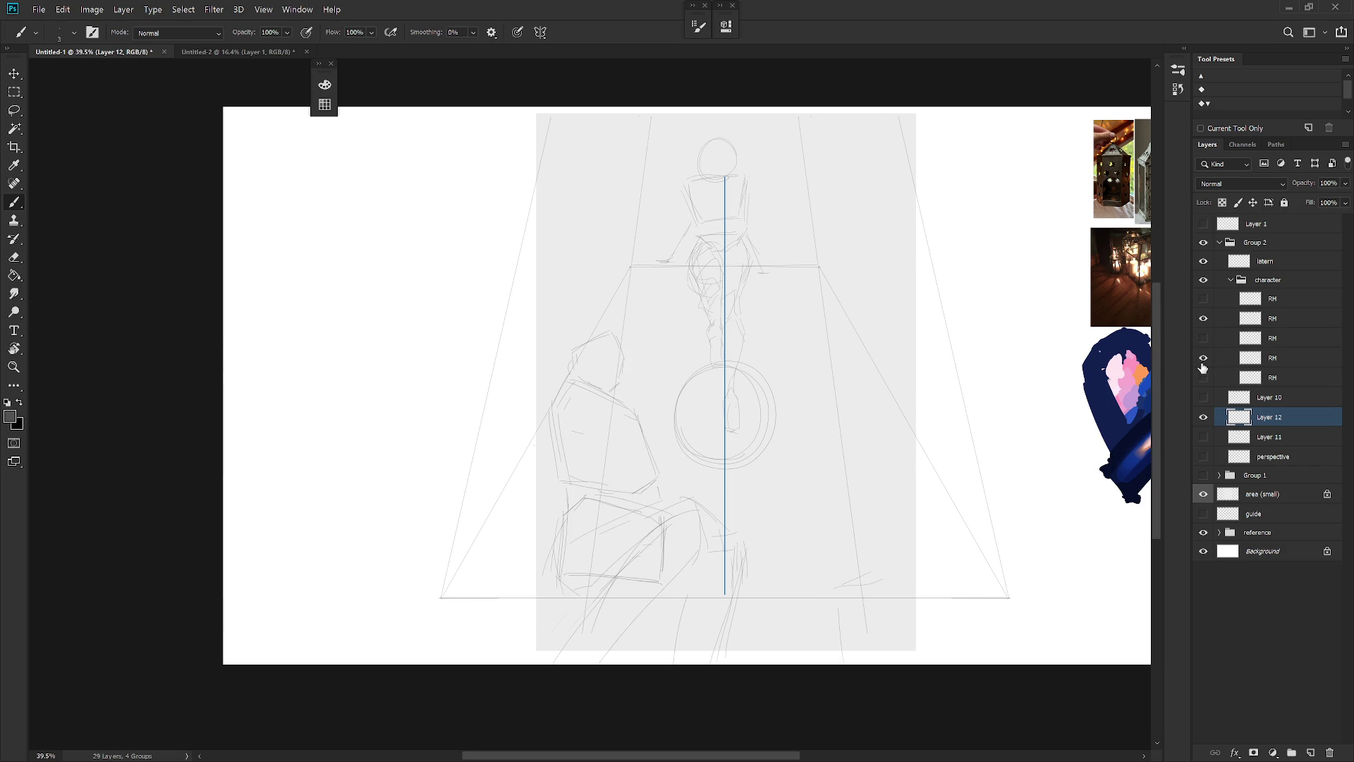
click(1206, 379)
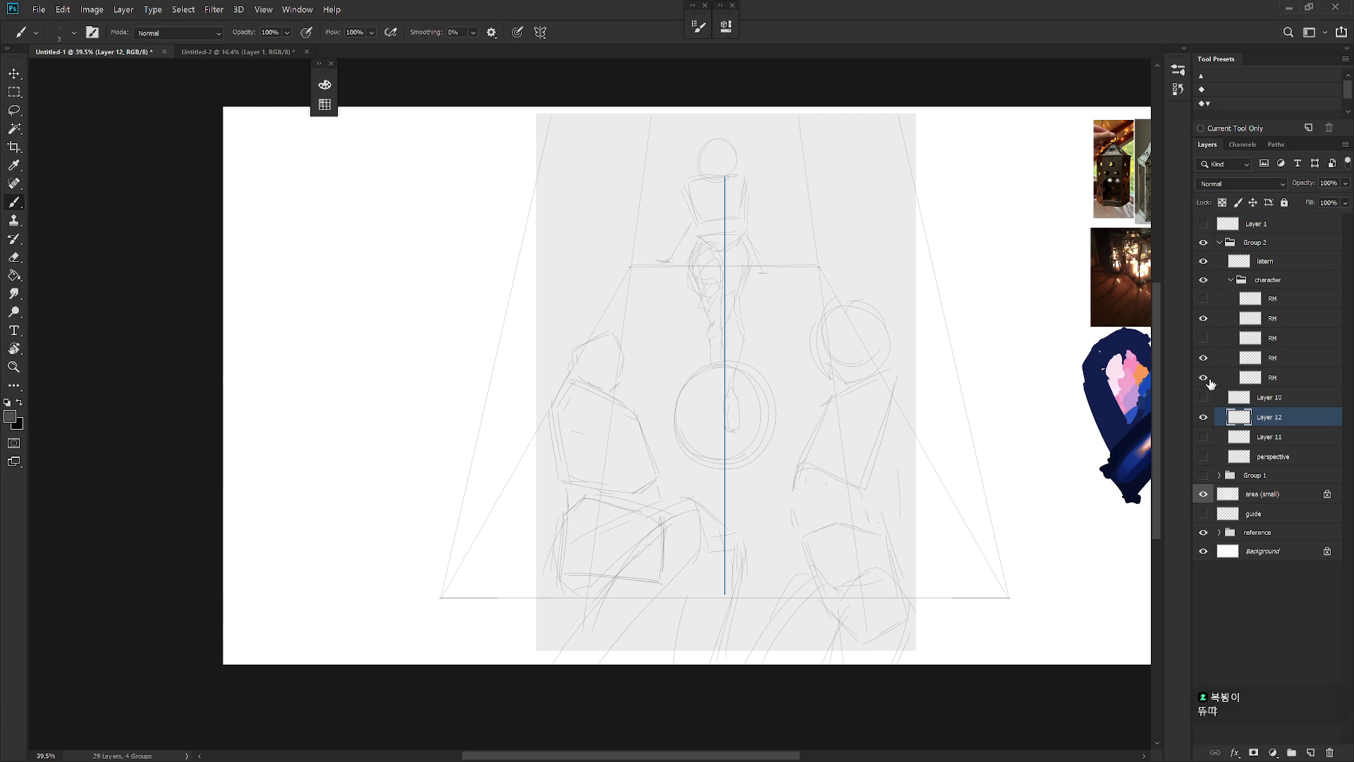
click(1205, 378)
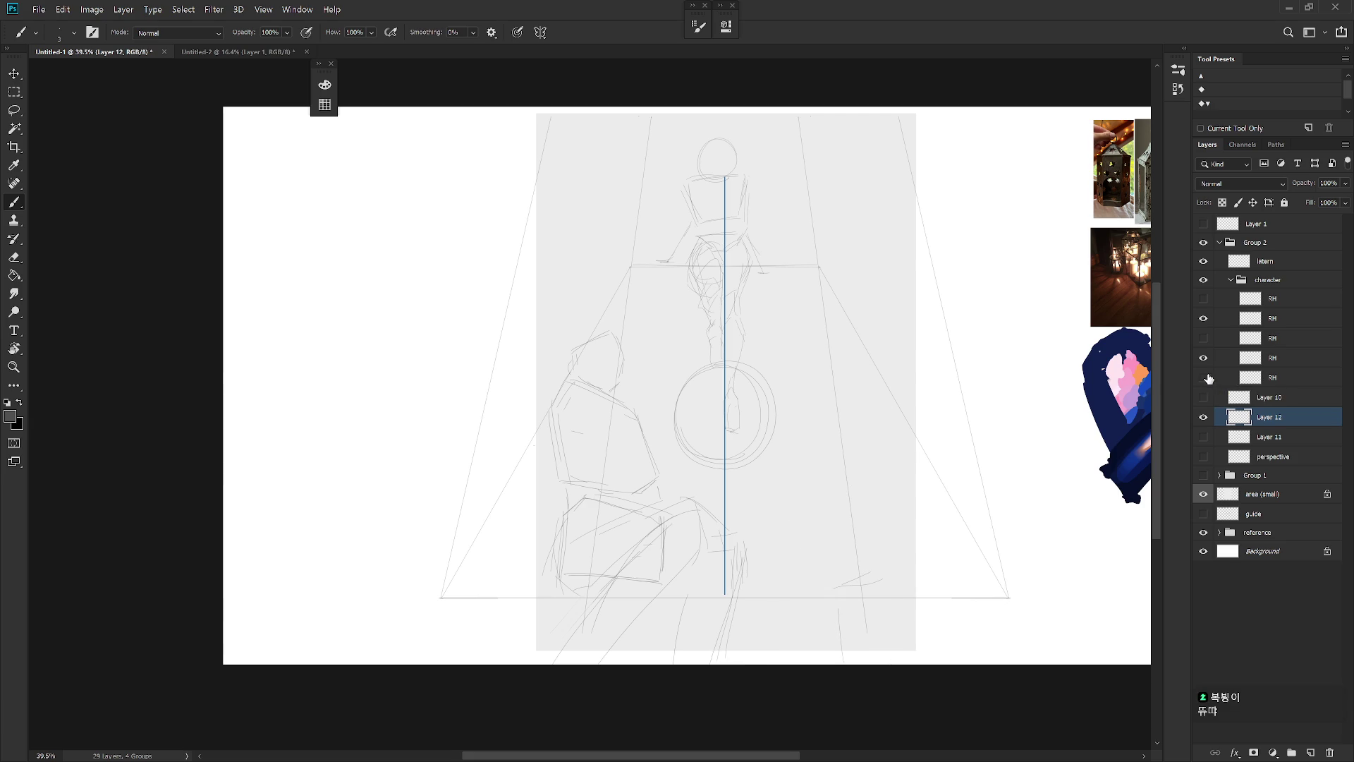
click(1204, 379)
click(1205, 379)
click(1204, 417)
click(1204, 416)
Show the right seated-figure and upper-left figure sketches
click(1203, 299)
click(1204, 318)
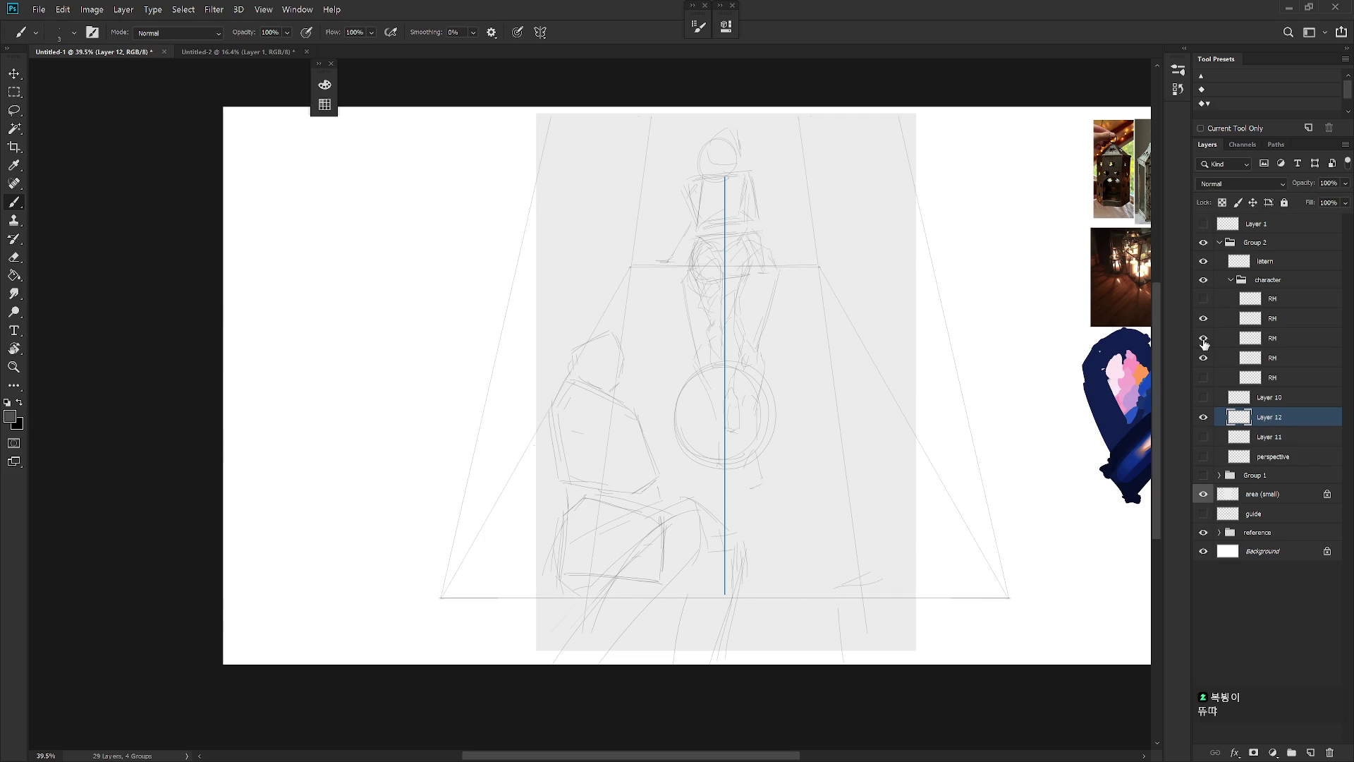
click(1203, 377)
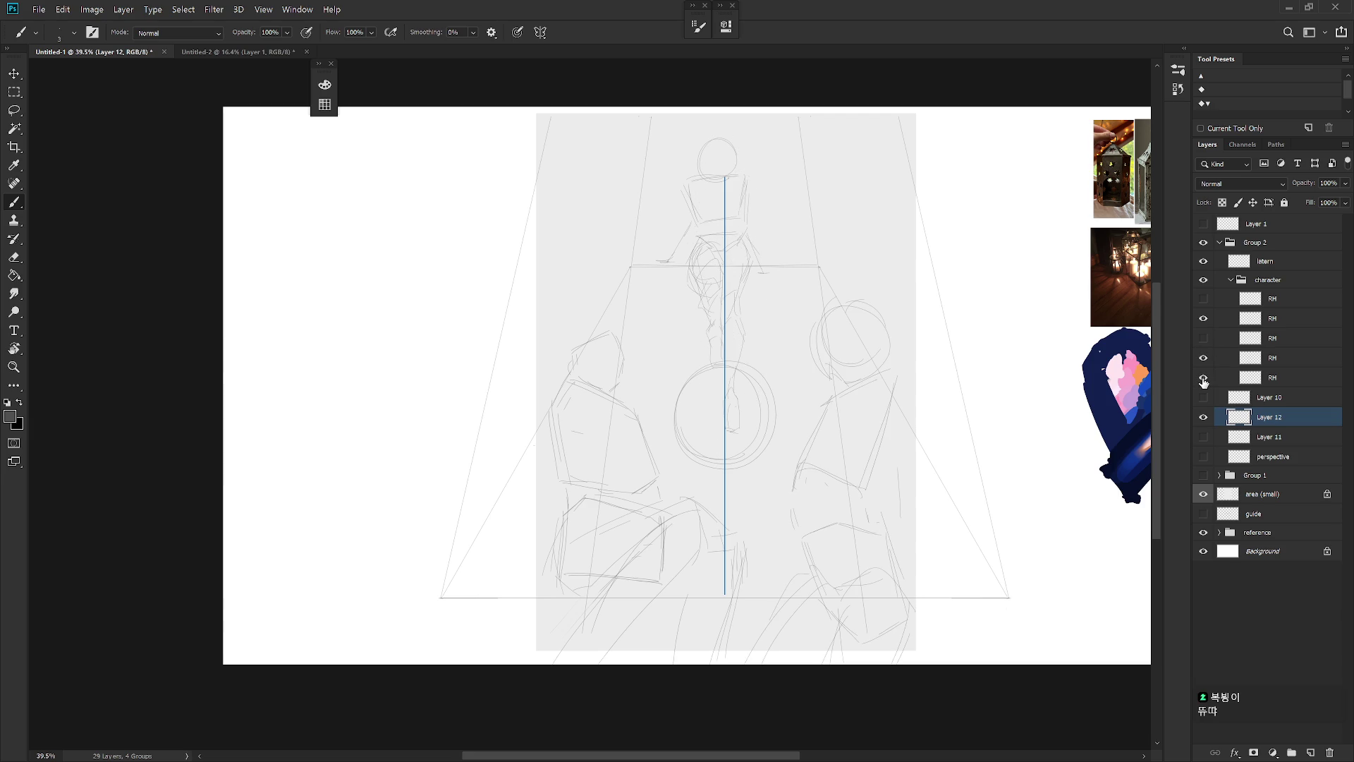
click(1204, 338)
click(1204, 339)
click(1204, 299)
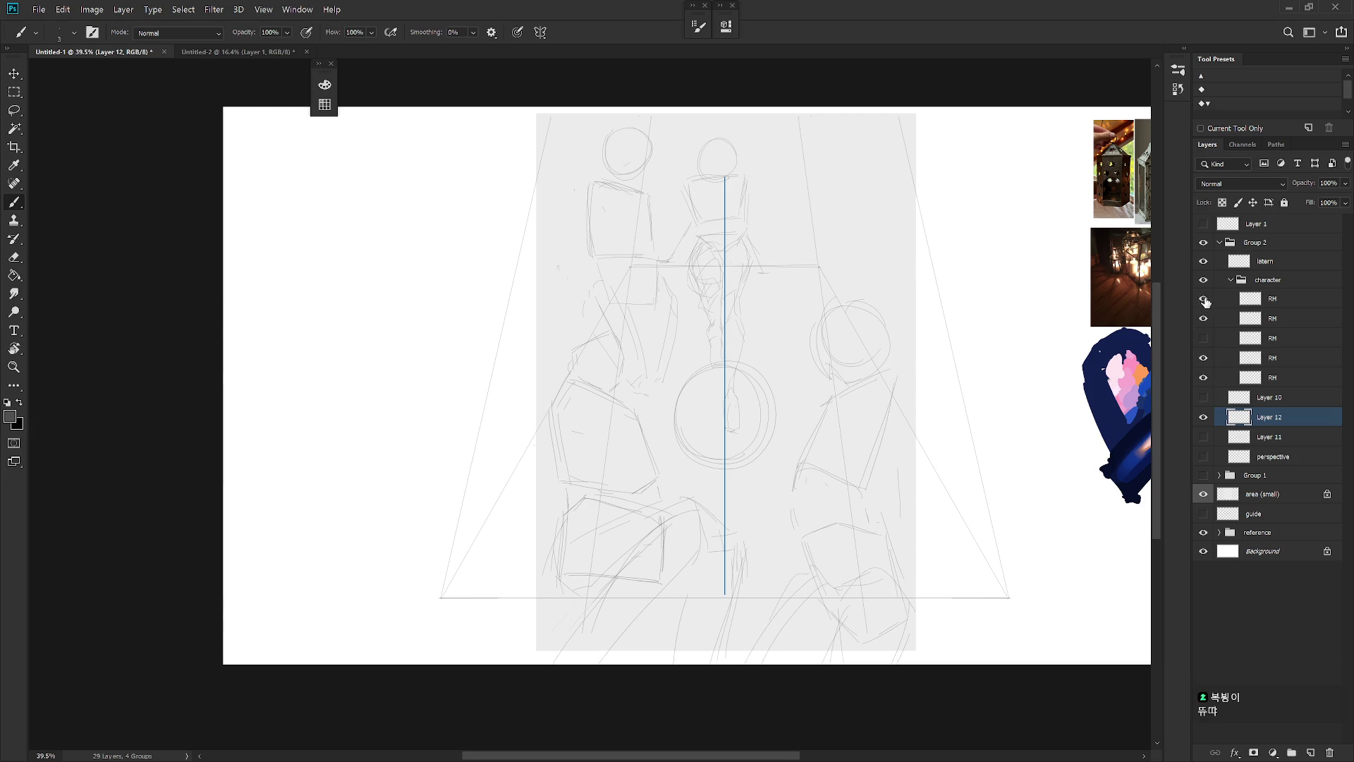
Hide the upper-left figure sketch, collapse the character group, and show Layer 10's guides
click(1204, 299)
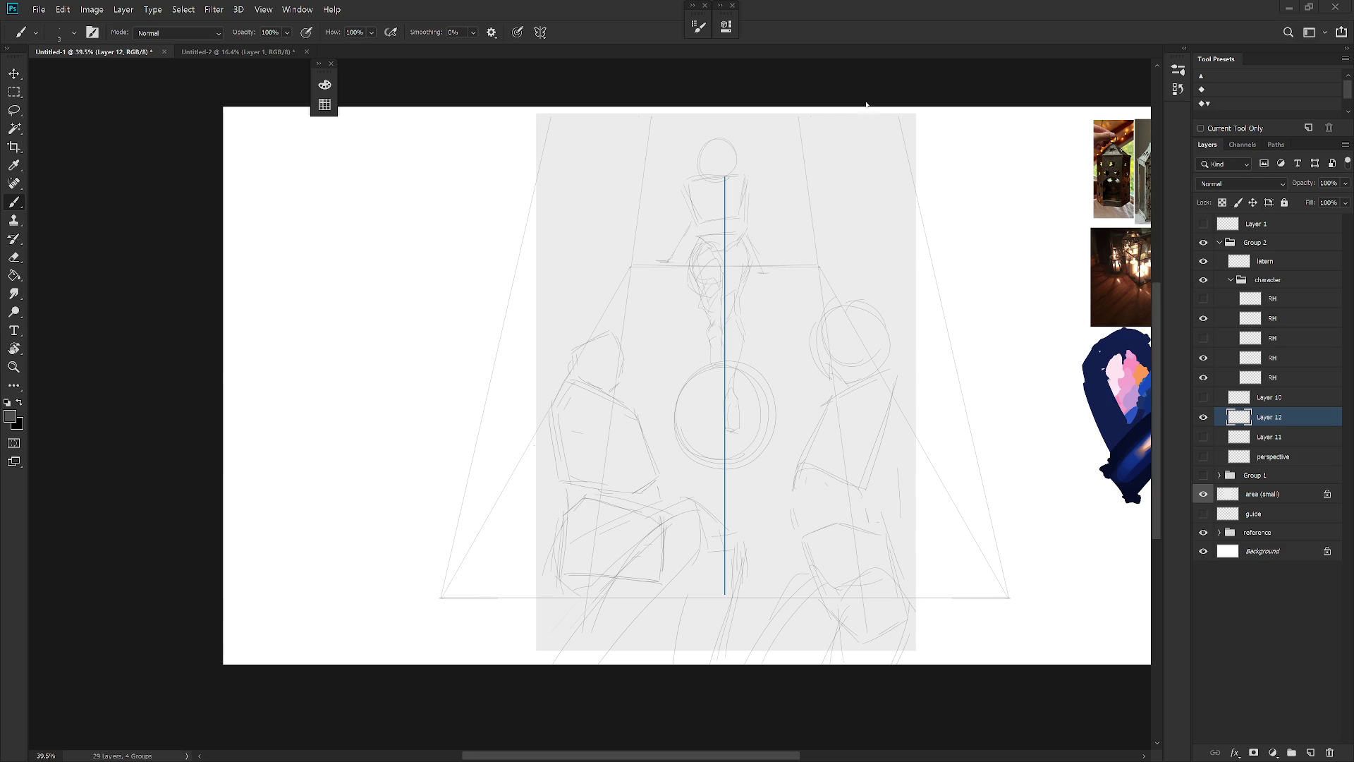
click(1232, 280)
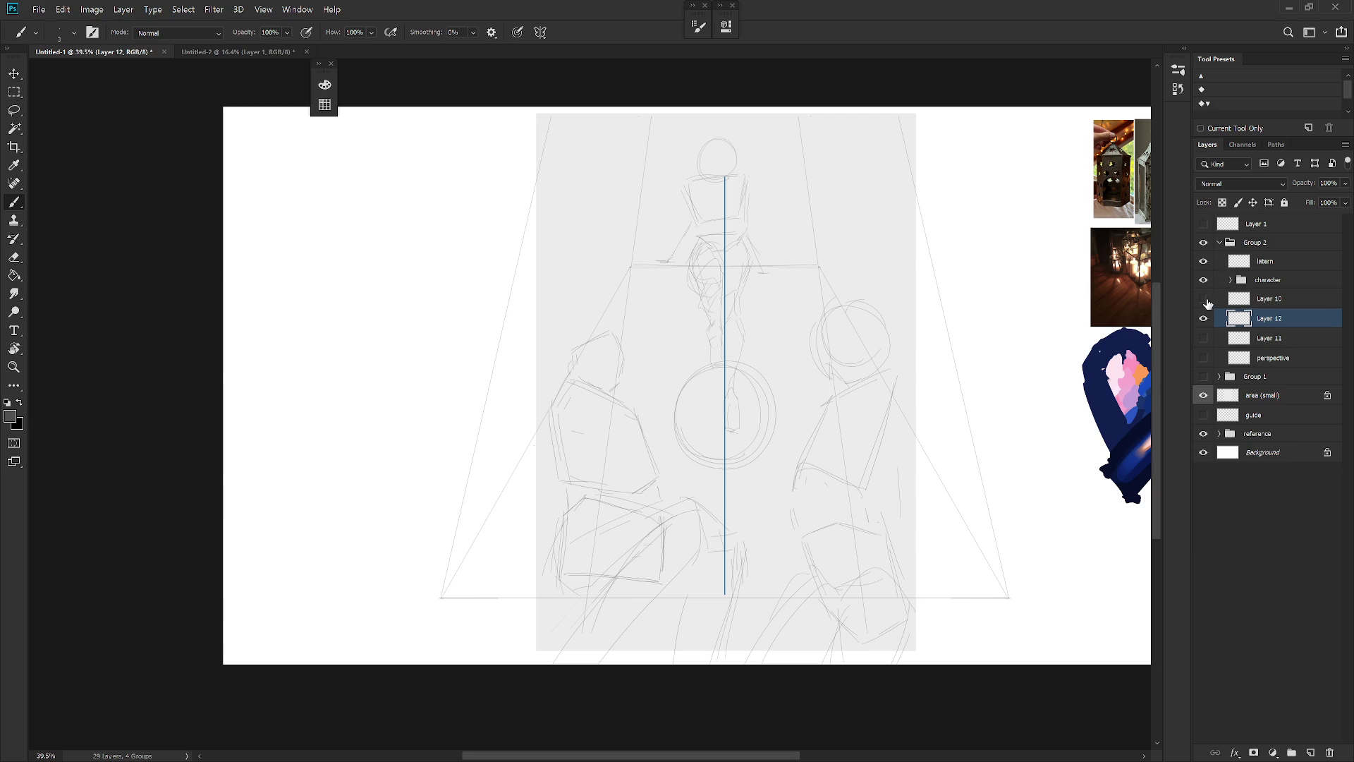
click(1205, 299)
Hide all of Group 2's figure sketches and collapse Group 2
click(1204, 299)
click(1232, 280)
click(1203, 338)
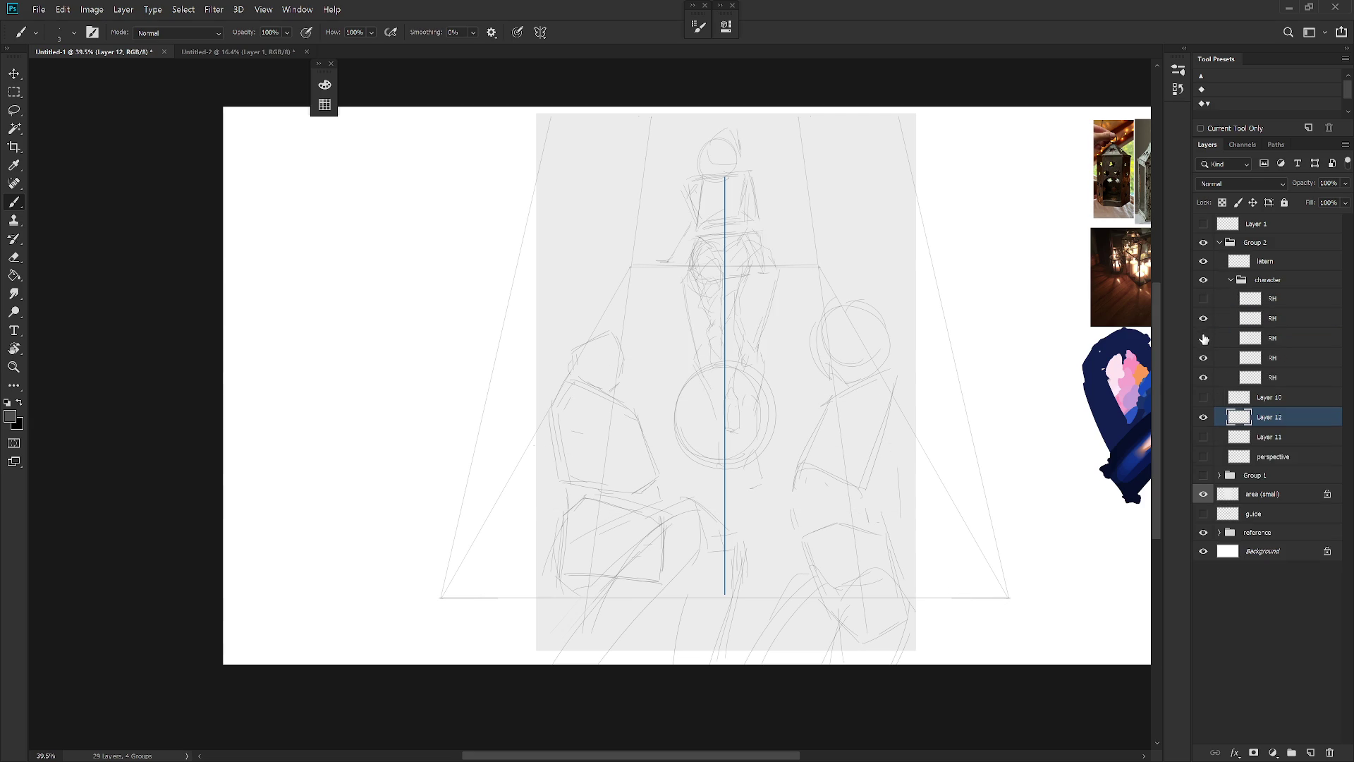
click(1204, 338)
click(1205, 299)
click(1231, 280)
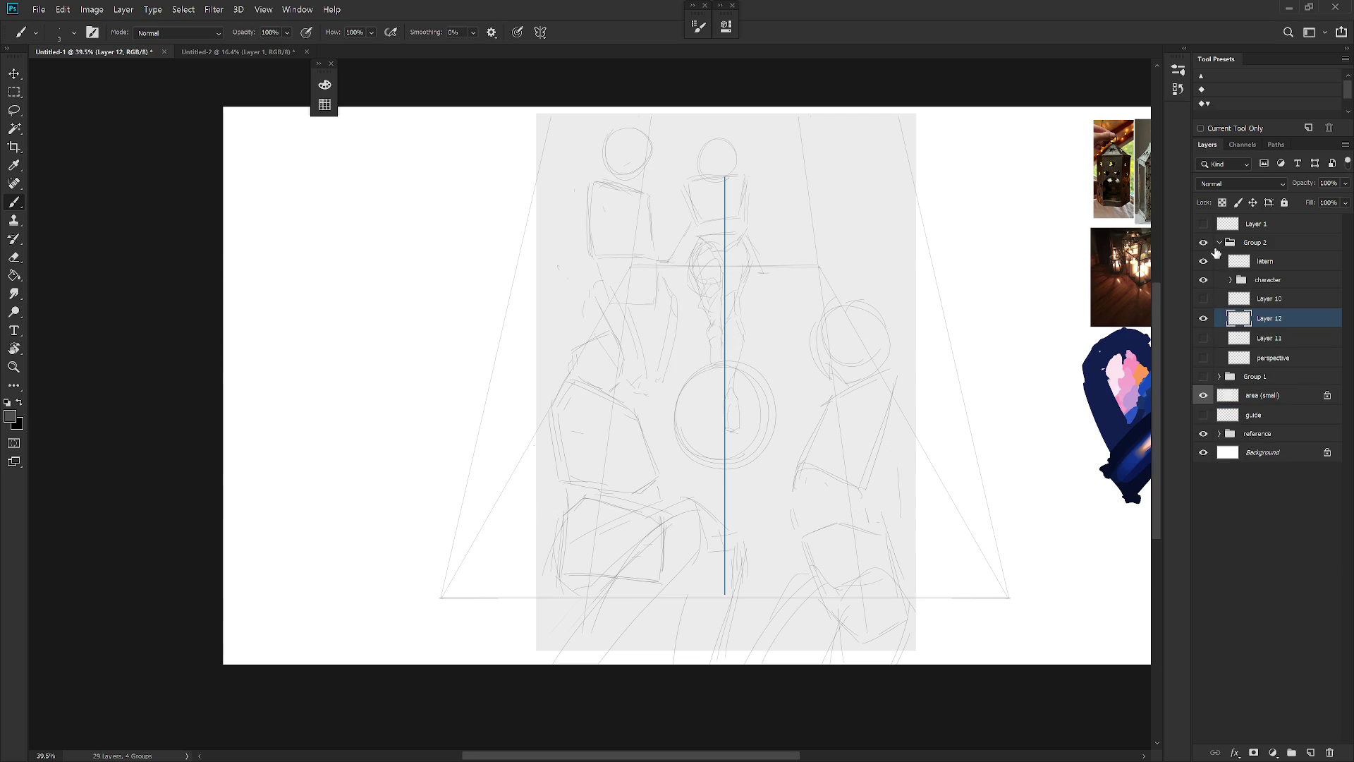
click(1204, 242)
click(1219, 243)
Turn symmetry painting off, select area (small), and show Group 1's lantern sketches
scroll(867, 293, down, 2)
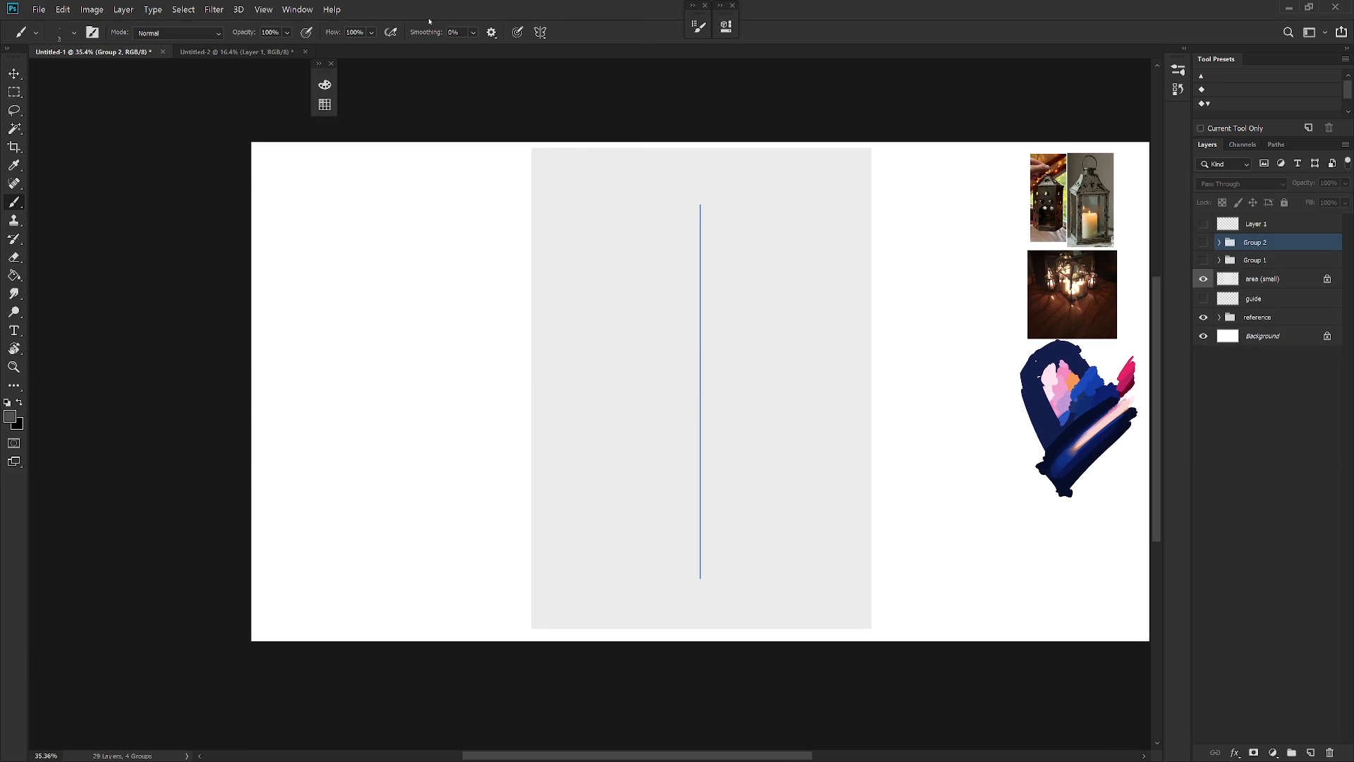
click(540, 31)
click(604, 63)
key(Return)
click(540, 32)
click(586, 49)
click(1245, 279)
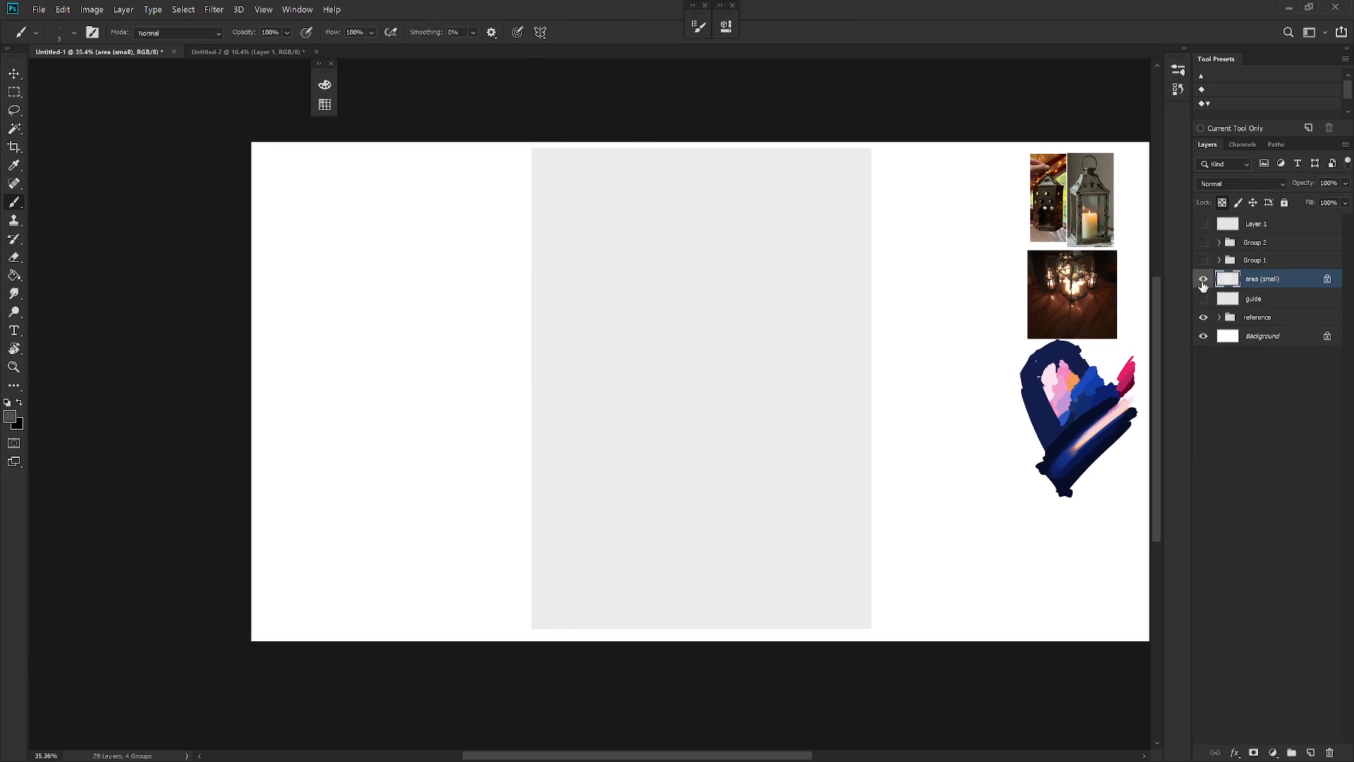
click(1204, 279)
click(1203, 279)
click(1203, 260)
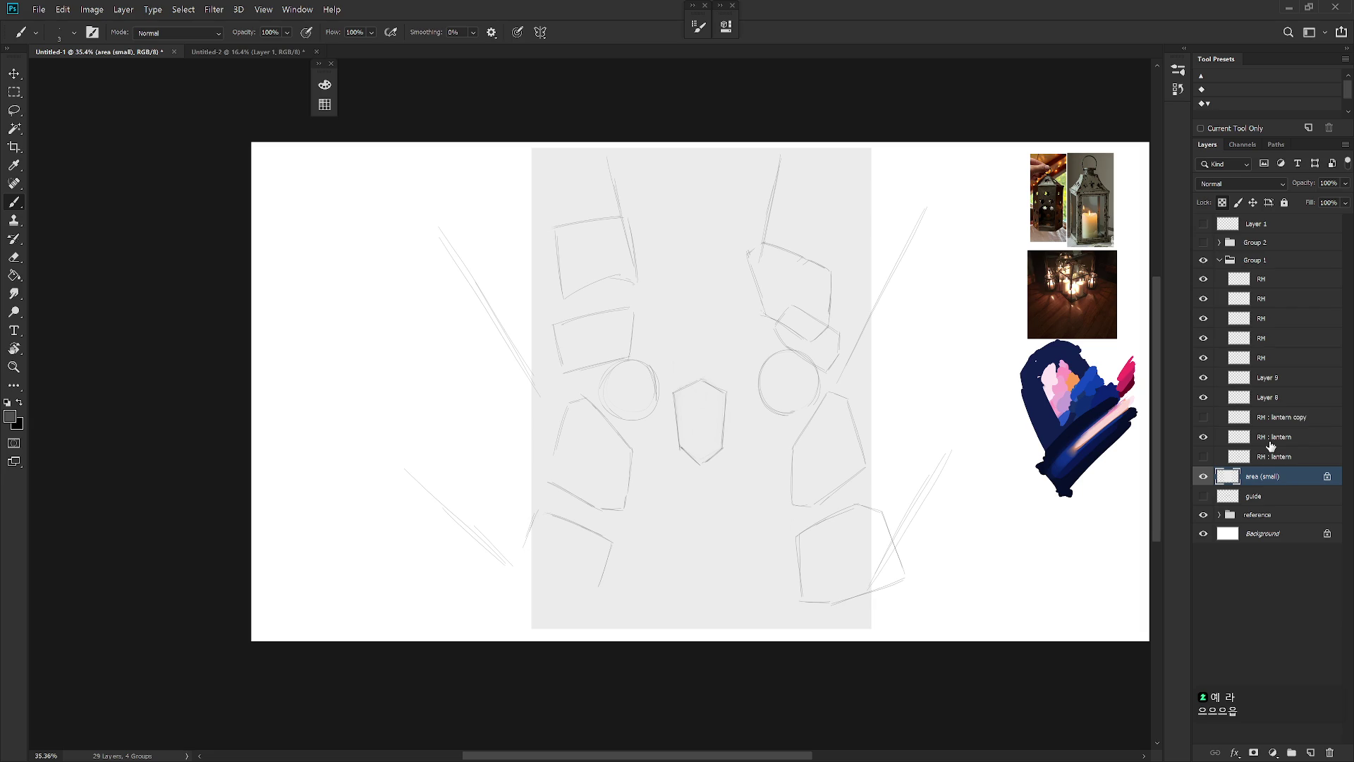
Close the Untitled-2 document, discarding its unsaved changes
click(316, 52)
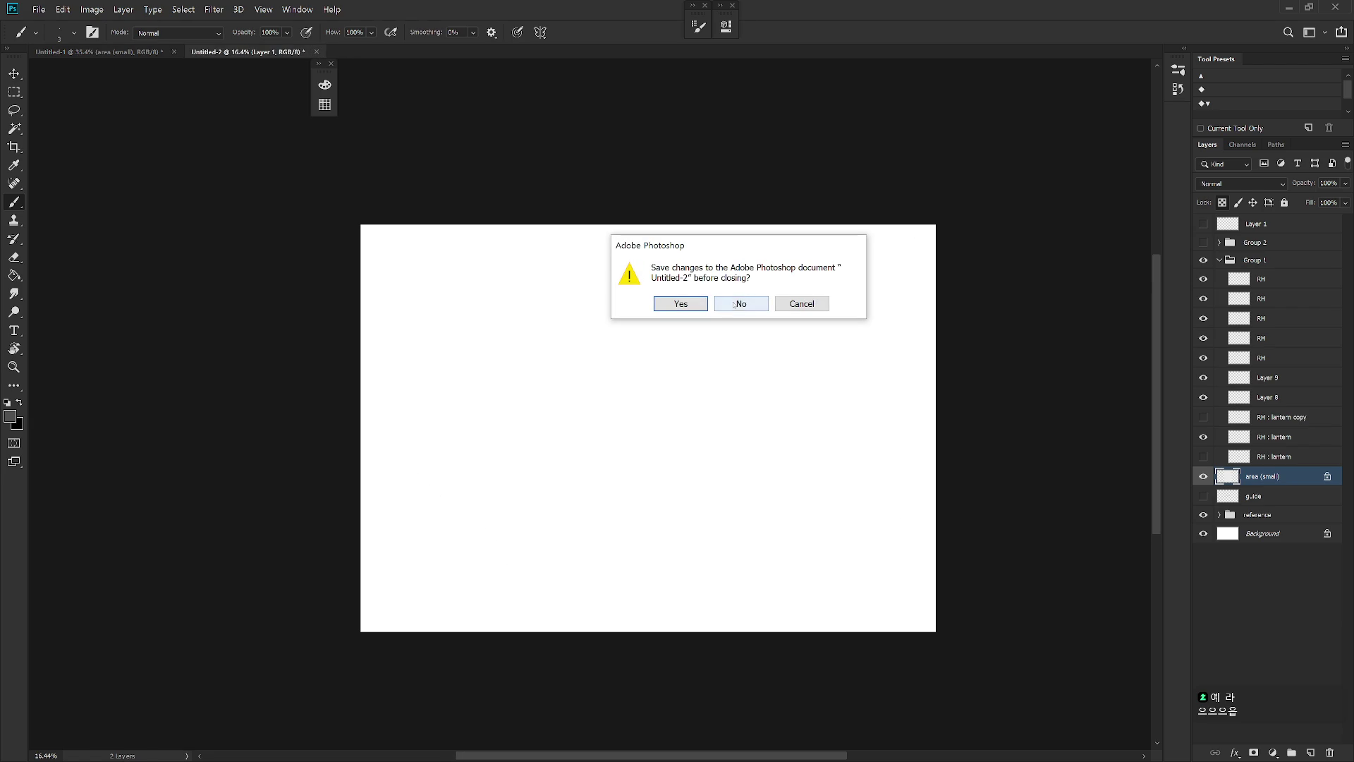
click(797, 304)
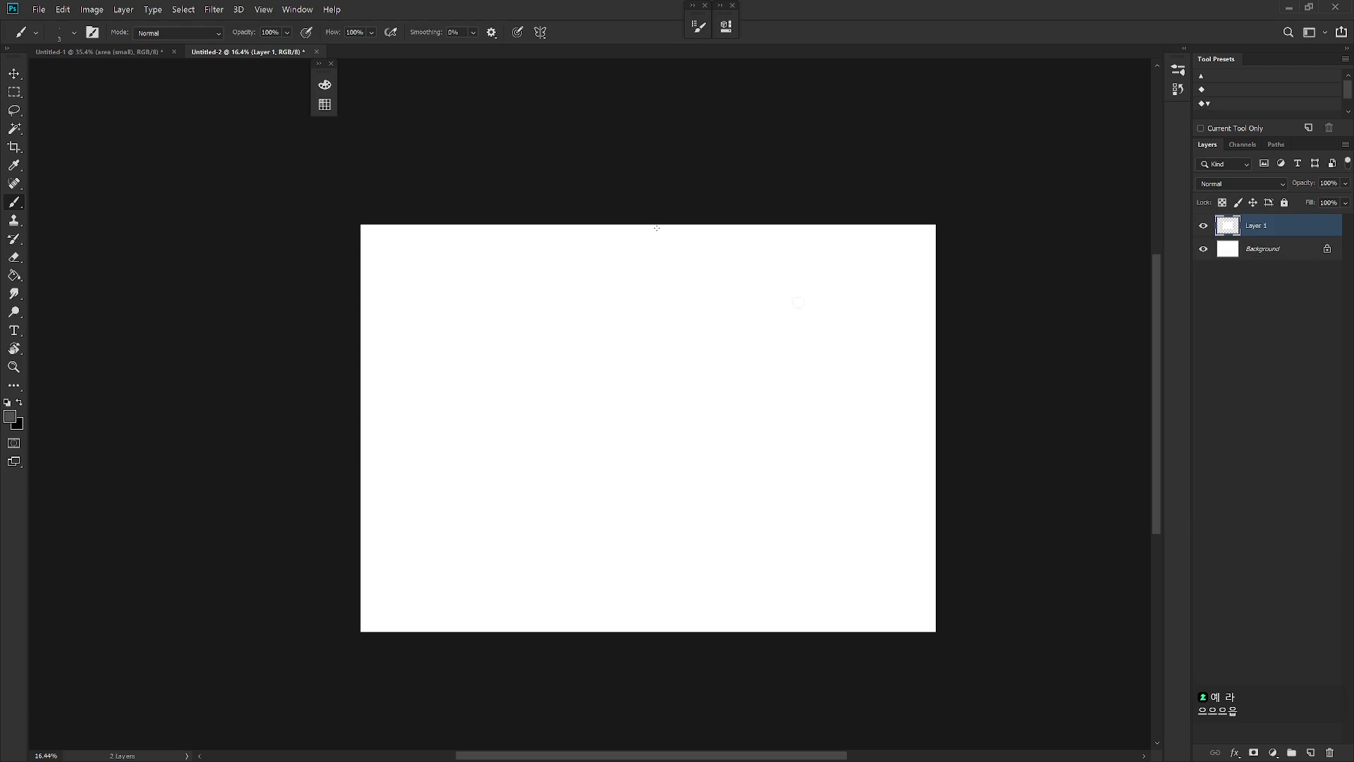
click(316, 51)
click(738, 300)
click(63, 9)
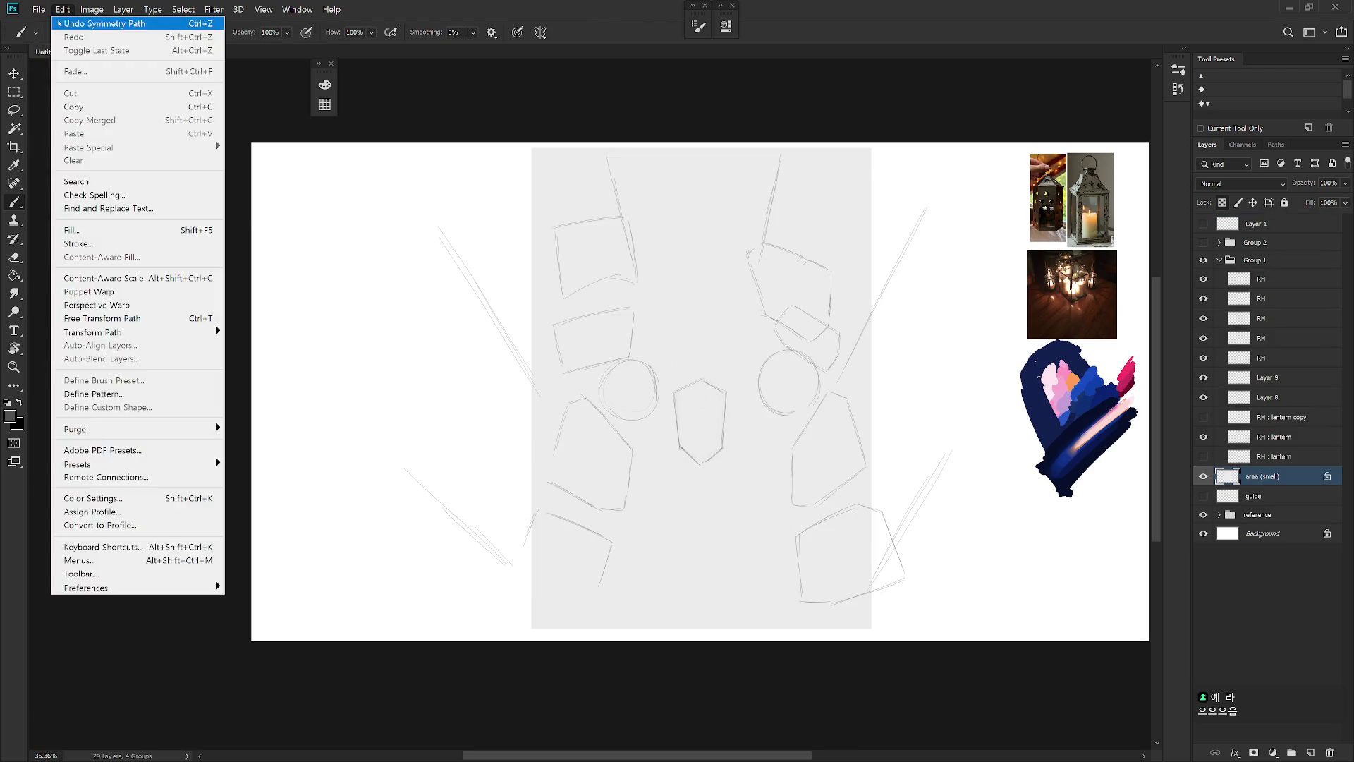
key(Escape)
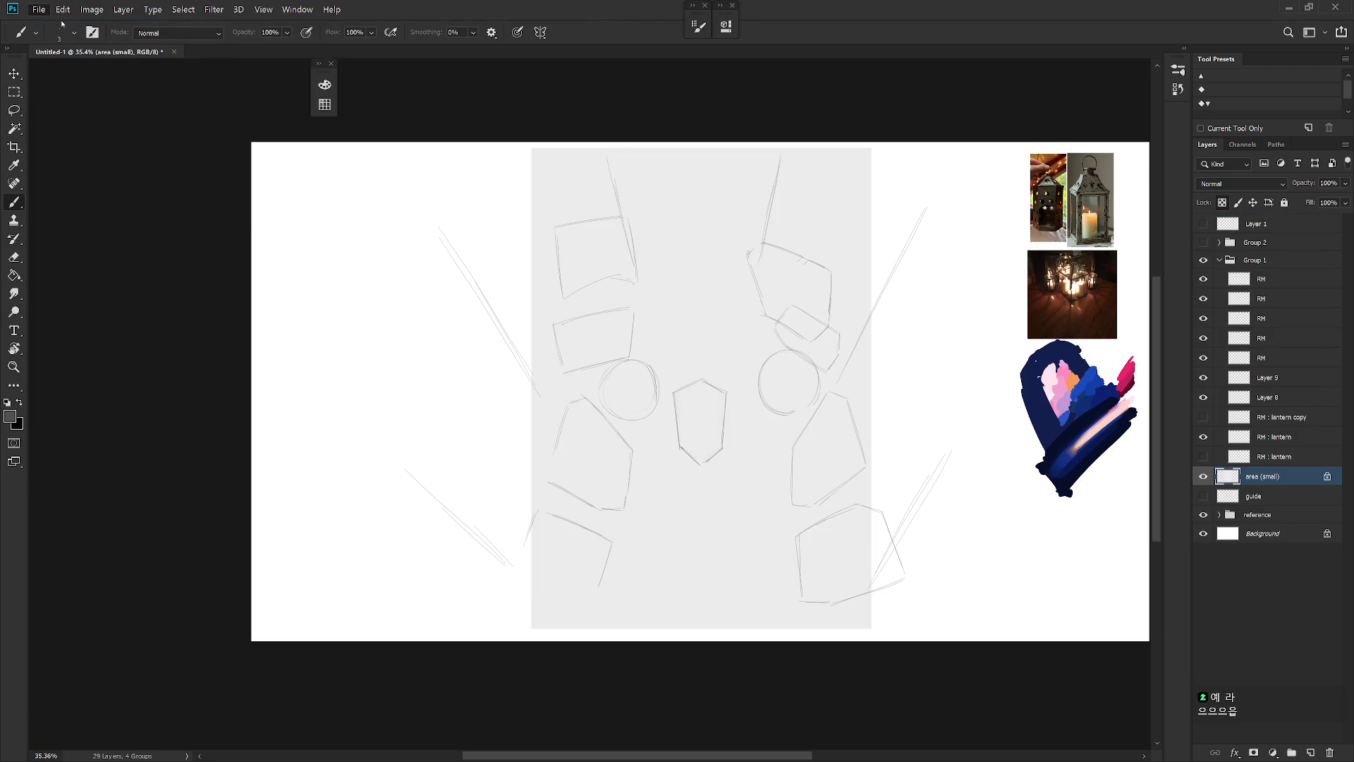
Start a new Custom document and set its width to 1600 pixels
key(ctrl+n)
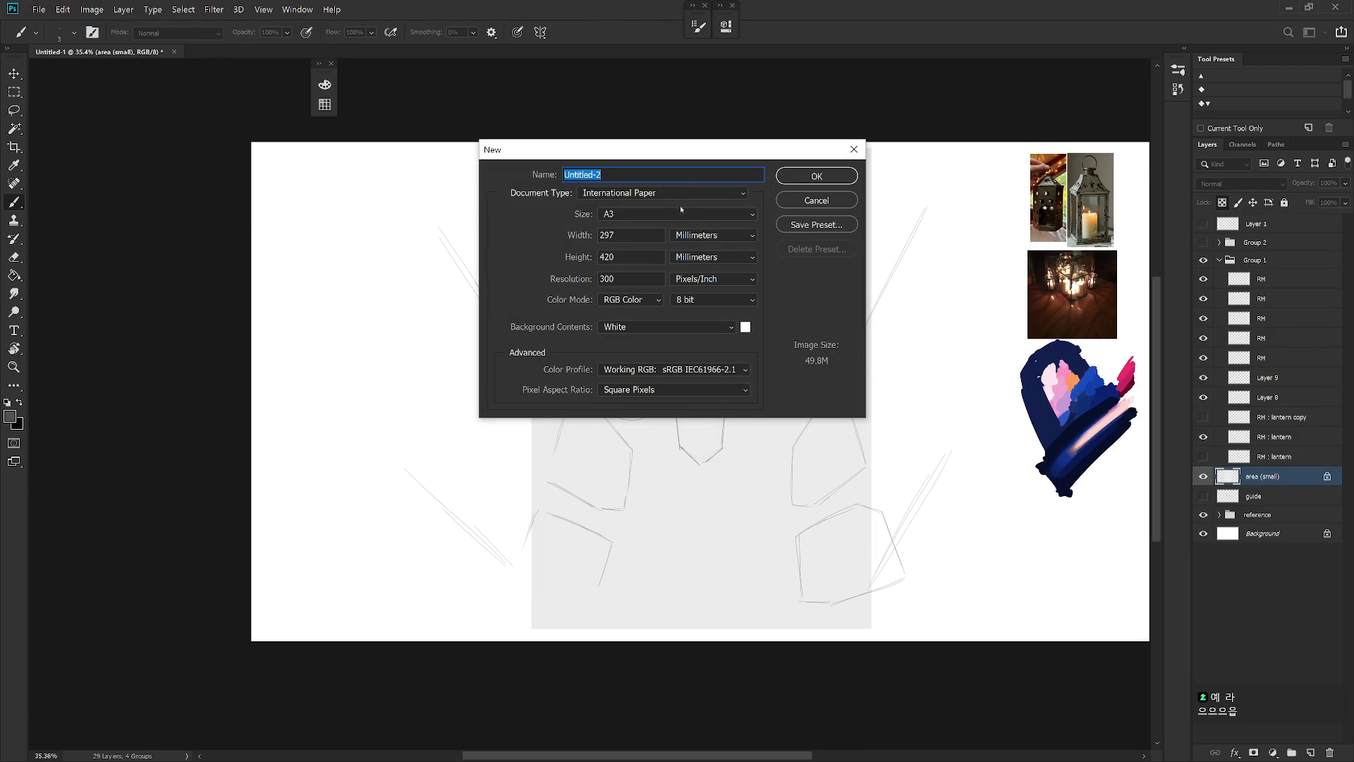
click(682, 215)
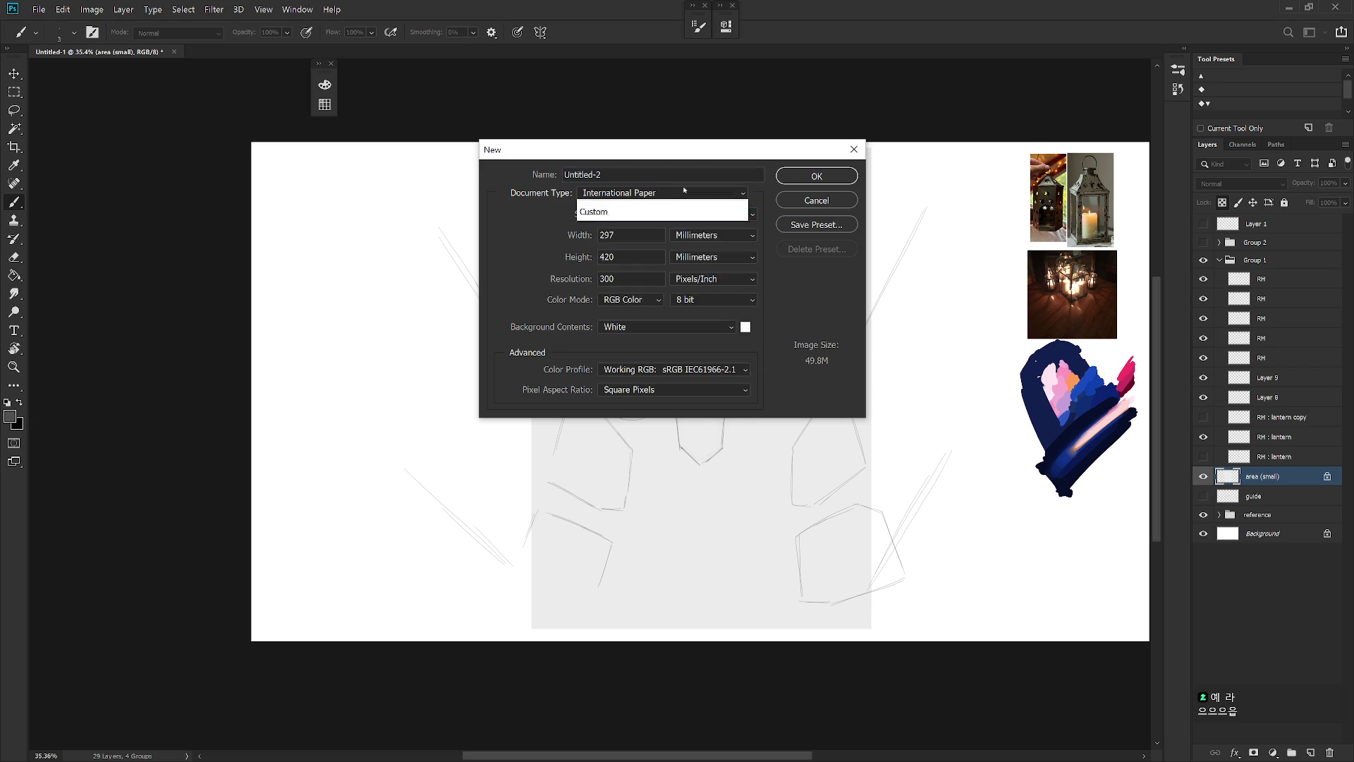
click(663, 193)
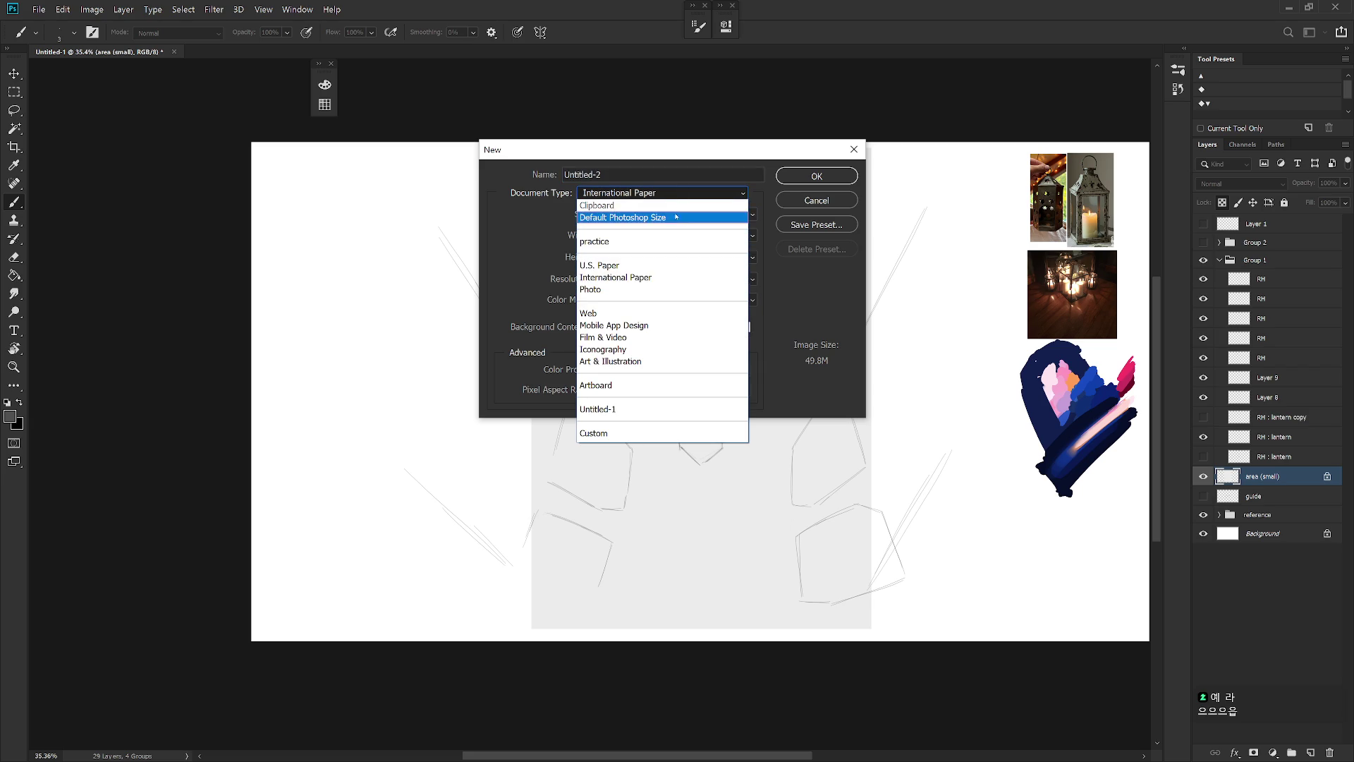
click(669, 217)
click(691, 193)
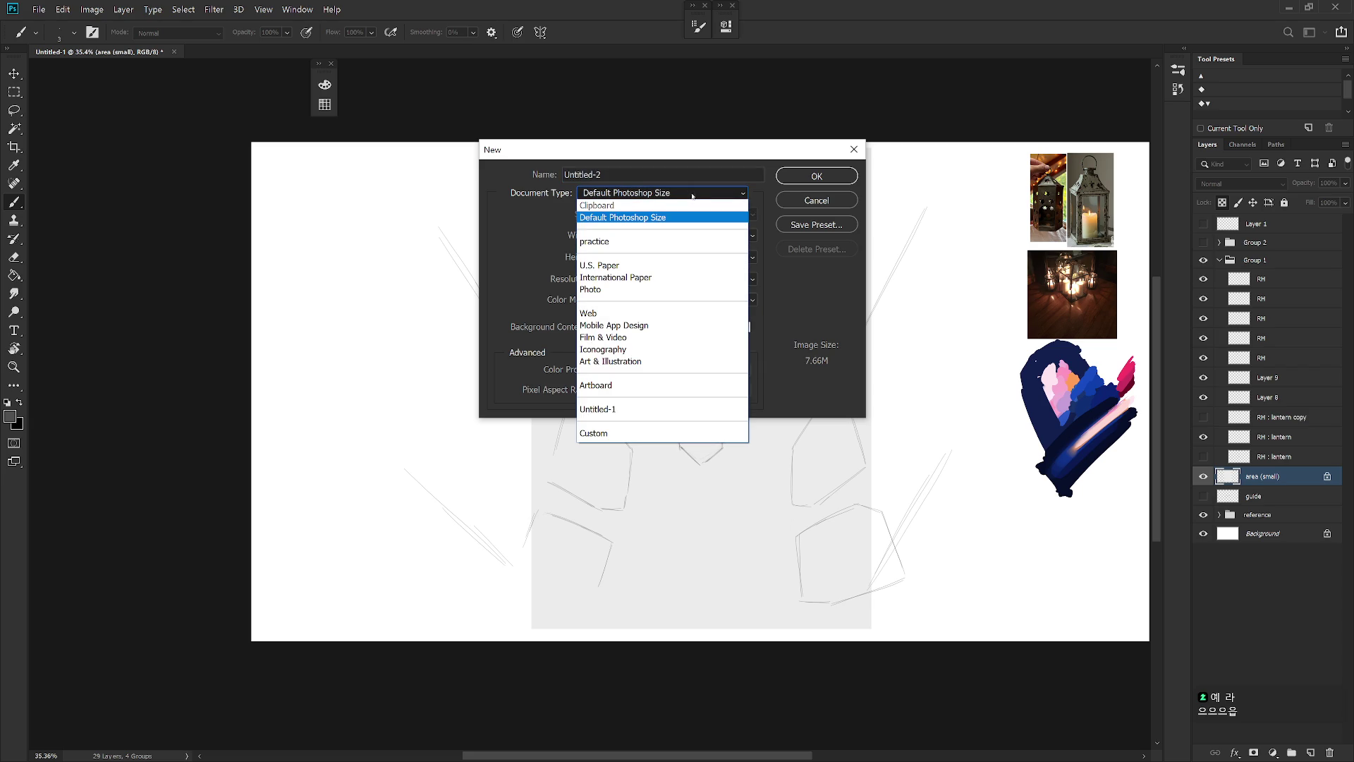
click(691, 194)
click(712, 235)
click(689, 240)
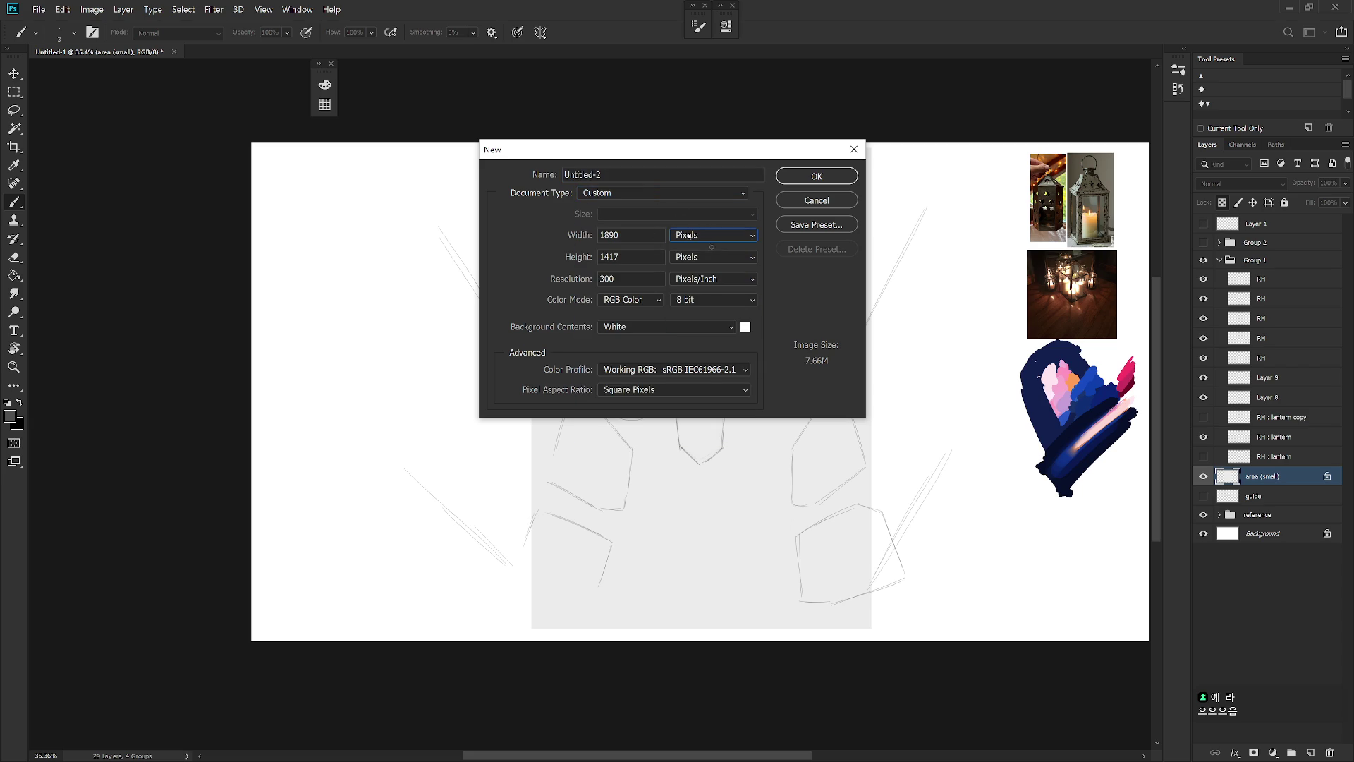
key(shift+Tab)
text(1600)
key(Tab)
Create the 1600 × 900 document and resize its width to 1600*3, making it 4800 × 2700 px
text(900)
key(Return)
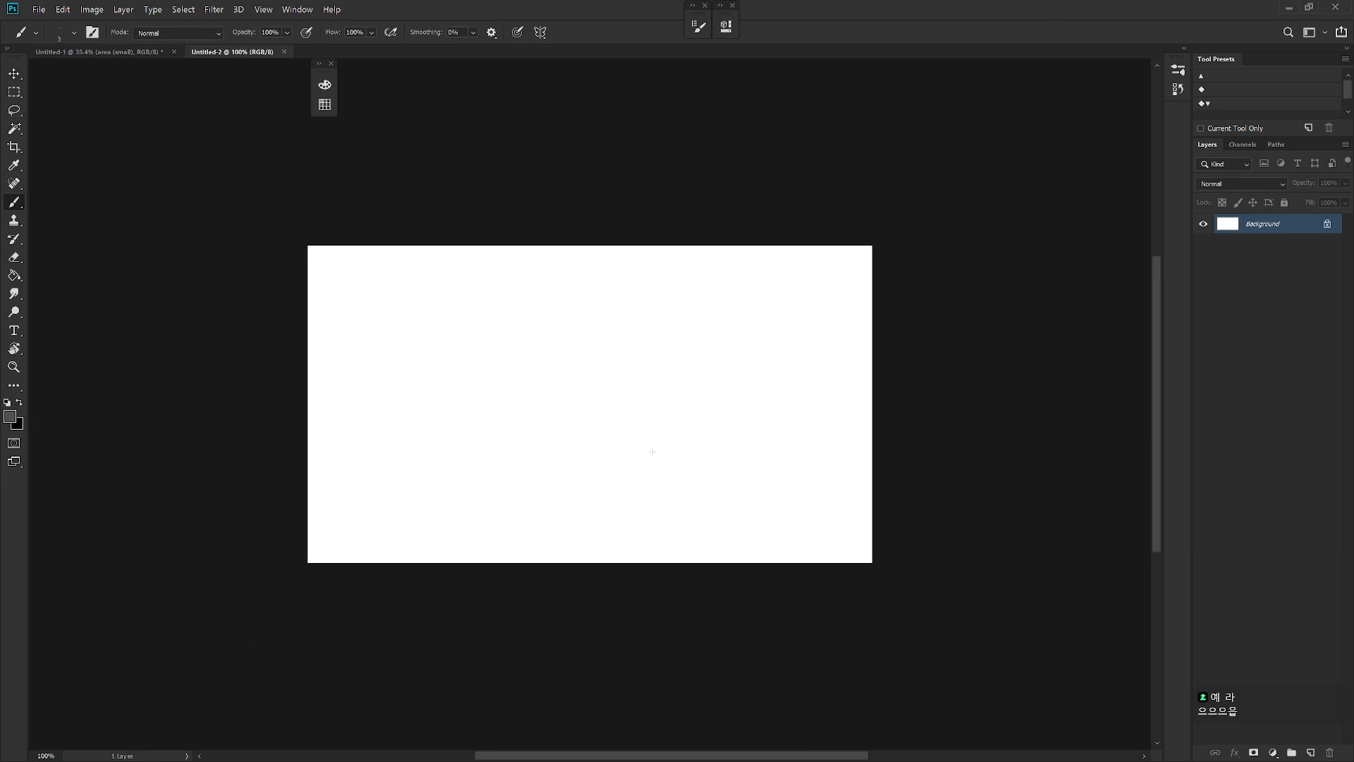
scroll(683, 463, down, 1)
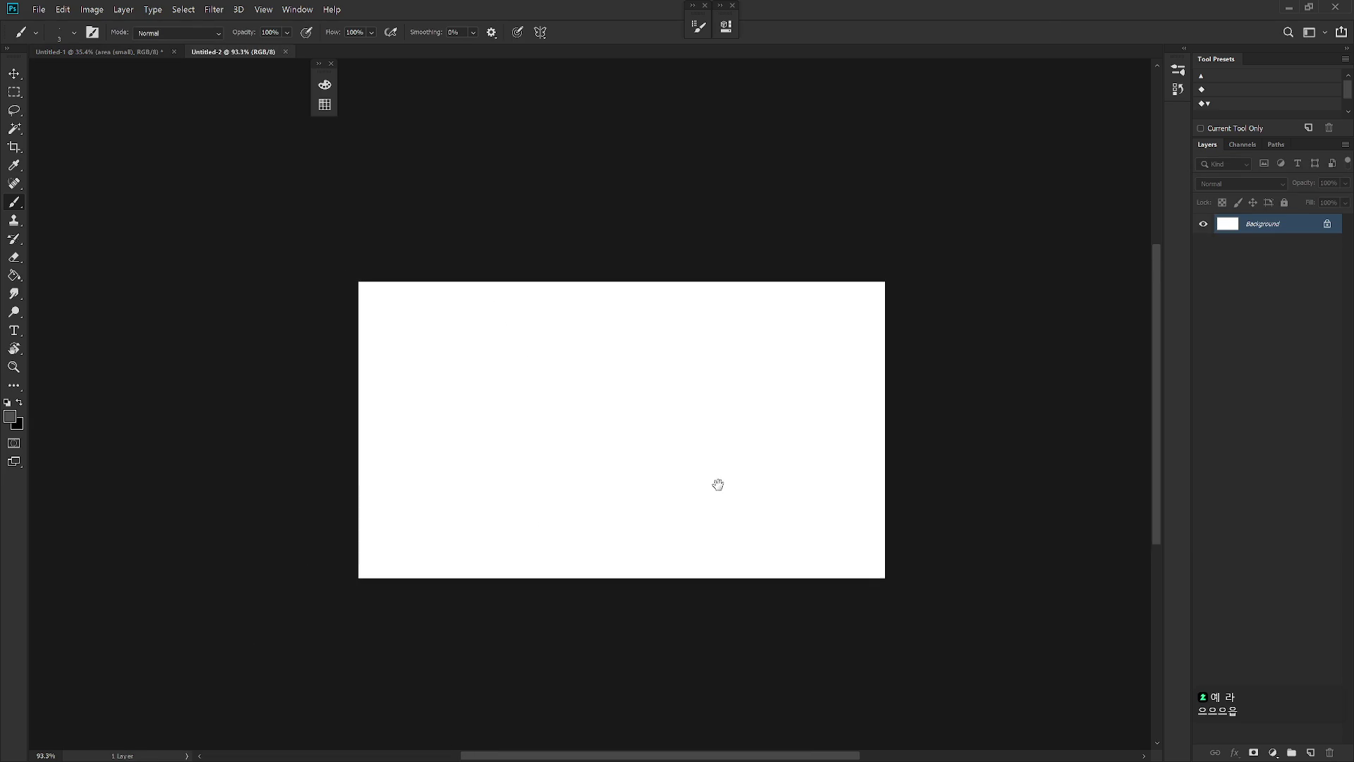
click(108, 10)
click(113, 114)
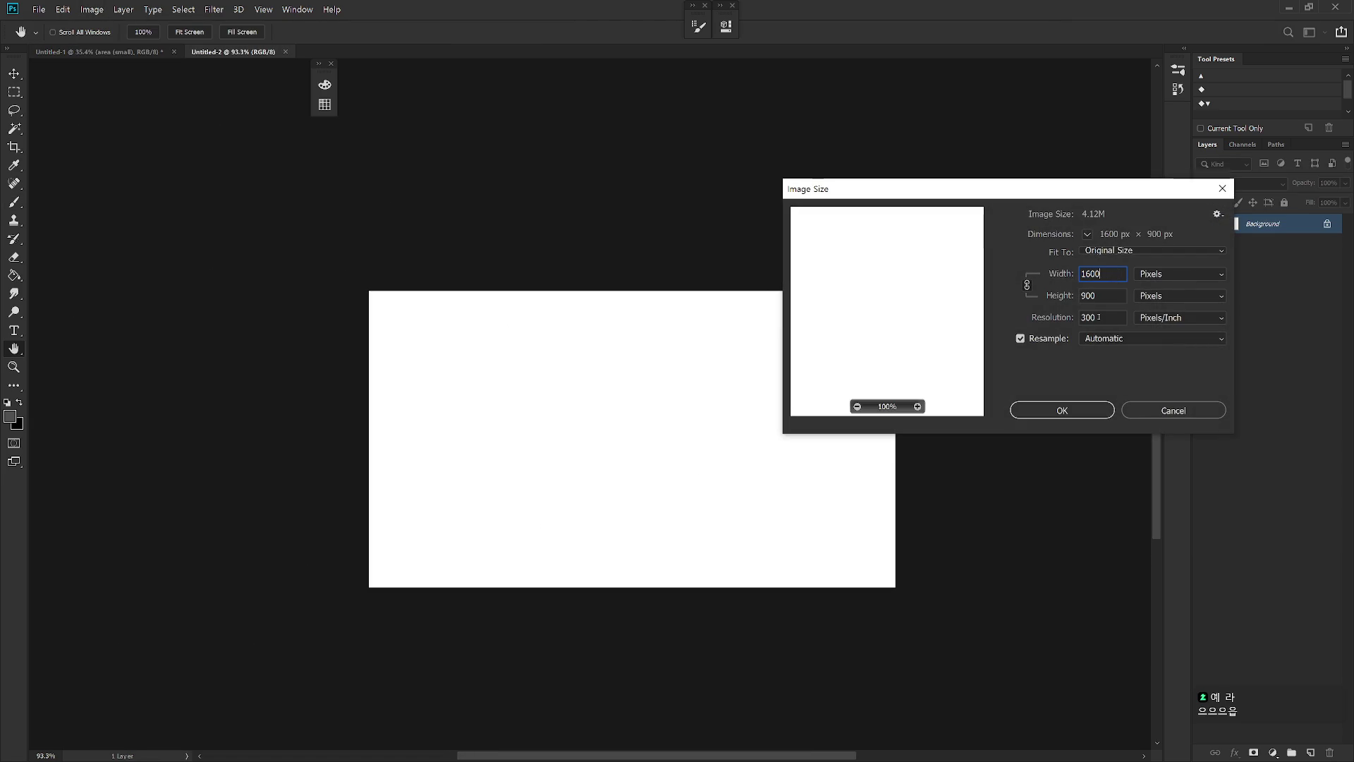
text(*3)
key(Return)
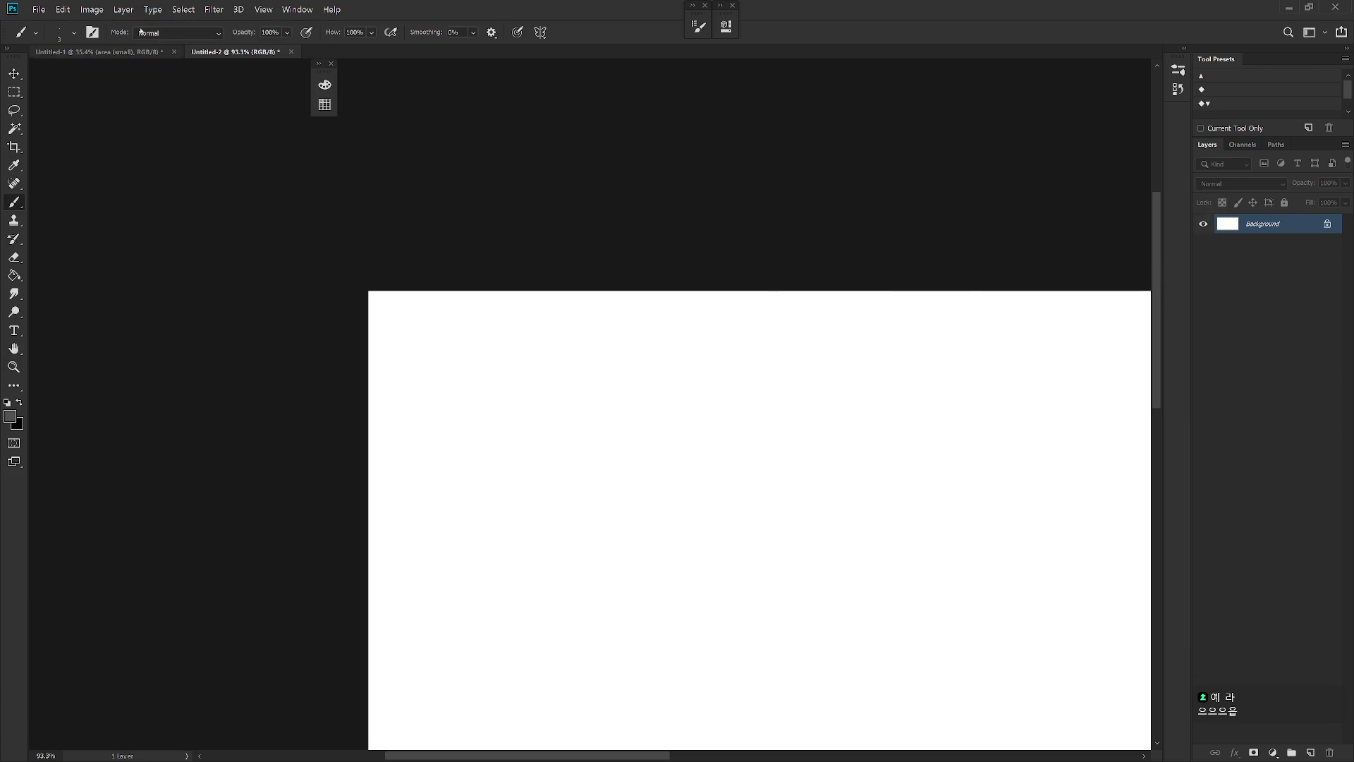
Check the new size in centimetres (about 40.64 × 22.86 cm) in Image Size and cancel without changes
click(124, 9)
click(112, 114)
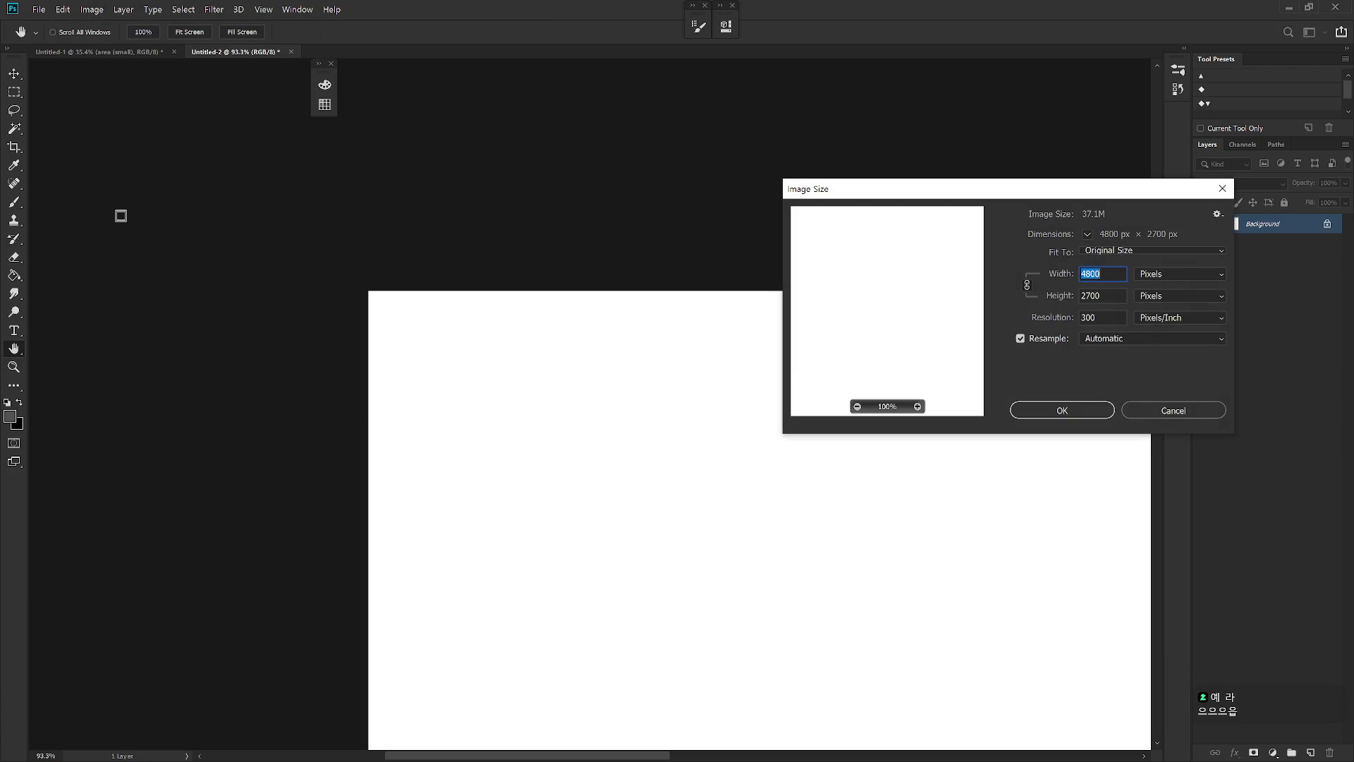
click(1166, 278)
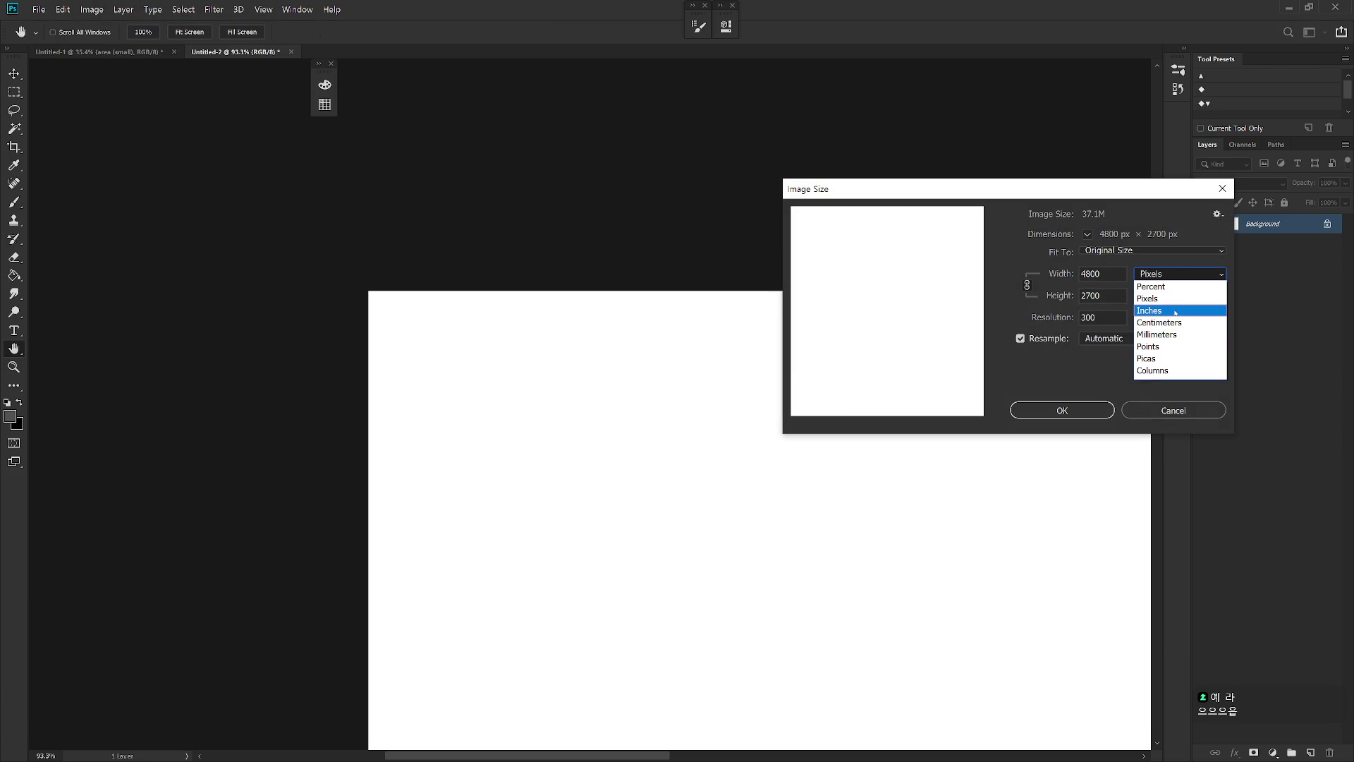
click(1178, 322)
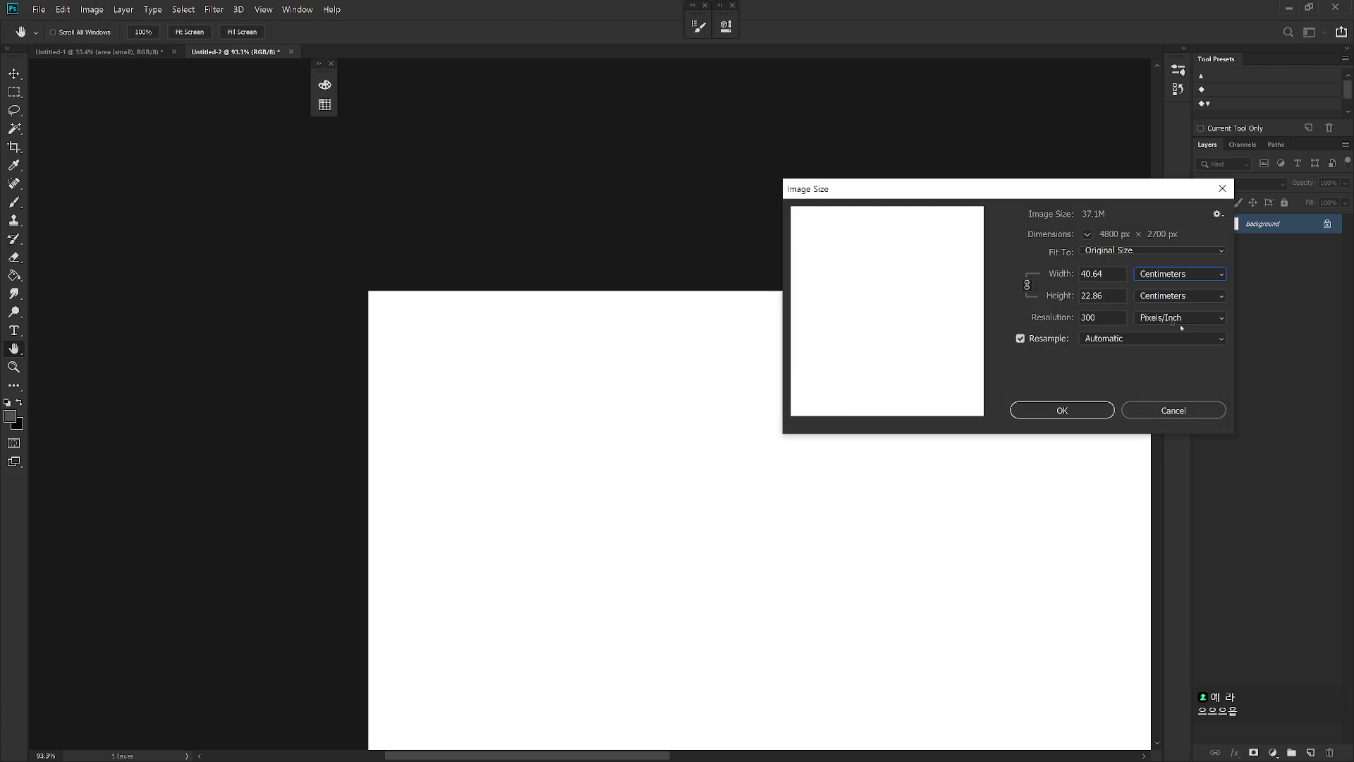
click(1174, 412)
key(b)
scroll(971, 499, down, 2)
scroll(823, 489, up, 1)
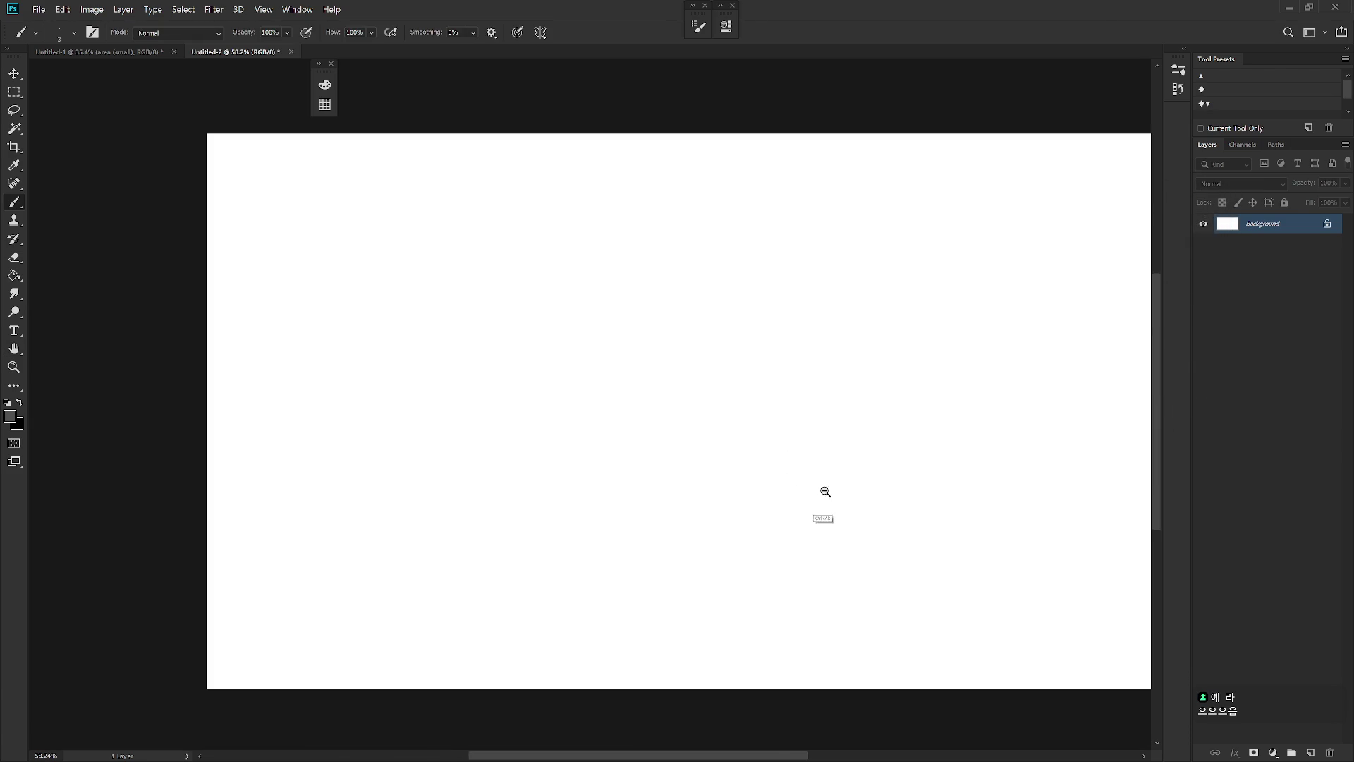
scroll(753, 511, down, 2)
scroll(804, 524, up, 1)
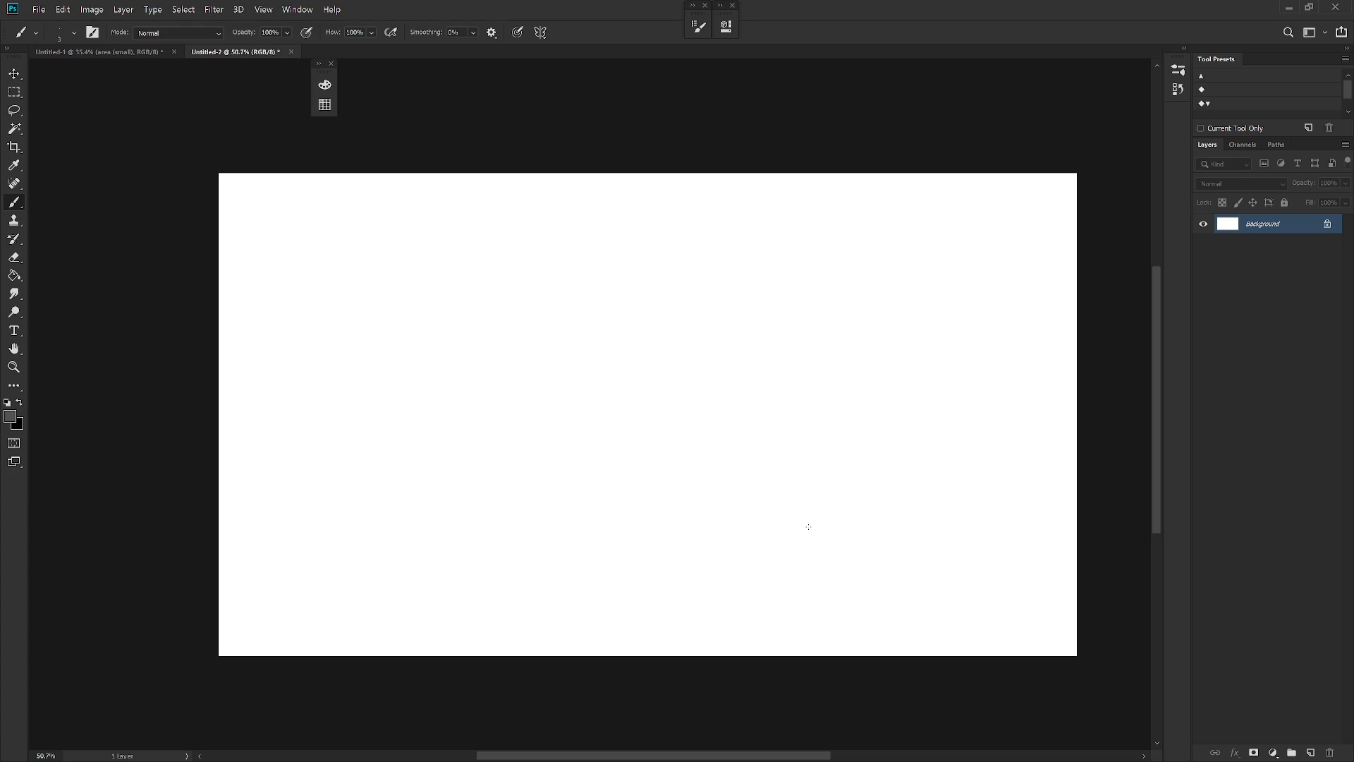
Duplicate the white background and scale the copy to about half size, centred
key(ctrl+j)
key(ctrl+t)
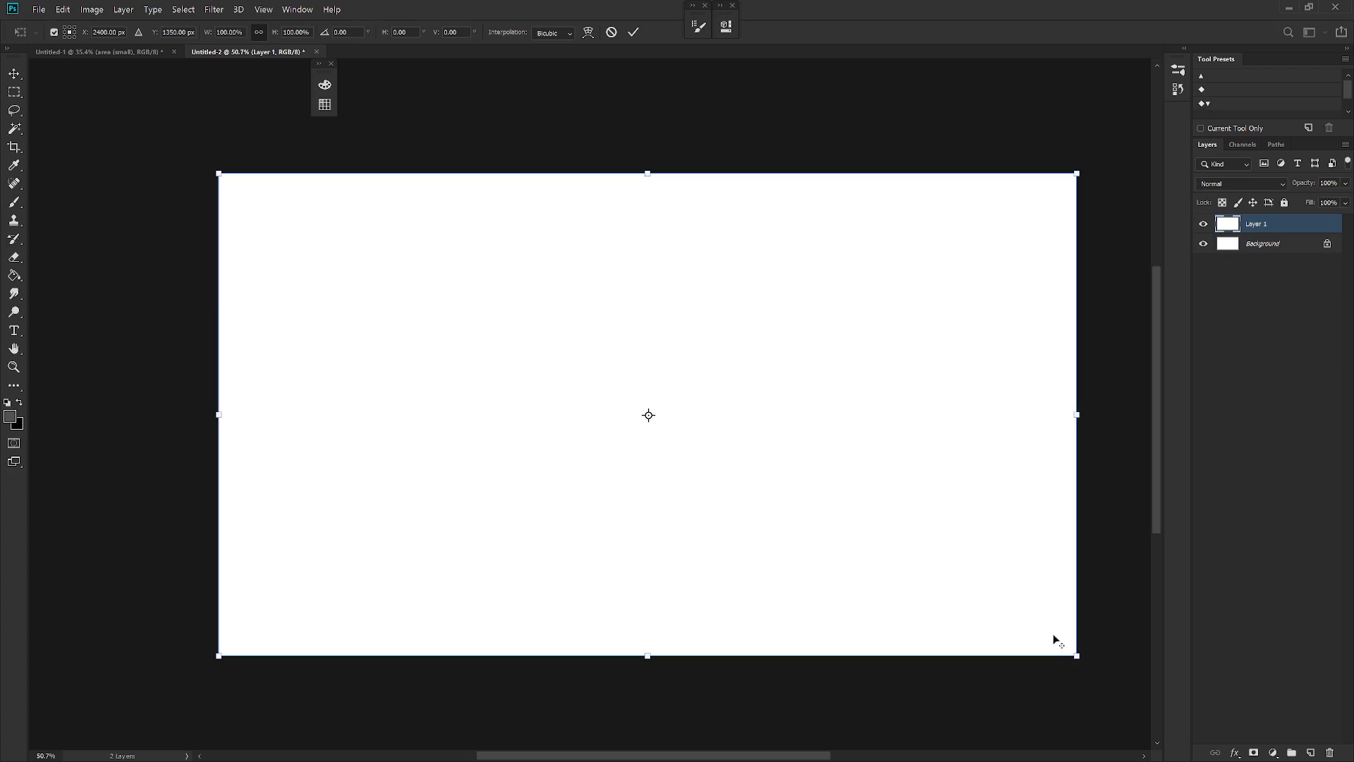
drag(1079, 656, 873, 540)
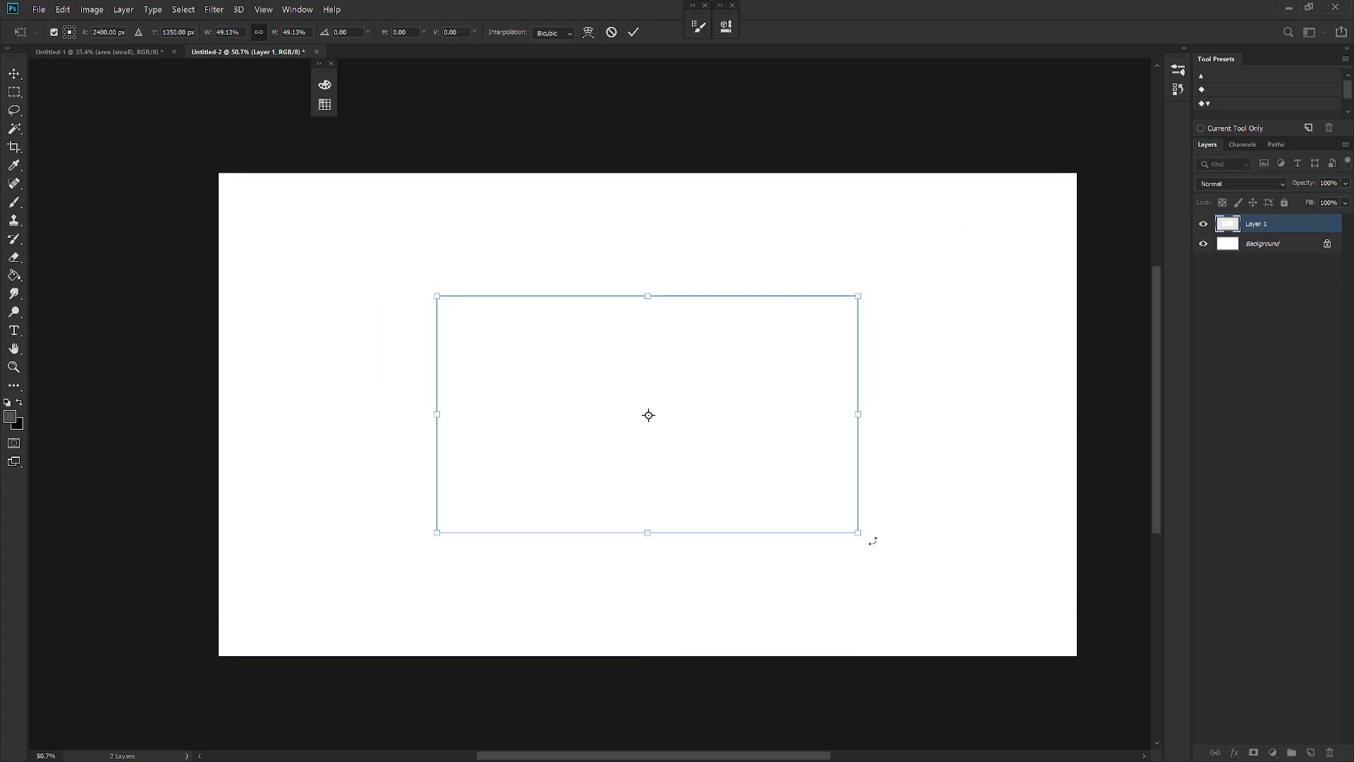
key(Return)
Darken the rectangle to light grey with Hue/Saturation Lightness -5
key(ctrl+u)
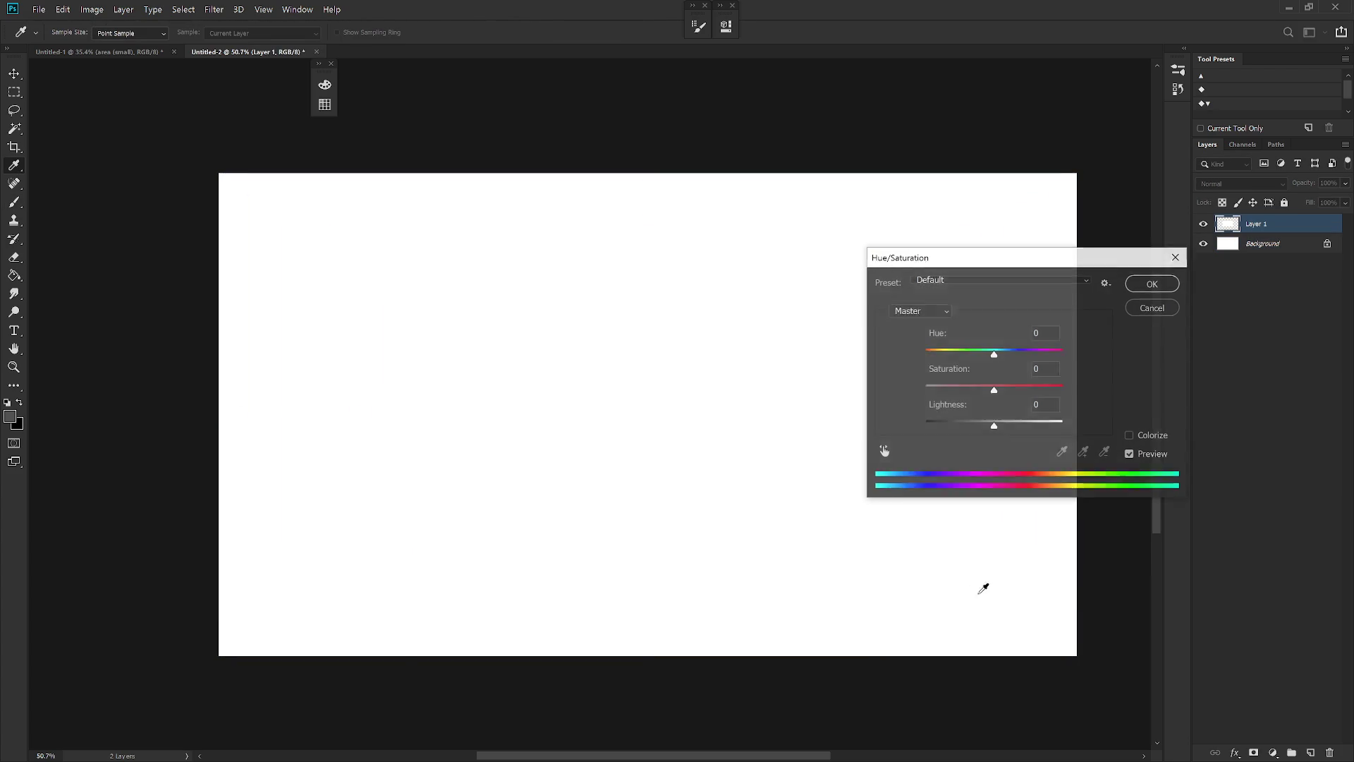
click(1045, 404)
text(-5)
key(Return)
key(b)
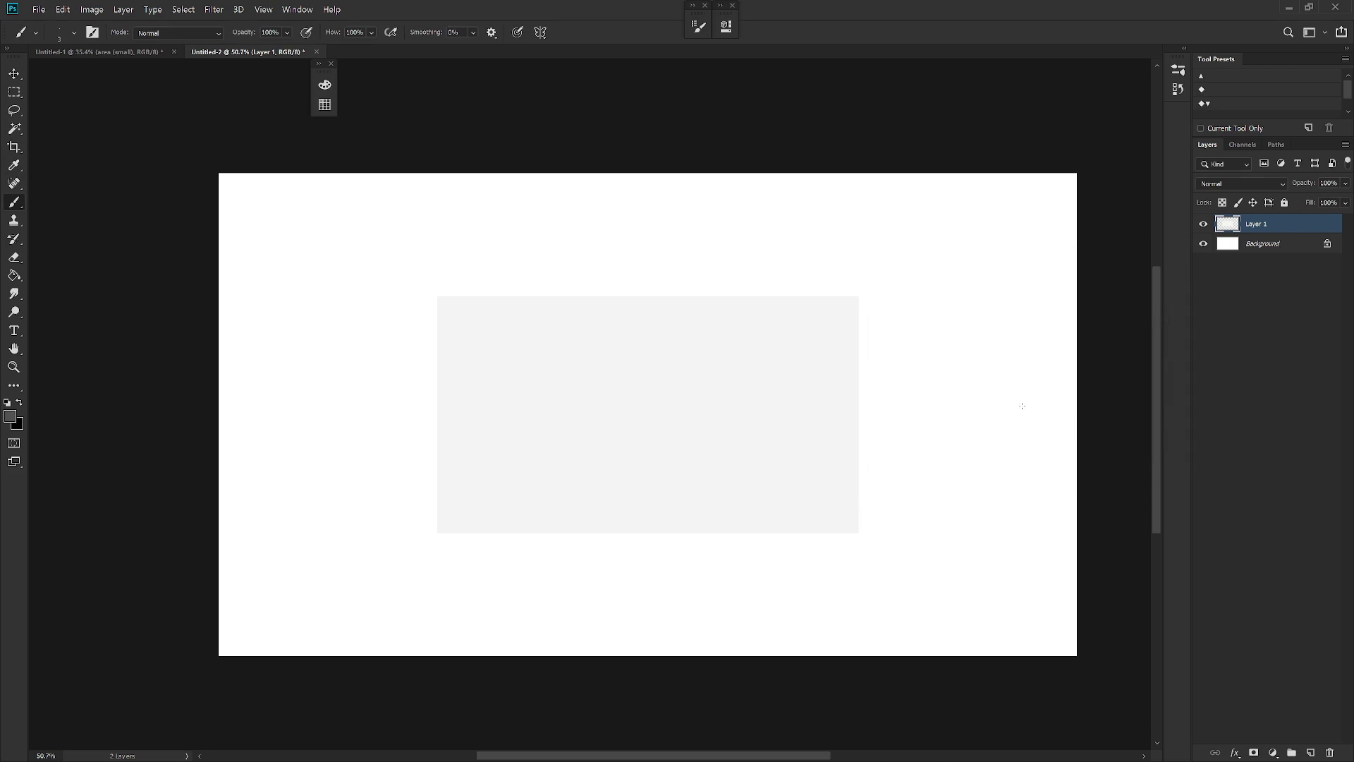
Add an empty Layer 2, rename the grey layer 'area small', and select Layer 2
key(ctrl+shift+n)
key(Return)
double_click(1259, 242)
text(area)
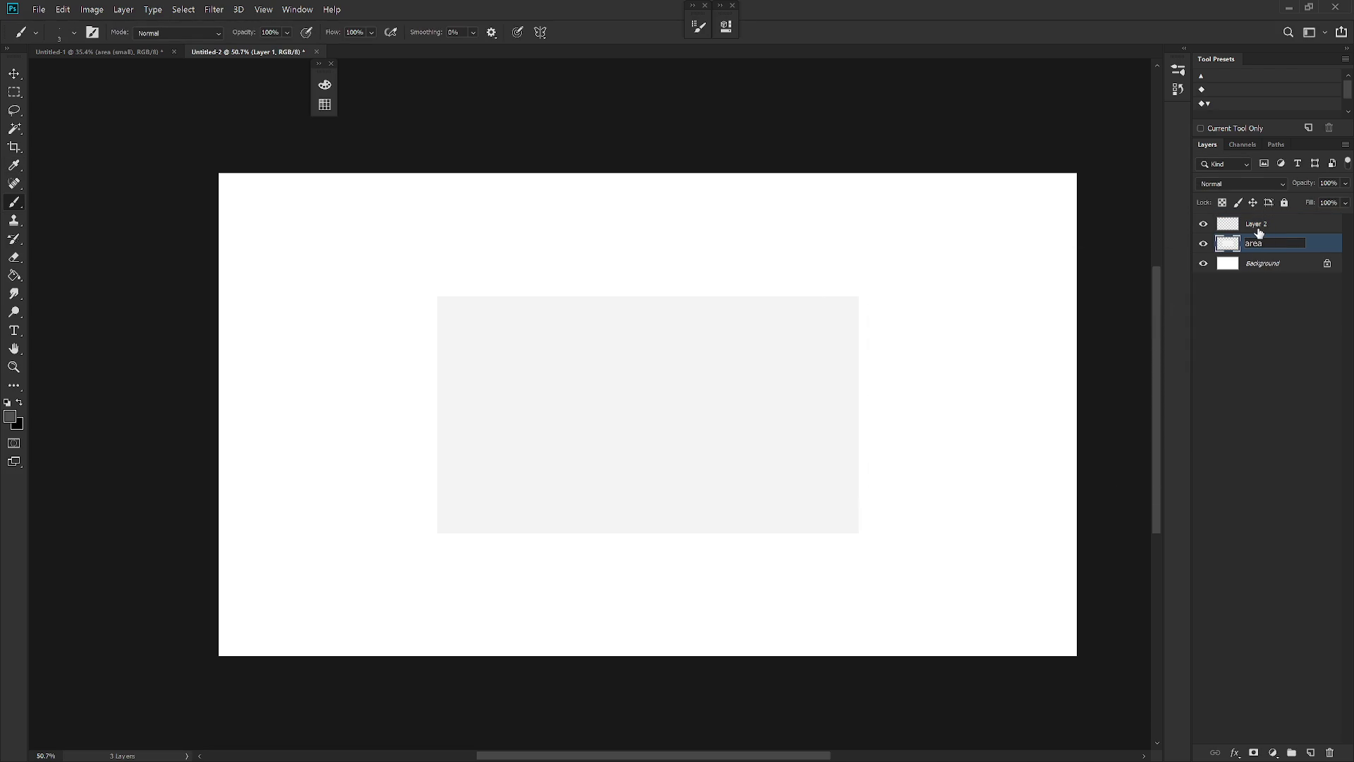
text( small)
key(Return)
click(1255, 223)
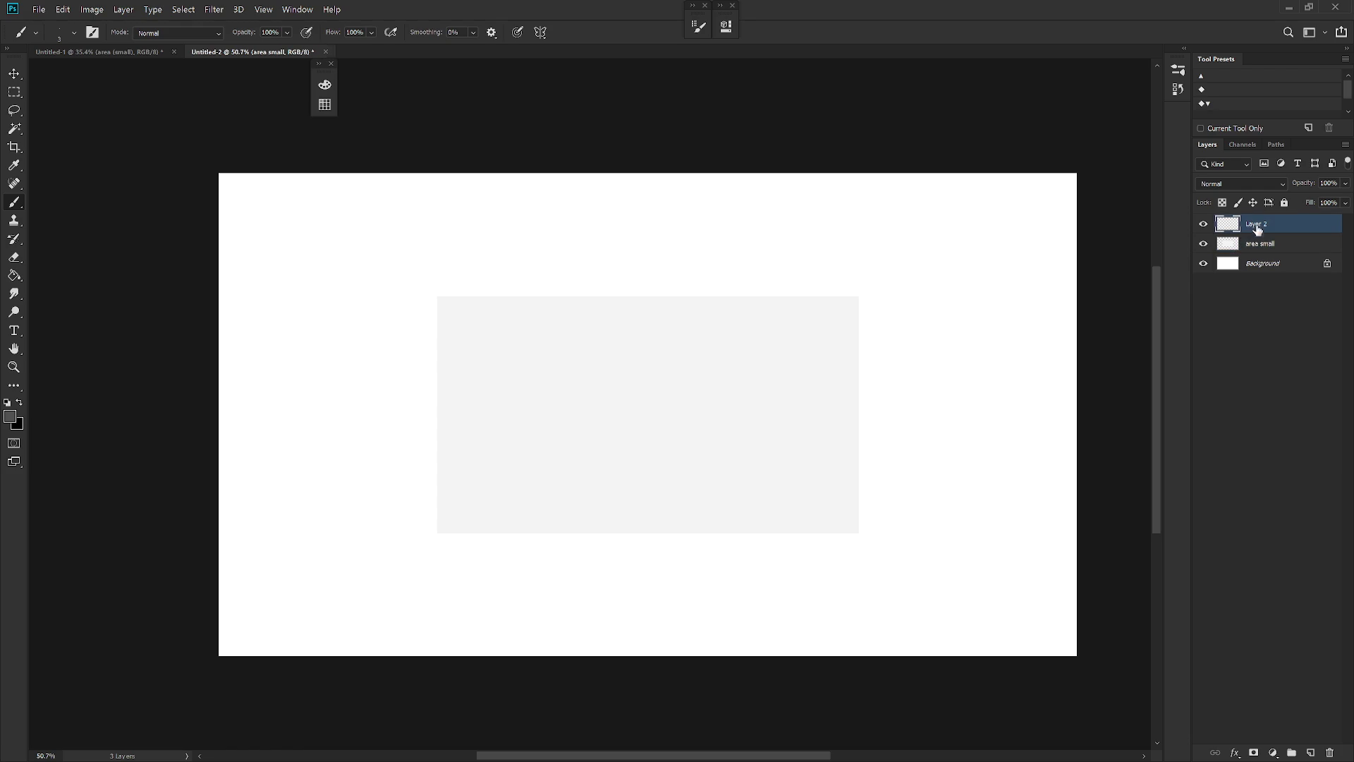
scroll(780, 447, up, 2)
scroll(746, 384, up, 1)
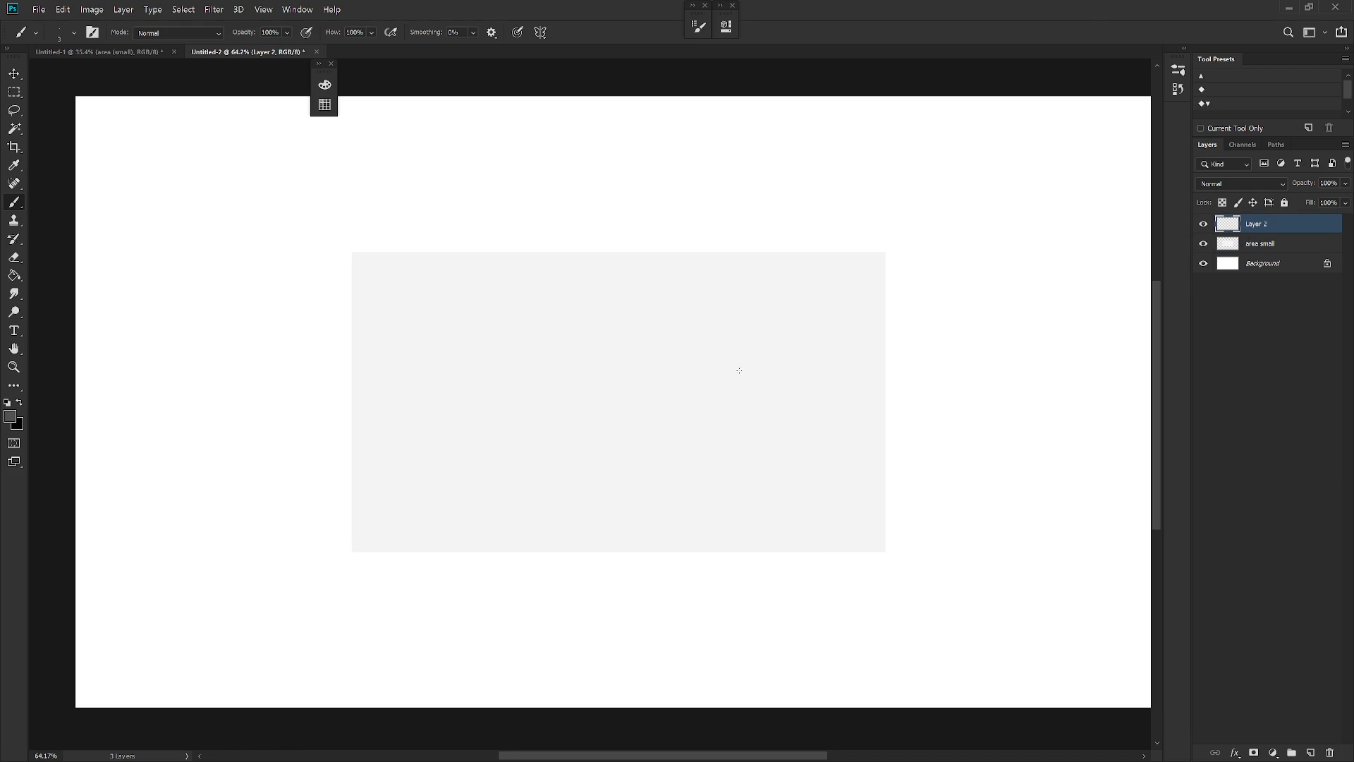
Brush a small box inside a guide circle near the centre of the grey area
scroll(648, 432, up, 1)
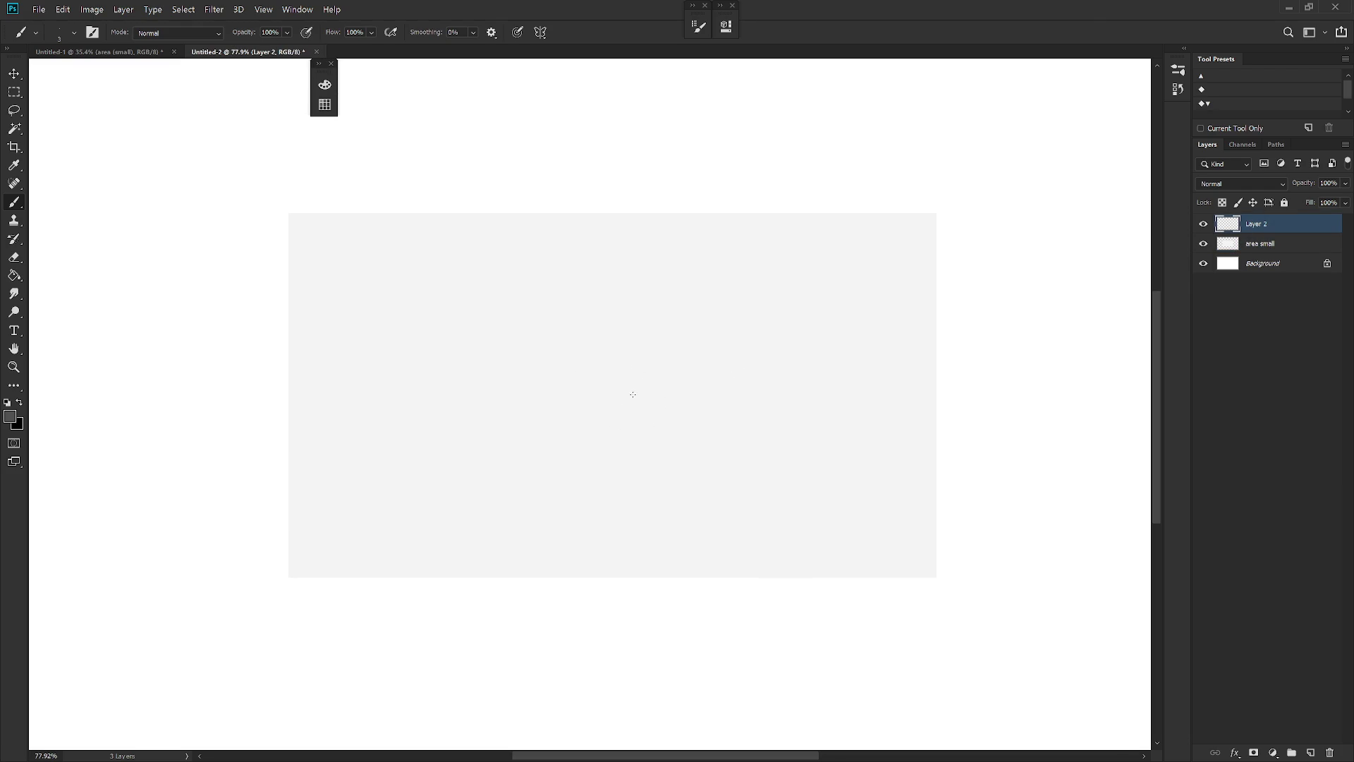
drag(633, 394, 593, 439)
key(ctrl+z)
drag(639, 395, 635, 395)
key(ctrl+z)
drag(658, 489, 696, 504)
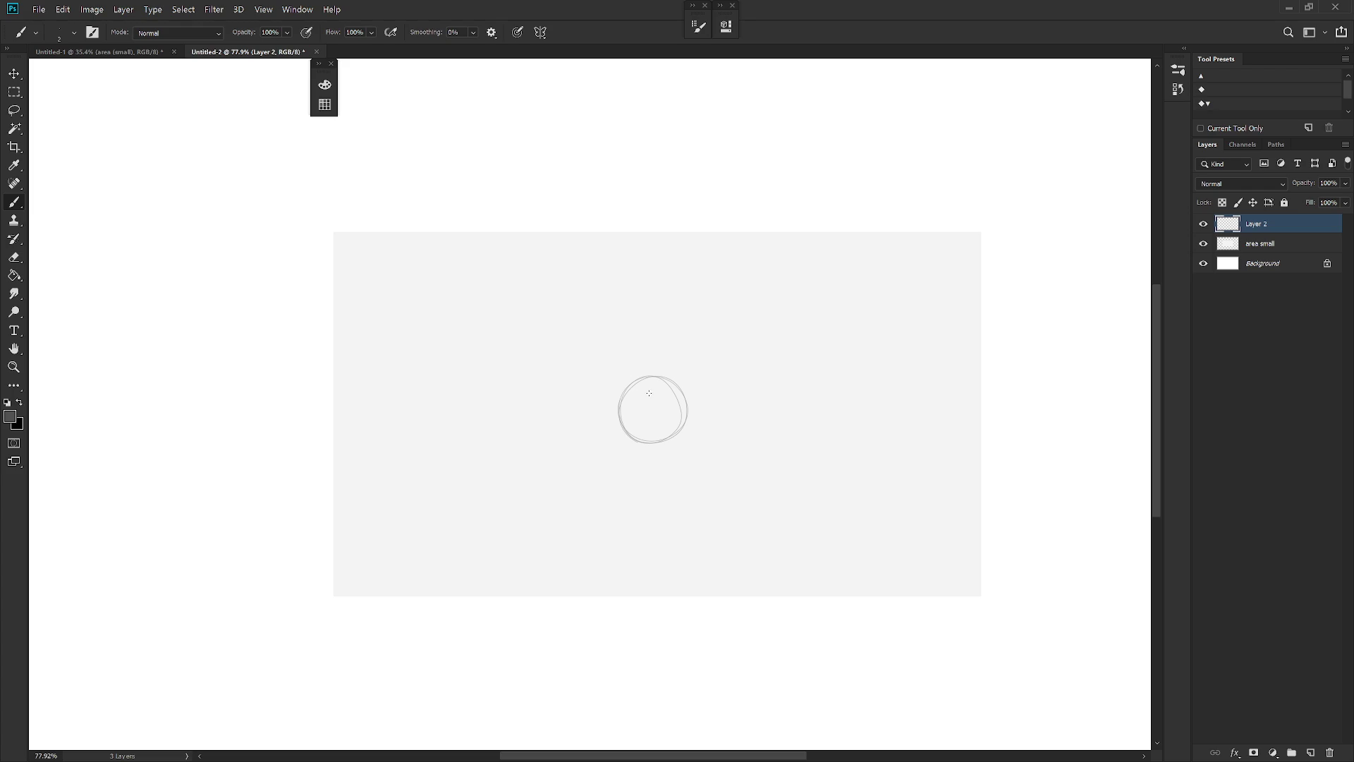
mouse_move(631, 387)
mouse_down()
mouse_move(641, 402)
mouse_move(670, 397)
mouse_move(635, 424)
mouse_move(643, 441)
mouse_move(668, 431)
mouse_up()
mouse_move(630, 387)
mouse_down()
mouse_move(659, 378)
mouse_move(672, 395)
mouse_up()
key(ctrl+z)
Erase the guide circle's arcs around the box and add a new Layer 3
key(e)
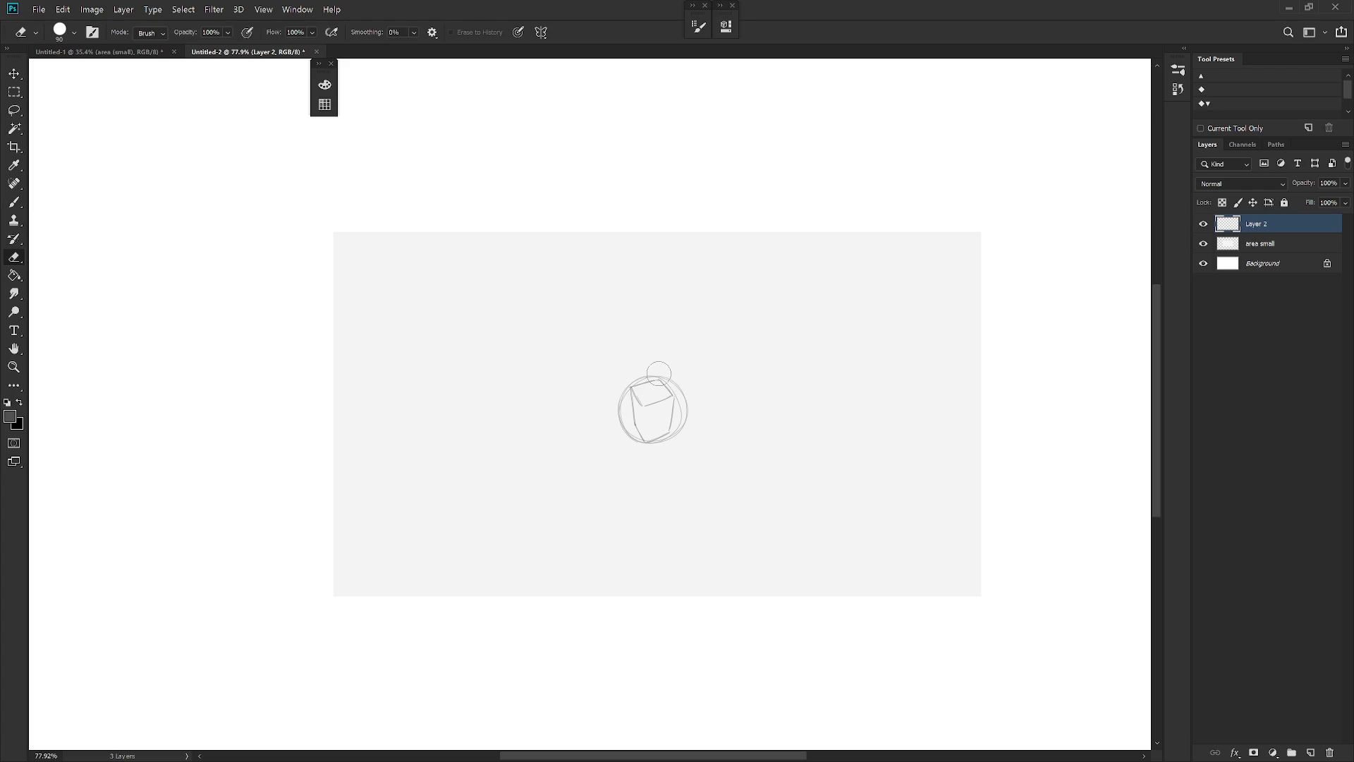
mouse_move(676, 387)
mouse_down()
mouse_move(684, 443)
mouse_move(659, 442)
mouse_up()
drag(620, 386, 623, 423)
key(b)
key(ctrl+shift+n)
key(Return)
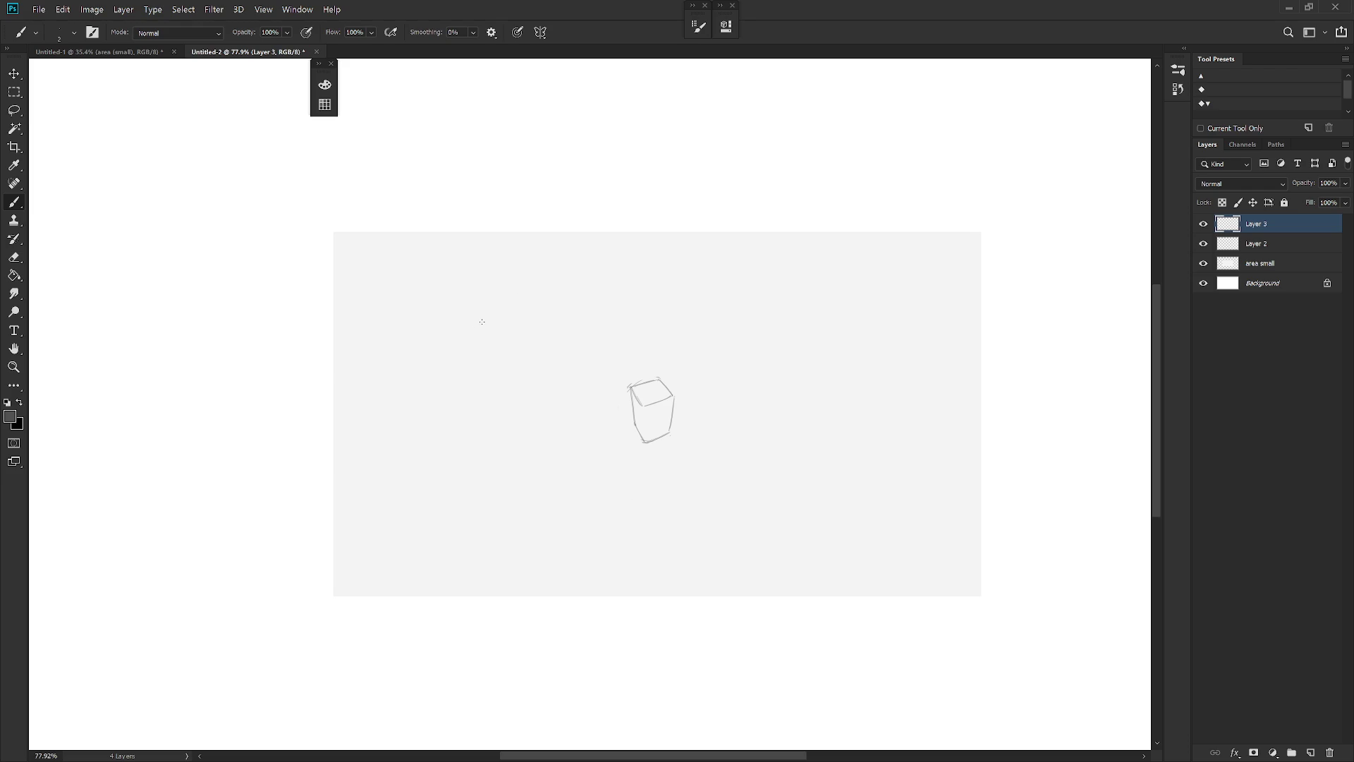
Sketch two box outlines up and left of the small box and nudge them upward
drag(475, 327, 537, 292)
key(ctrl+z)
drag(529, 311, 595, 293)
key(ctrl+z)
mouse_move(519, 316)
mouse_down()
mouse_move(600, 292)
mouse_move(610, 350)
mouse_move(542, 367)
mouse_move(525, 324)
mouse_up()
key(ctrl+z)
drag(607, 356, 544, 377)
mouse_move(605, 376)
mouse_down()
mouse_move(550, 395)
mouse_move(611, 413)
mouse_move(567, 428)
mouse_up()
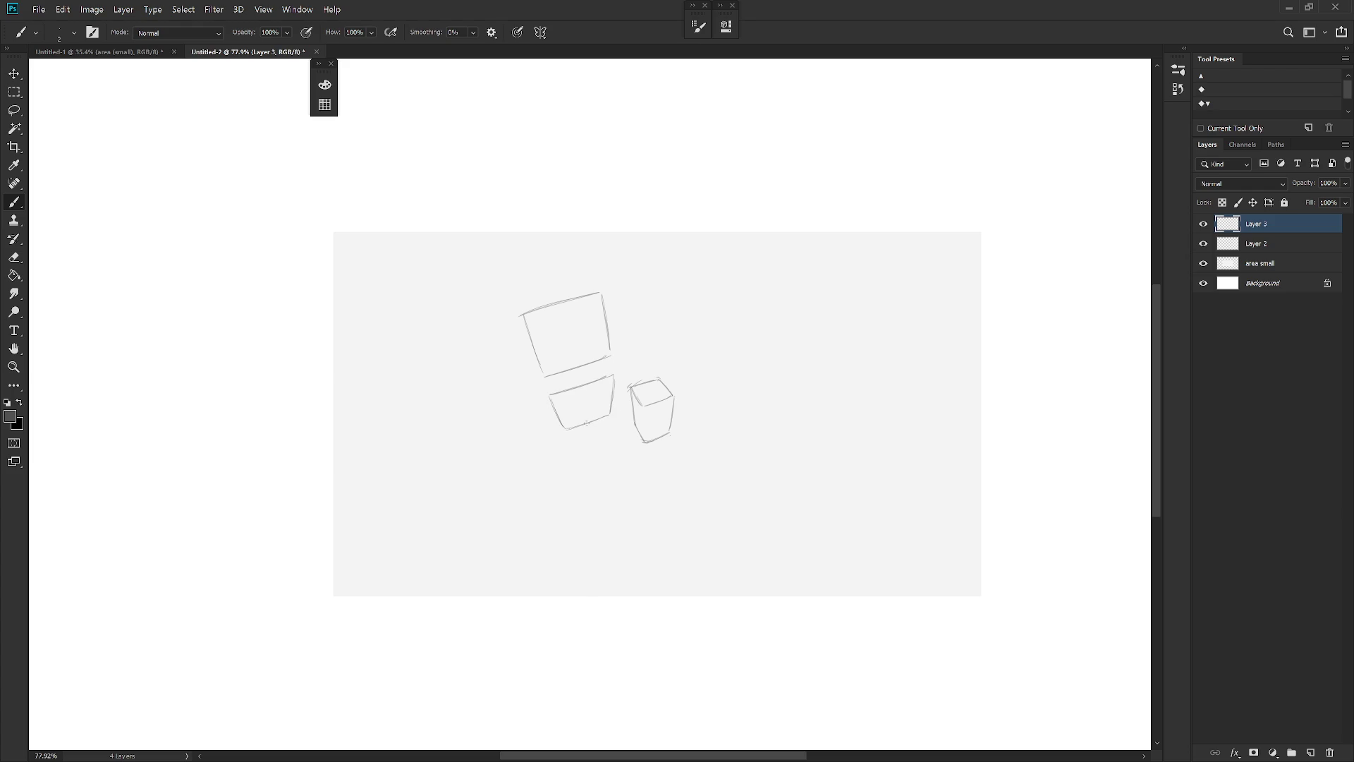
drag(665, 455, 659, 431)
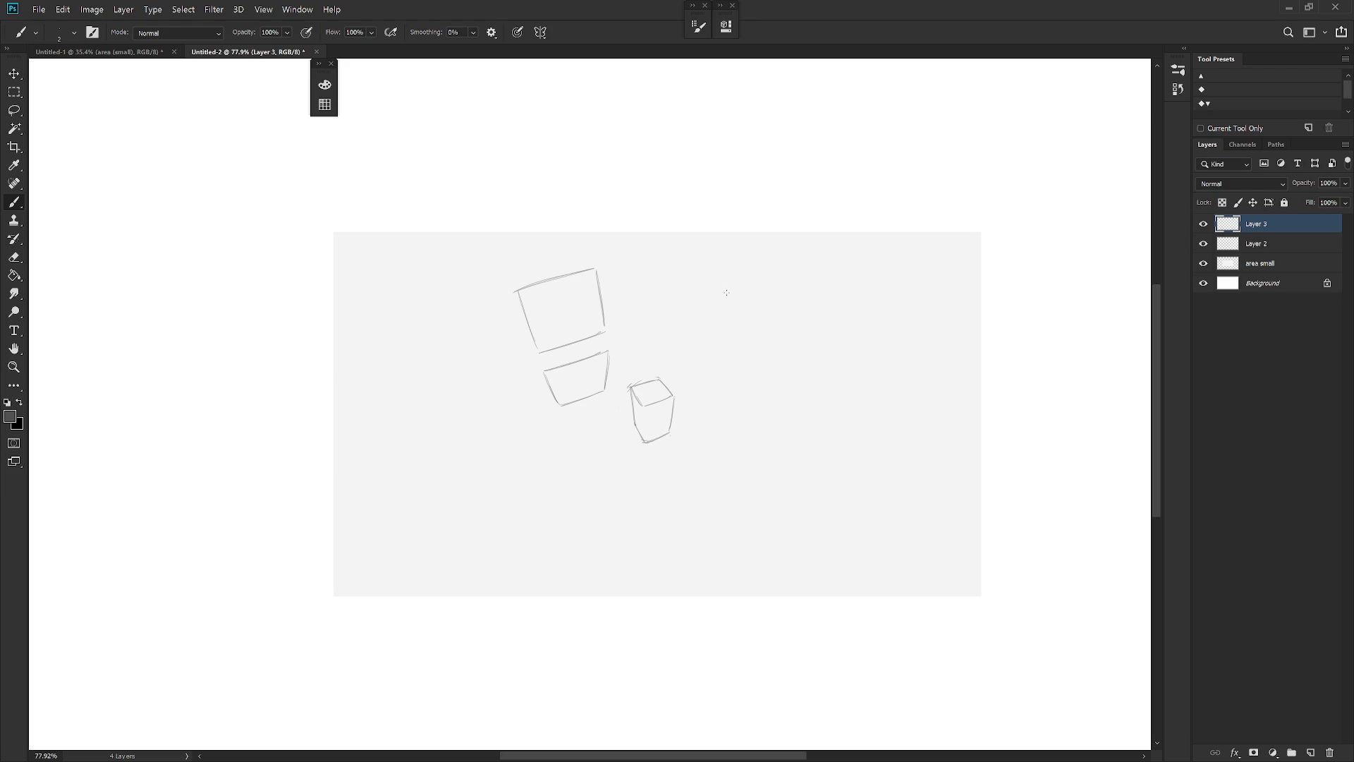
Sketch a six-sided shape to the upper right of the small box
mouse_move(705, 277)
mouse_down()
mouse_move(752, 289)
mouse_move(769, 352)
mouse_up()
key(ctrl+z)
drag(705, 277, 690, 299)
drag(791, 337, 780, 359)
drag(771, 297, 794, 338)
mouse_move(691, 301)
mouse_down()
mouse_move(727, 339)
mouse_move(777, 360)
mouse_up()
Hide the Layer 3 sketches and add a new Layer 4
click(1203, 223)
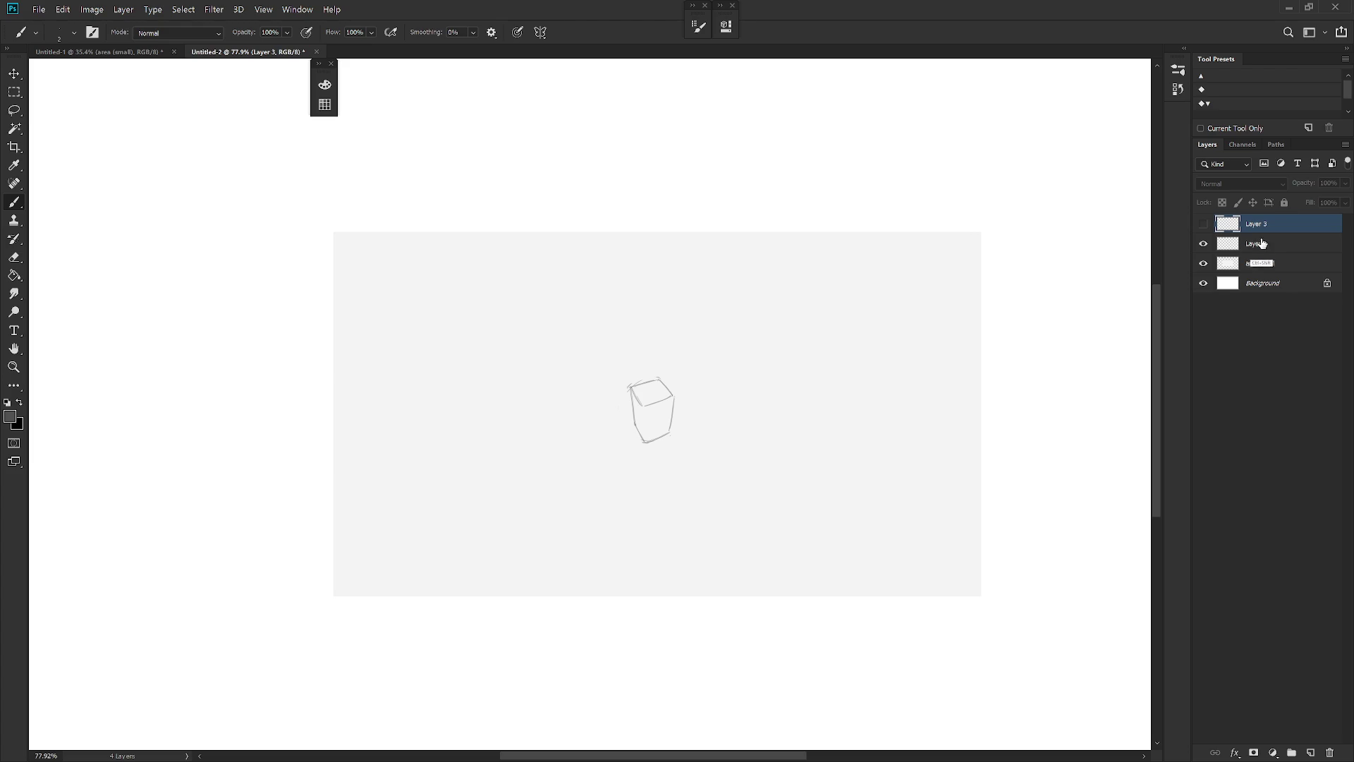
key(ctrl+shift+n)
key(Return)
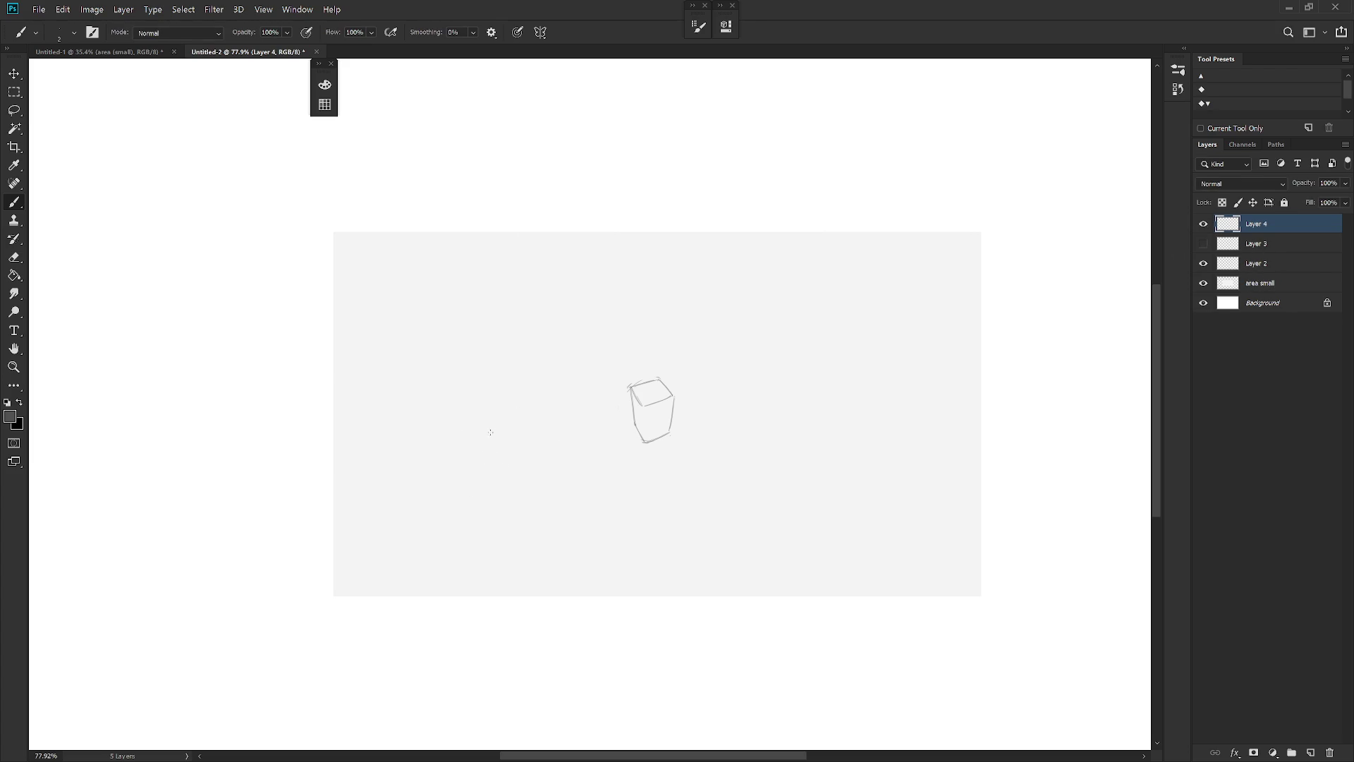
Brush a large flat four-sided box outline near the bottom of the grey area
mouse_move(469, 446)
mouse_down()
mouse_move(514, 408)
mouse_move(427, 448)
mouse_up()
key(ctrl+z)
key(ctrl+z)
drag(553, 501, 635, 480)
mouse_move(548, 500)
mouse_down()
mouse_move(633, 483)
mouse_move(669, 548)
mouse_up()
drag(548, 500, 573, 572)
key(ctrl+z)
key(ctrl+z)
drag(632, 484, 669, 536)
mouse_move(548, 501)
mouse_down()
mouse_move(542, 529)
mouse_move(572, 581)
mouse_move(662, 568)
mouse_up()
key(ctrl+z)
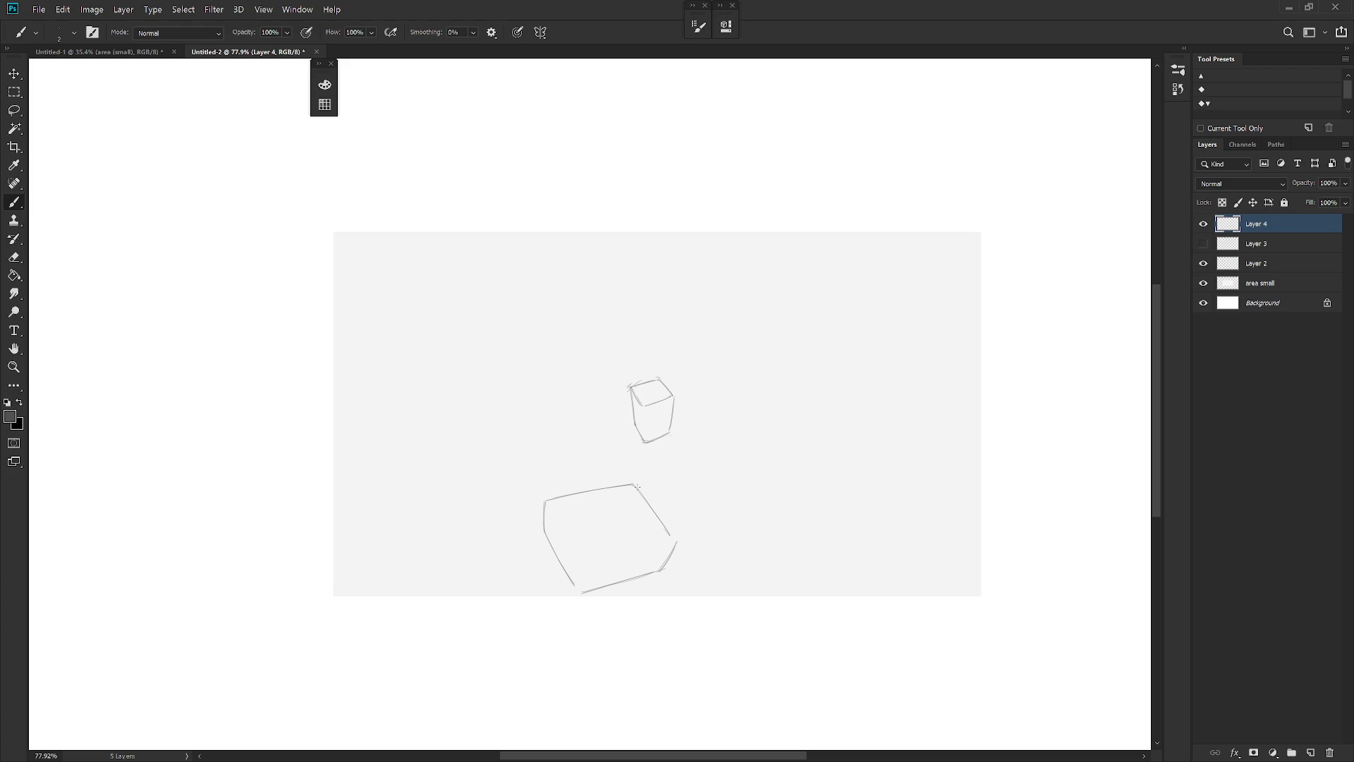
Hide the lower box sketch on Layer 4 in Untitled-2
click(1204, 225)
click(1205, 225)
click(1204, 225)
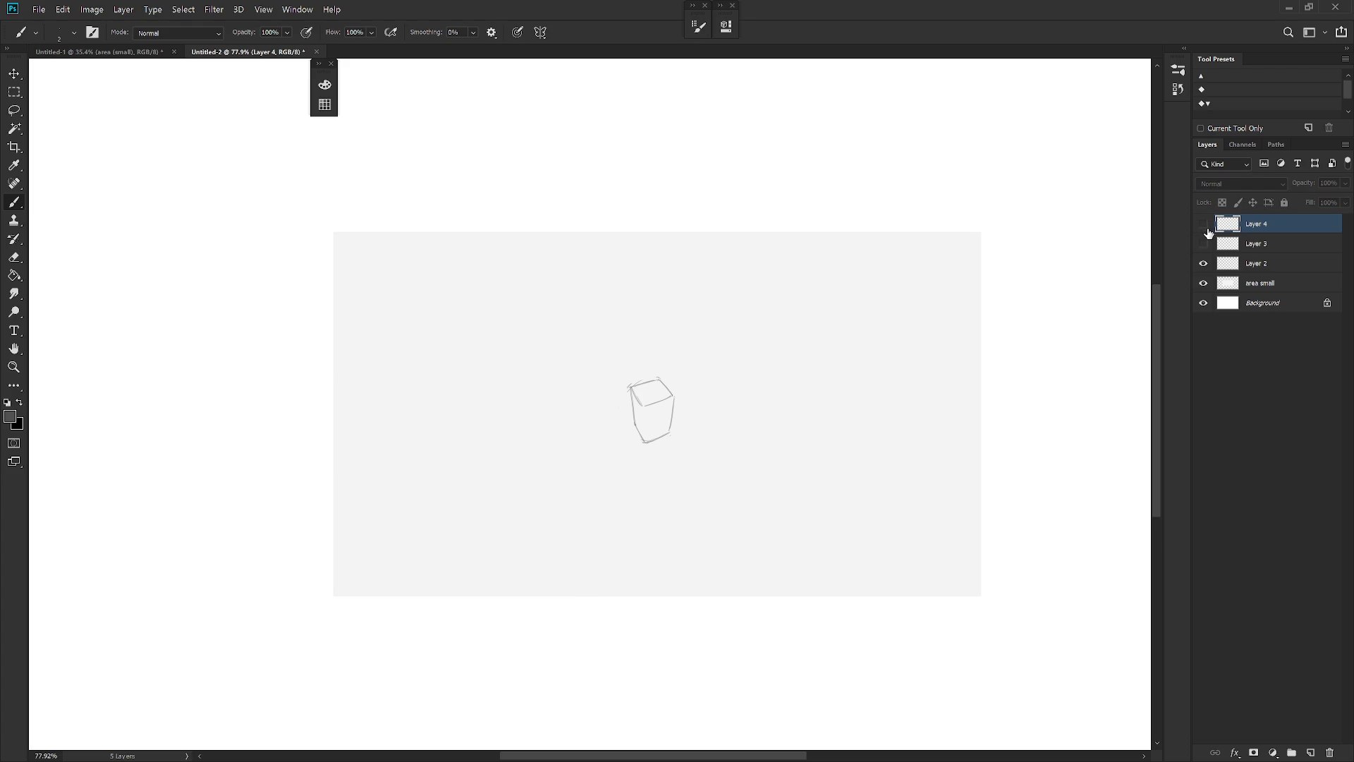
In Untitled-1, collapse Group 1 and select the area (small) layer
key(ctrl+Tab)
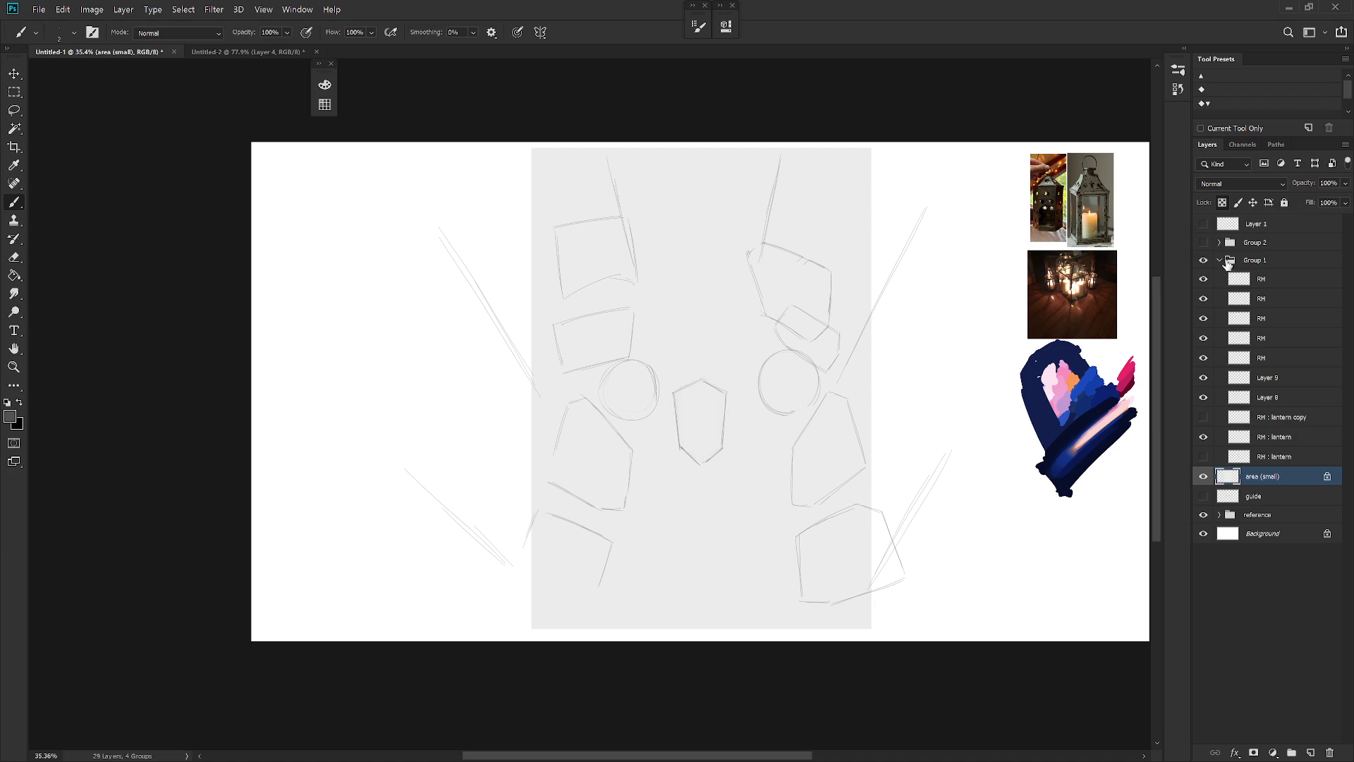
click(1229, 261)
click(1219, 260)
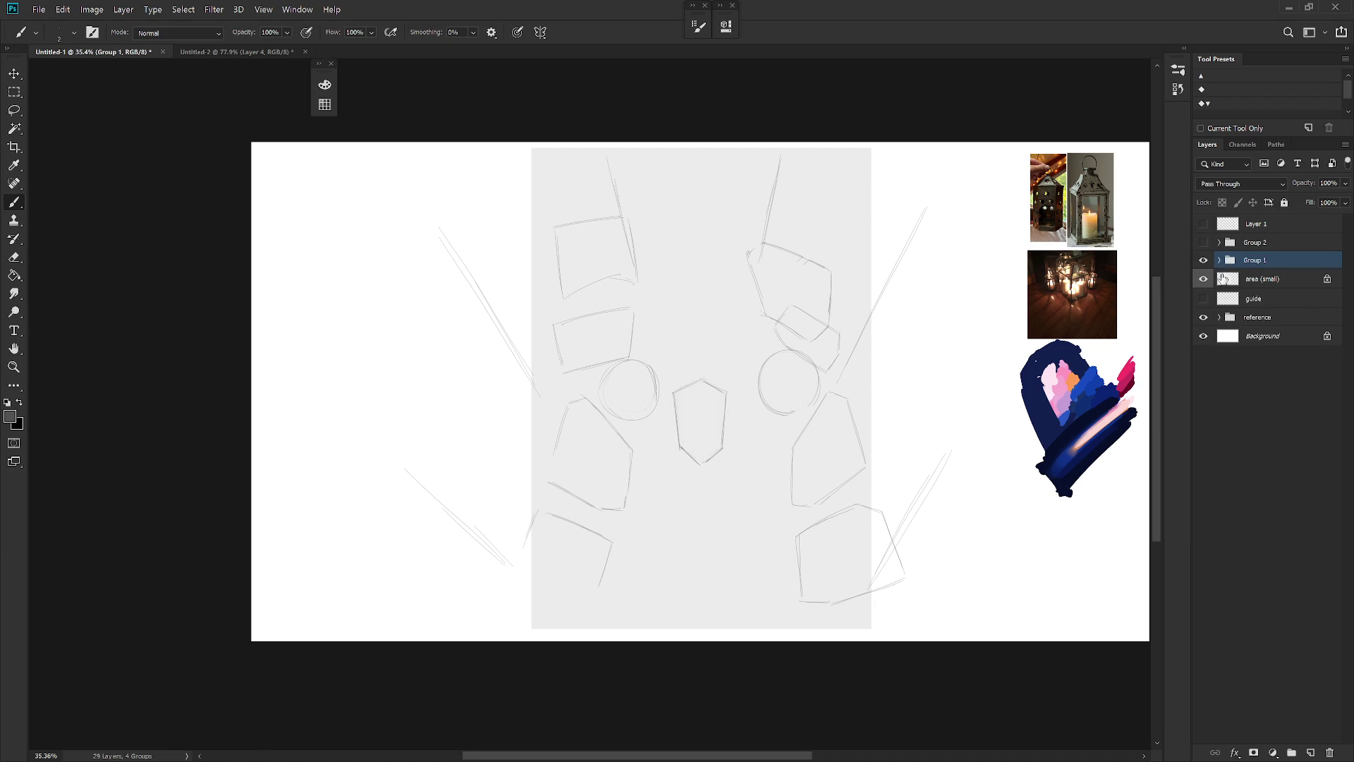
click(1267, 285)
Rotate the grey area (small) backdrop 90° into a horizontal rectangle
key(ctrl+t)
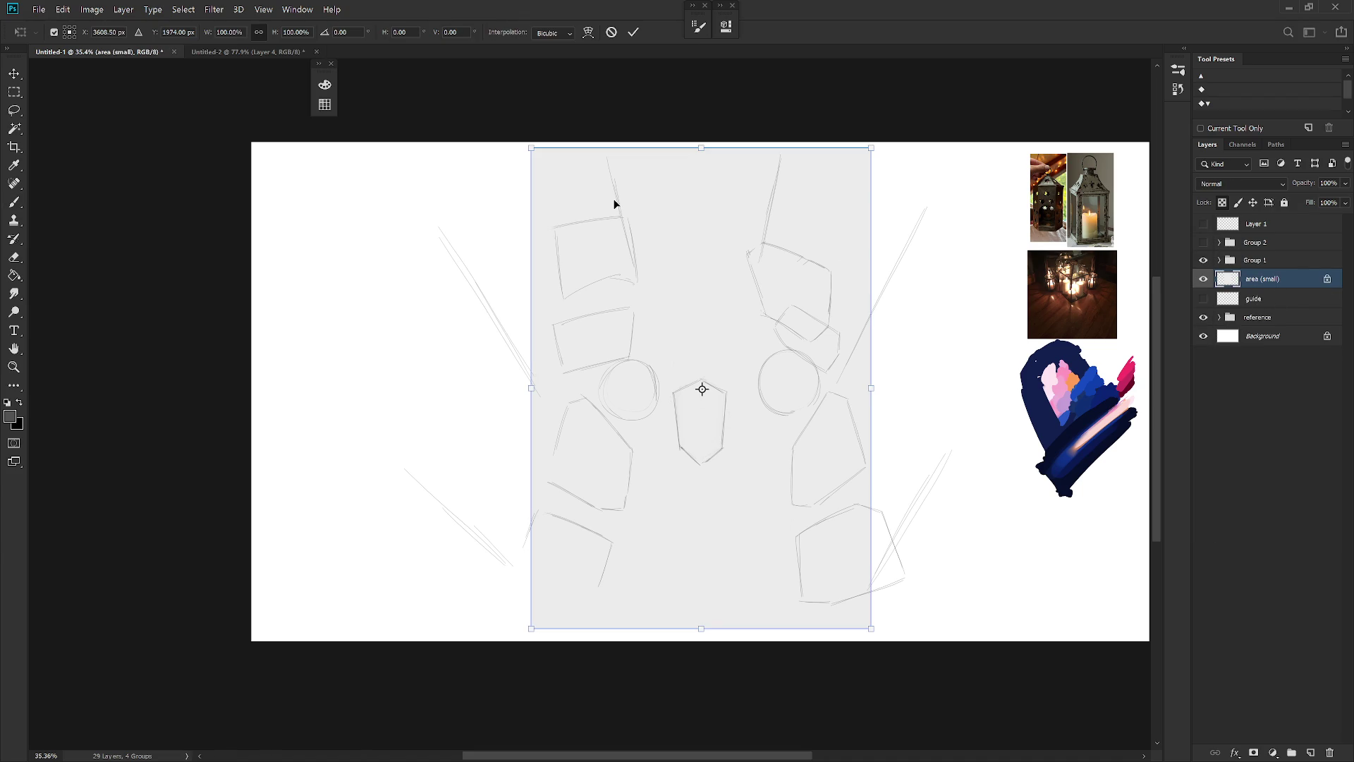
mouse_move(538, 127)
mouse_down()
mouse_move(966, 286)
mouse_move(975, 211)
mouse_move(994, 361)
mouse_up()
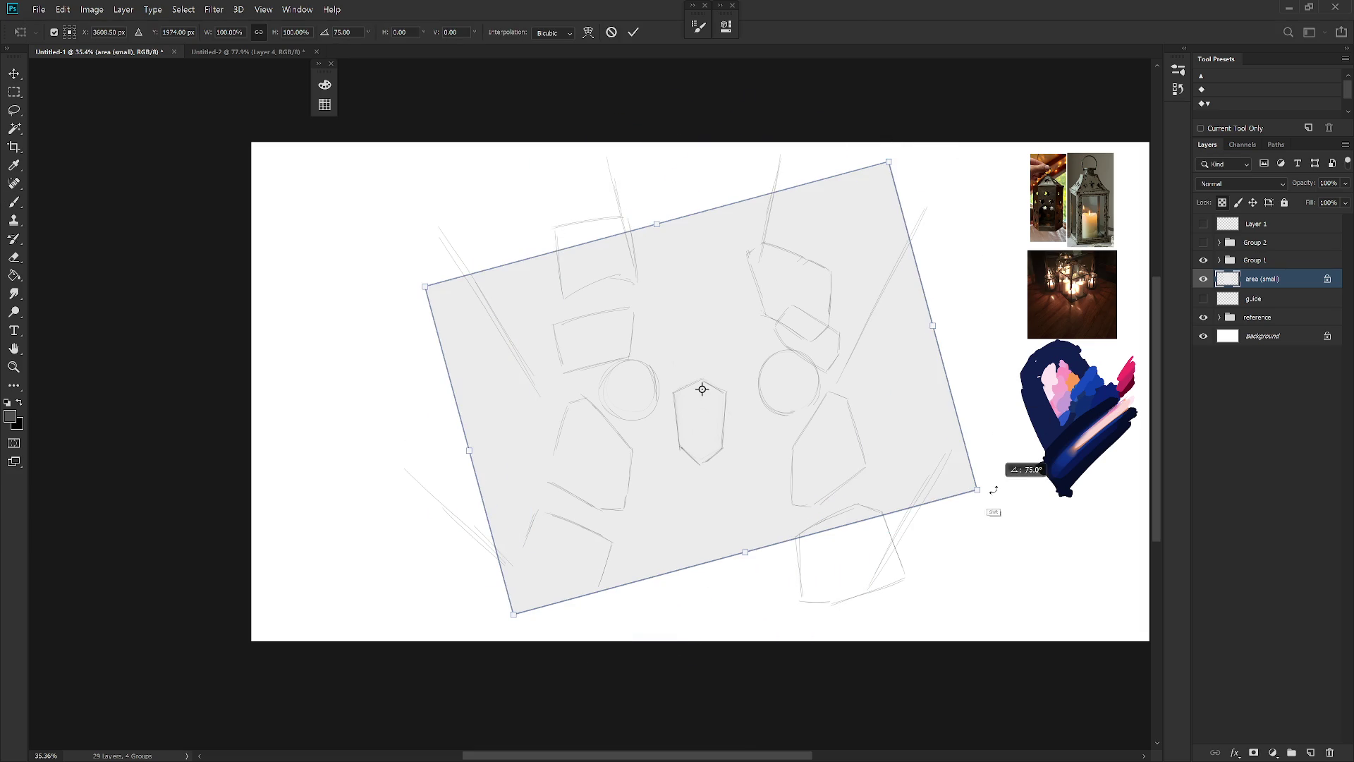
drag(994, 362, 967, 589)
key(b)
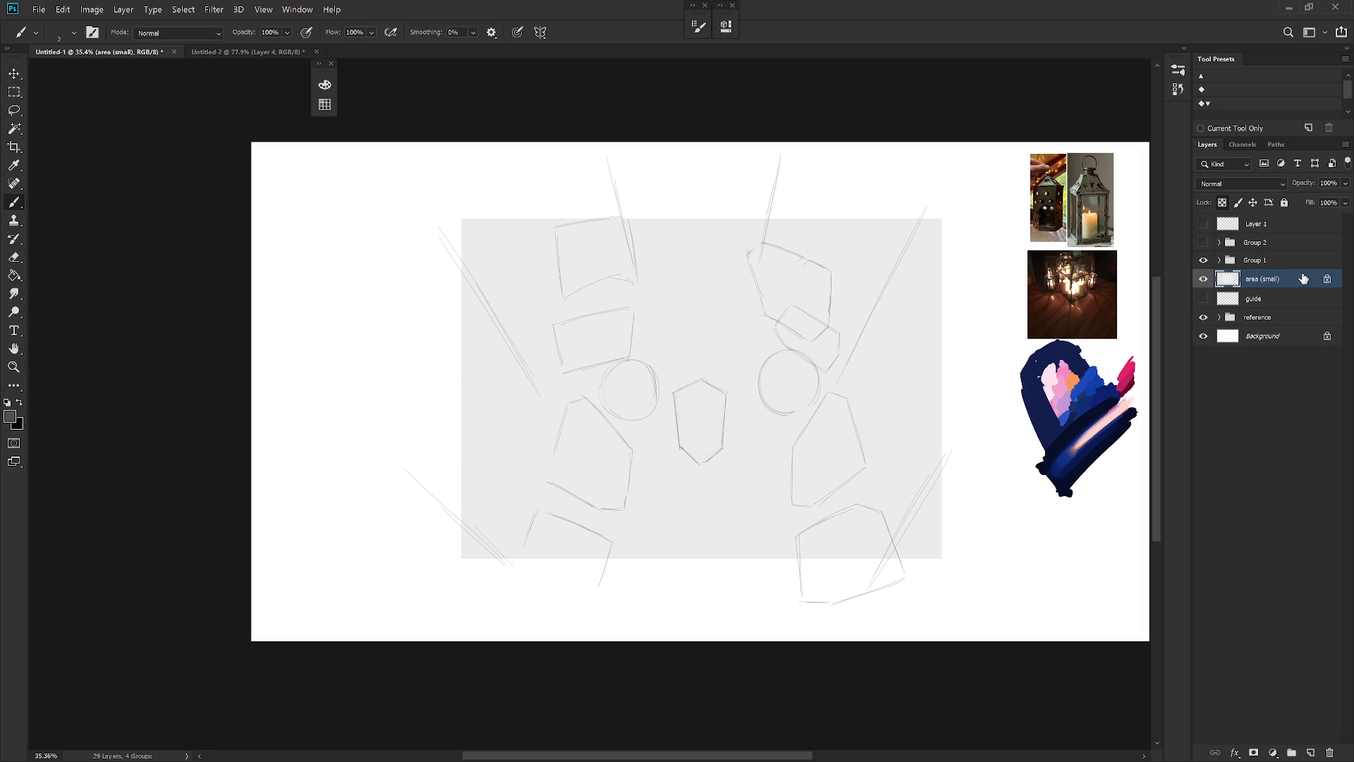
click(1266, 263)
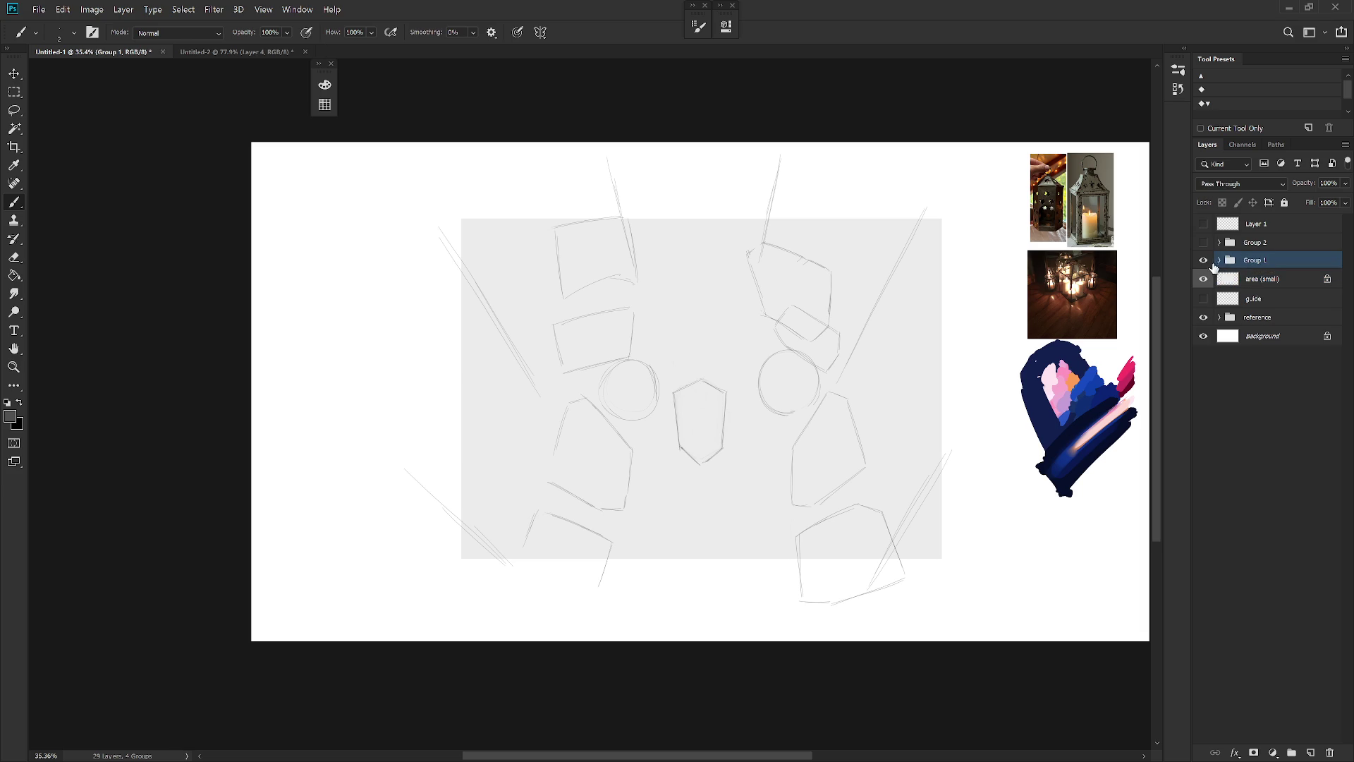
Scale the five RH sketch layers in Group 1 to about 84%, nudging them up
click(1220, 260)
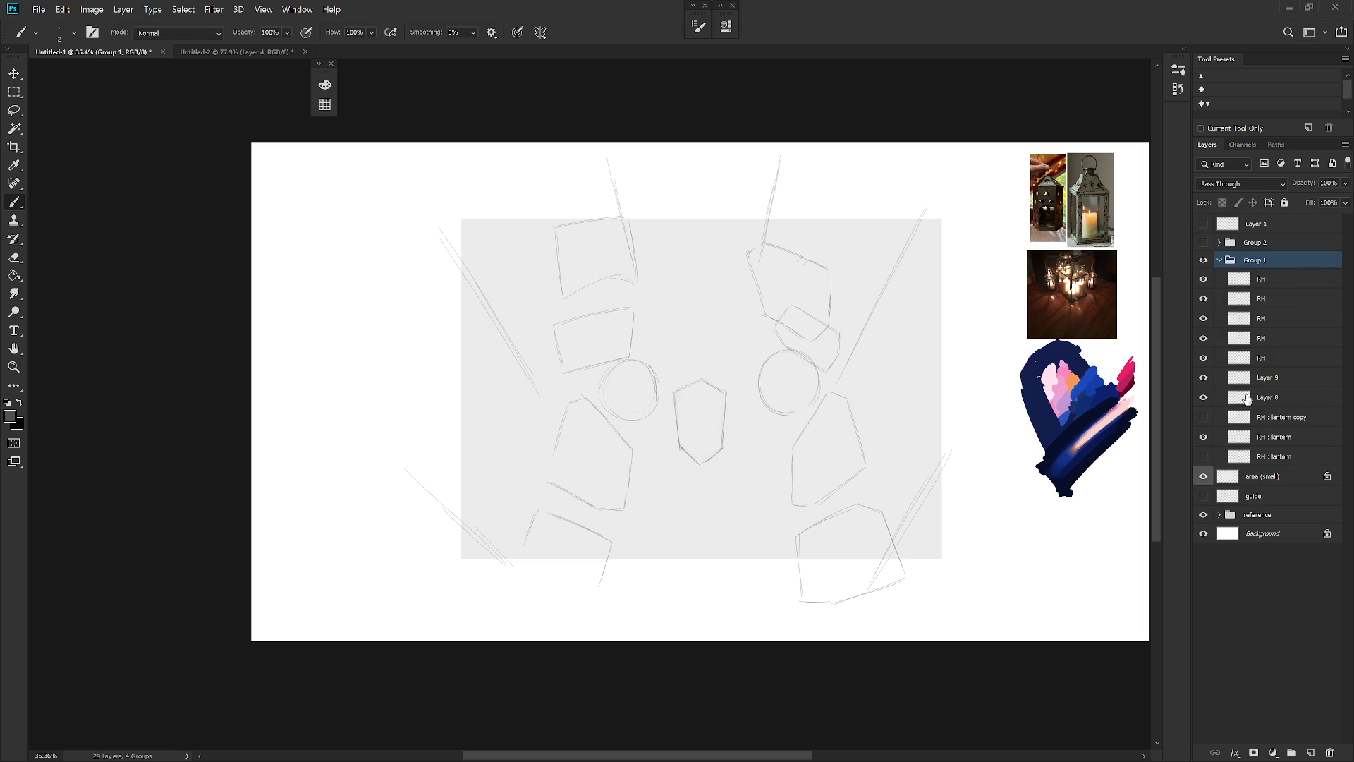
click(1203, 398)
click(1204, 398)
click(1277, 359)
shift+click(1282, 282)
key(ctrl+t)
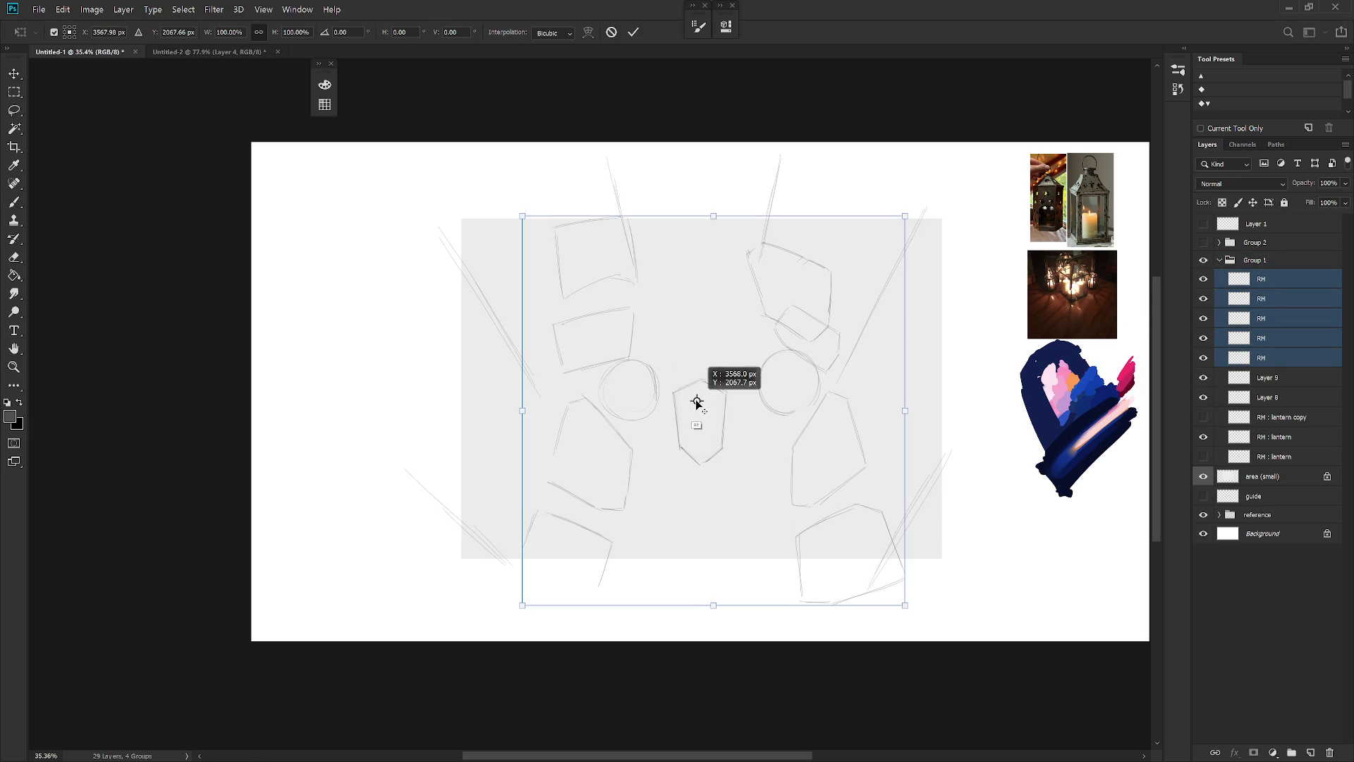
drag(906, 214, 882, 256)
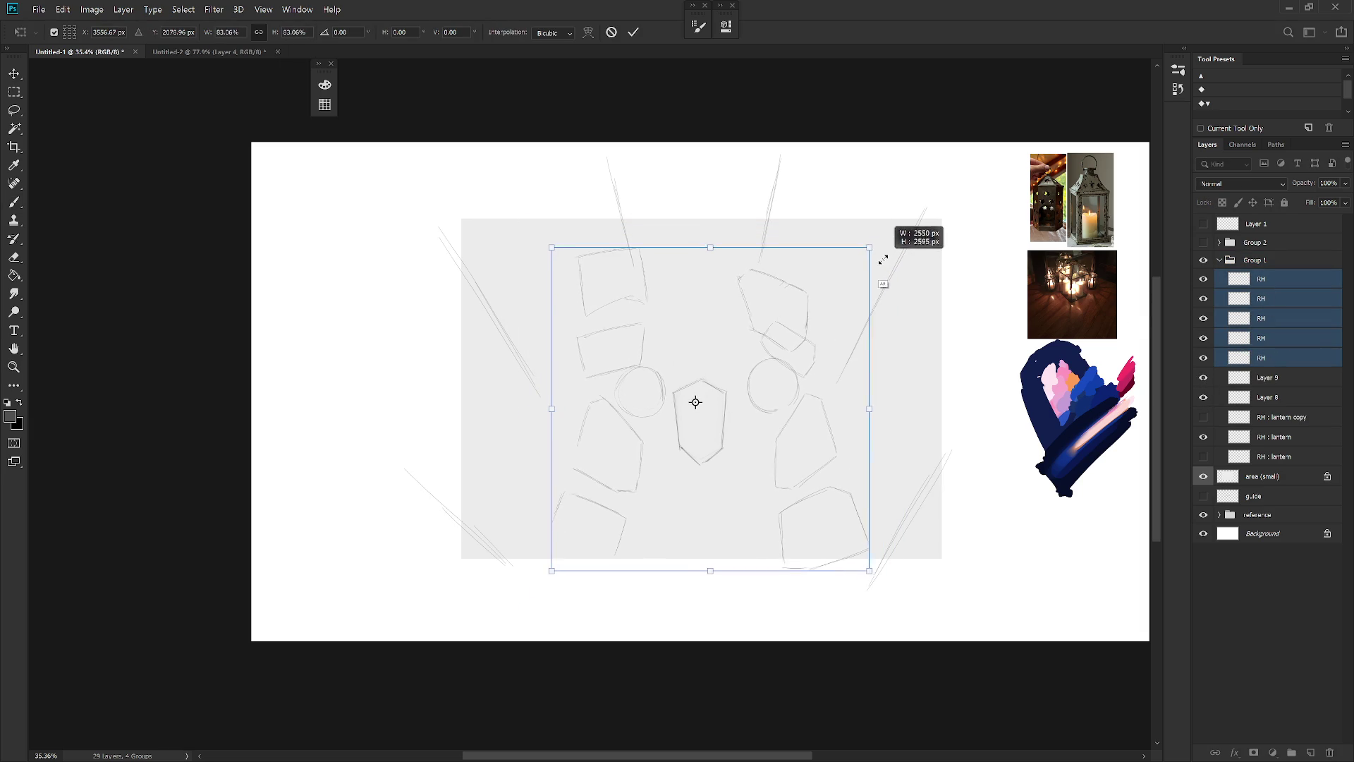
drag(814, 468, 818, 455)
key(Return)
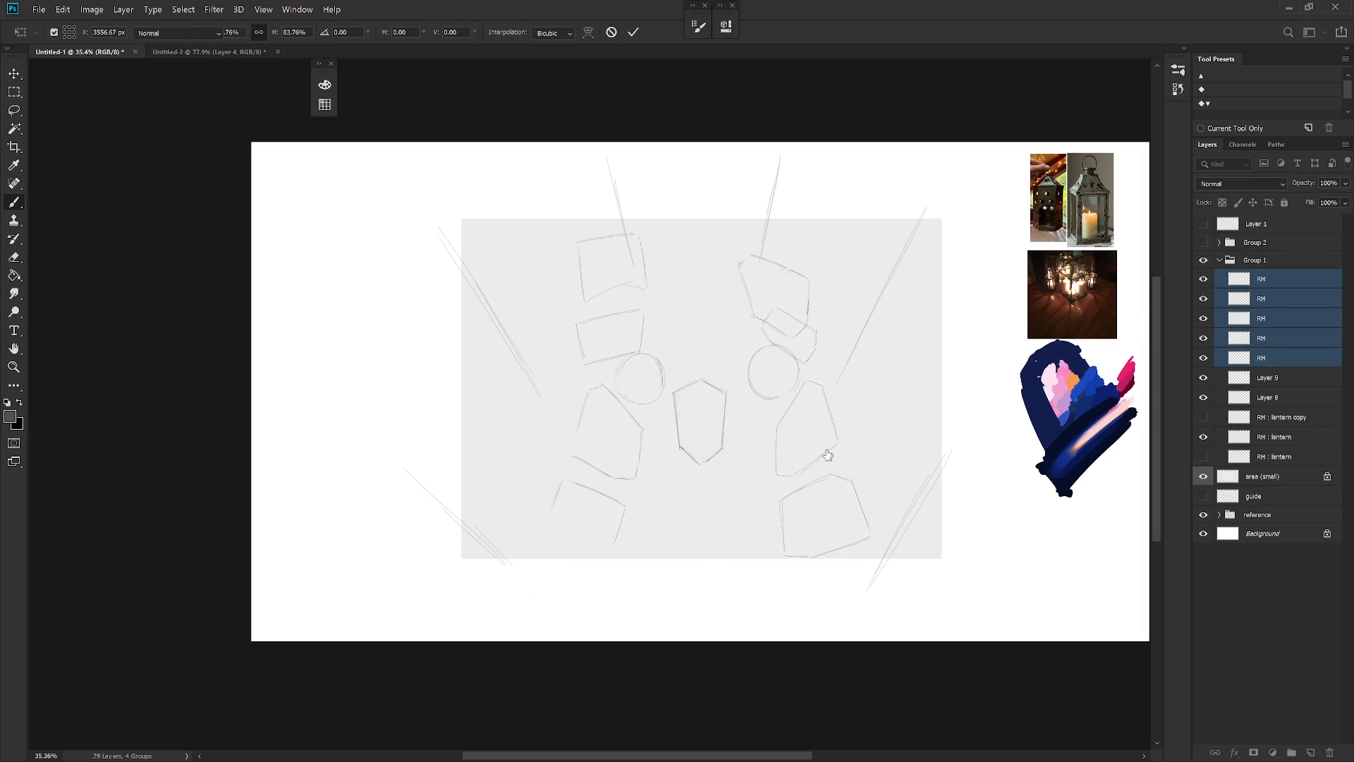
Reposition the canvas view and return to the Untitled-2 document
scroll(829, 452, up, 2)
drag(817, 463, 795, 493)
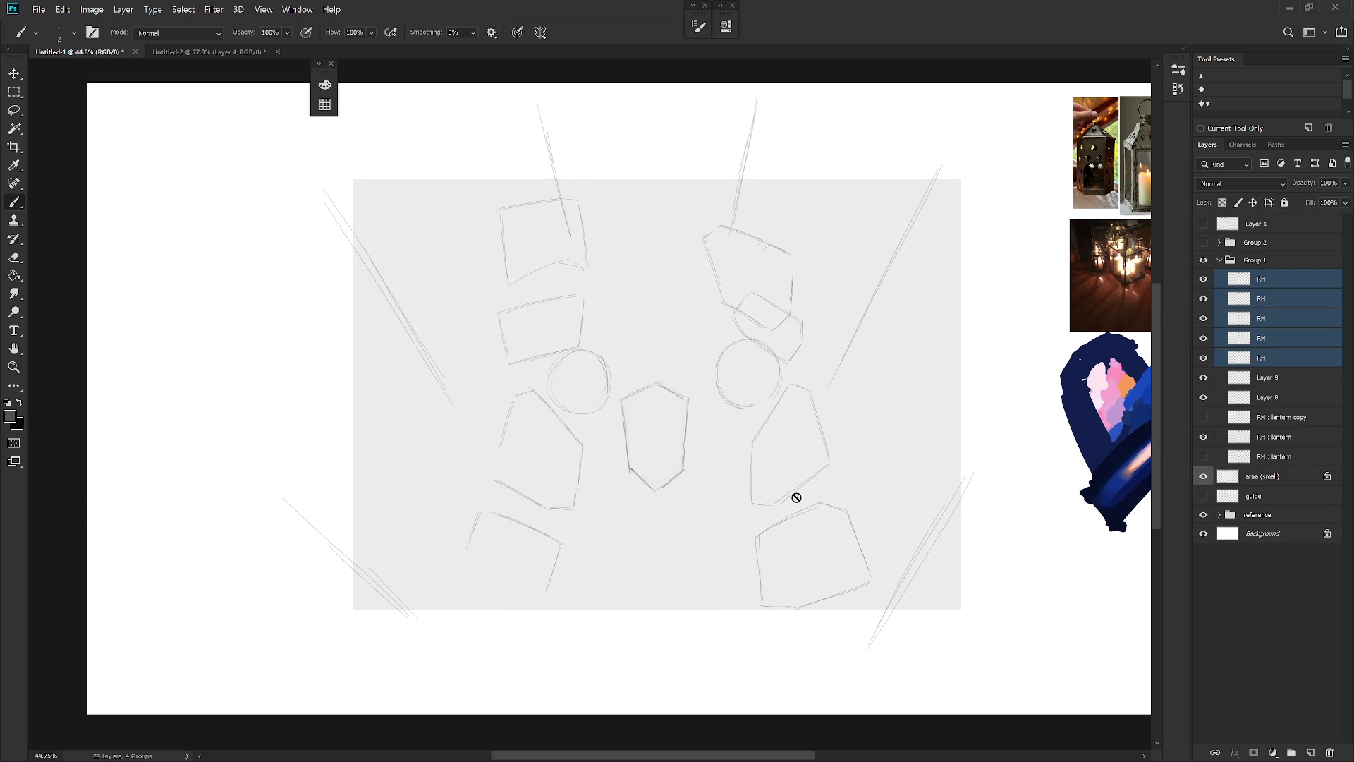
scroll(861, 526, down, 2)
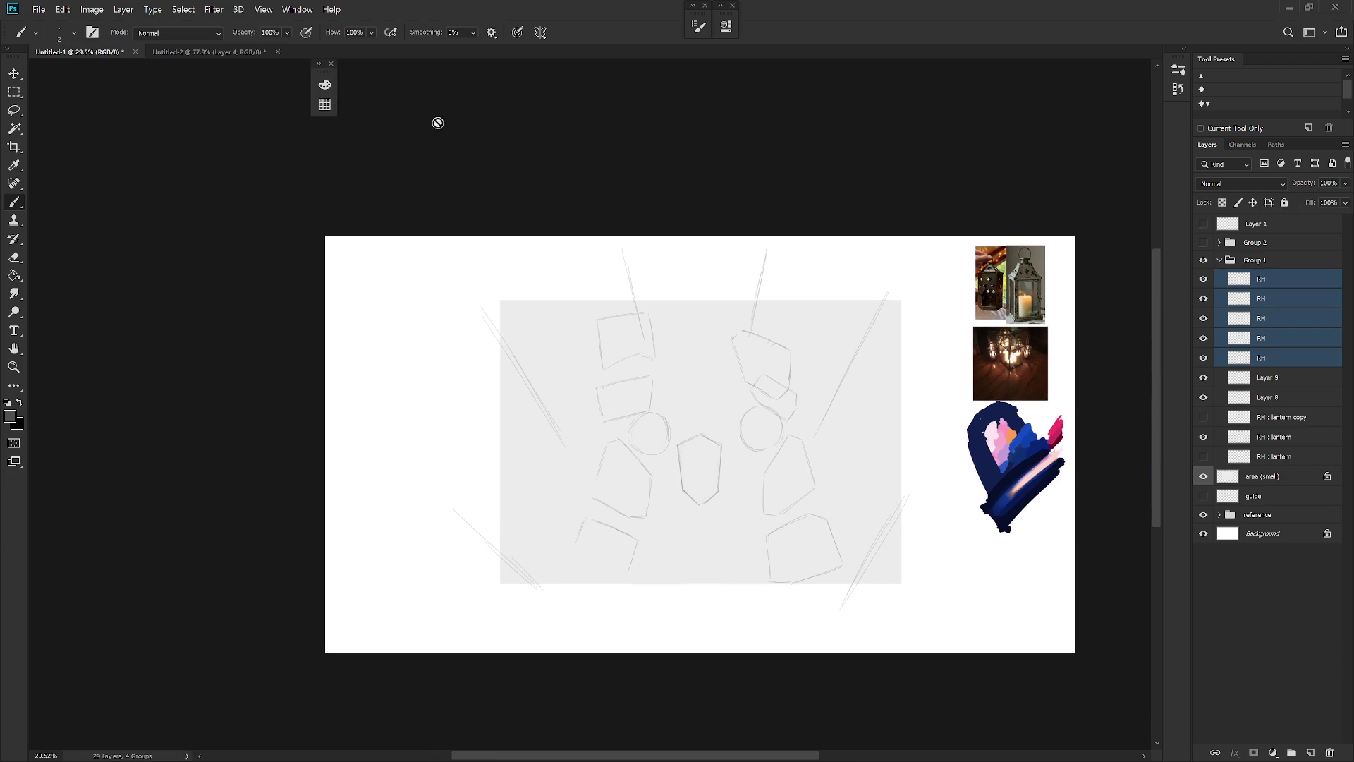
key(ctrl+Tab)
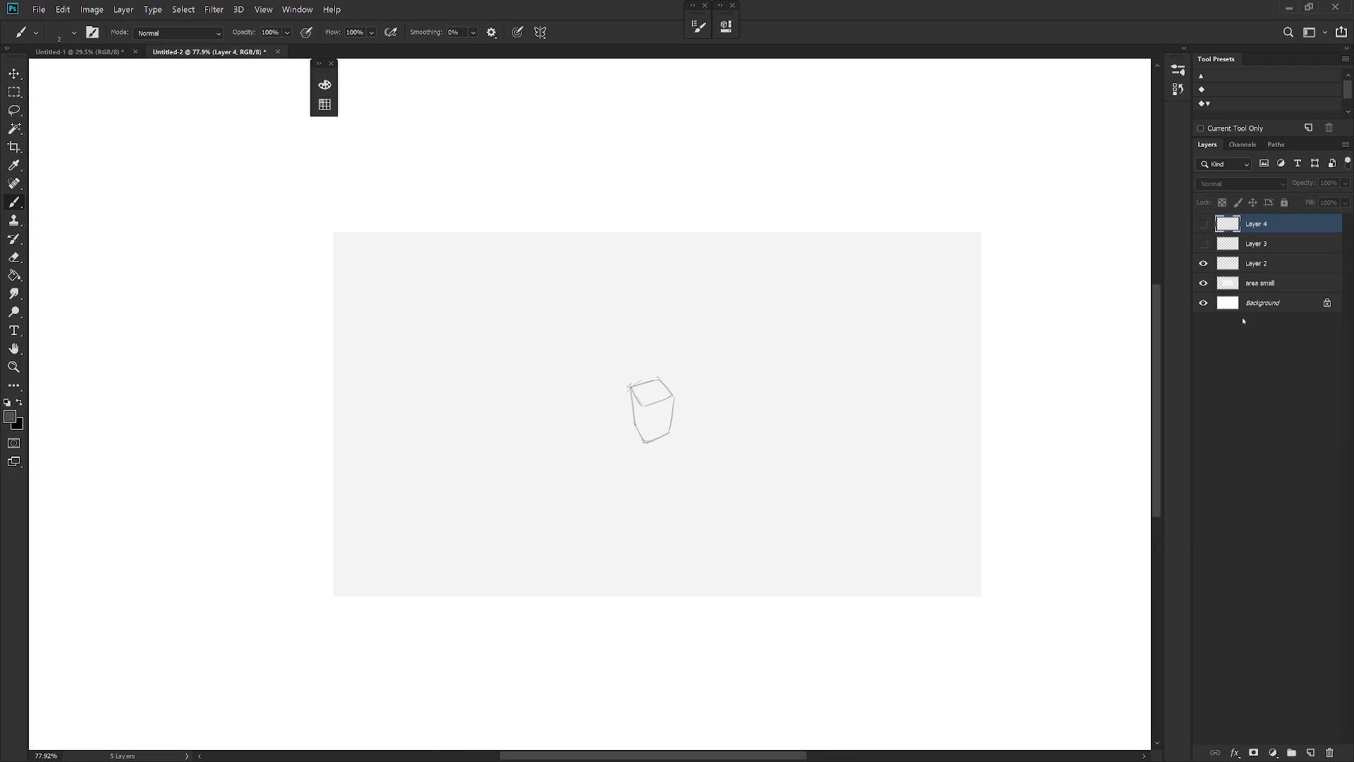
Copy the area small layer into Untitled-1 below area (small) and hide area (small)
click(1266, 285)
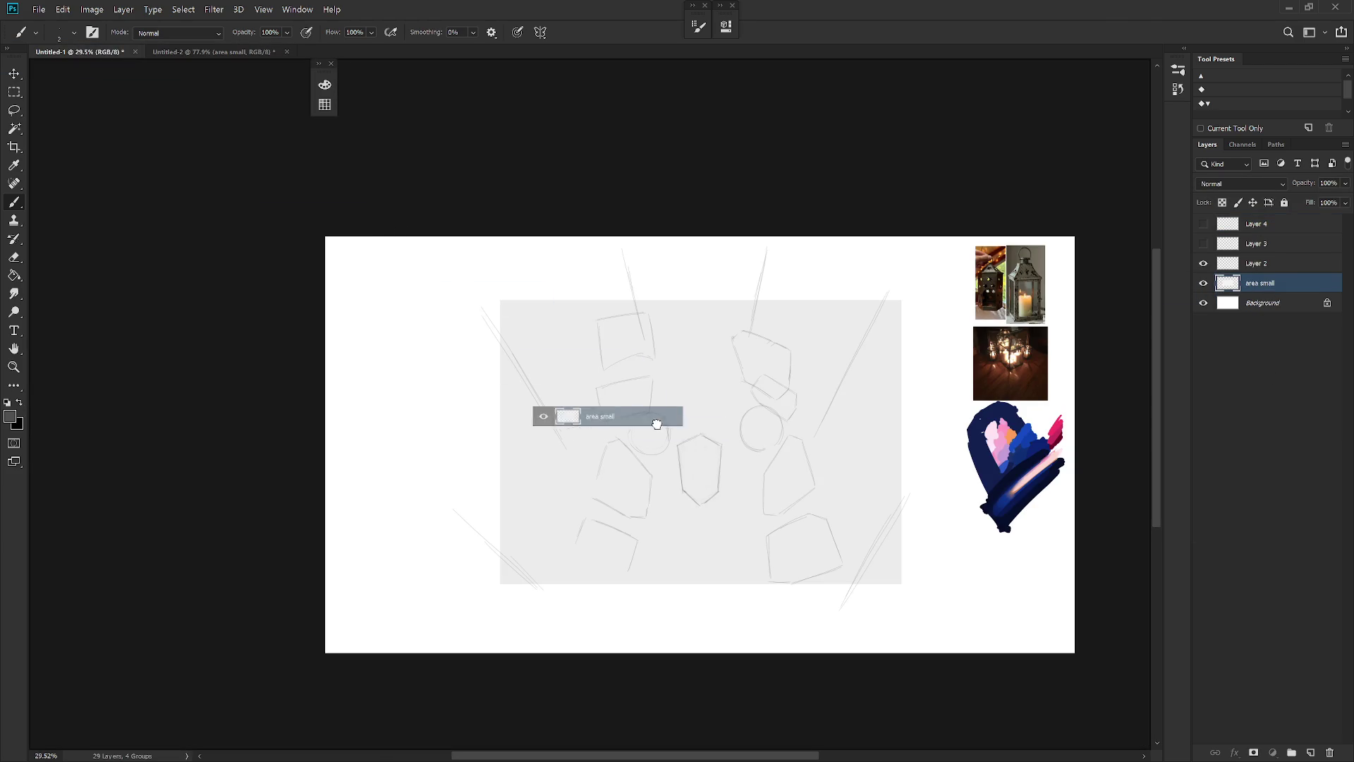
drag(26, 53, 818, 477)
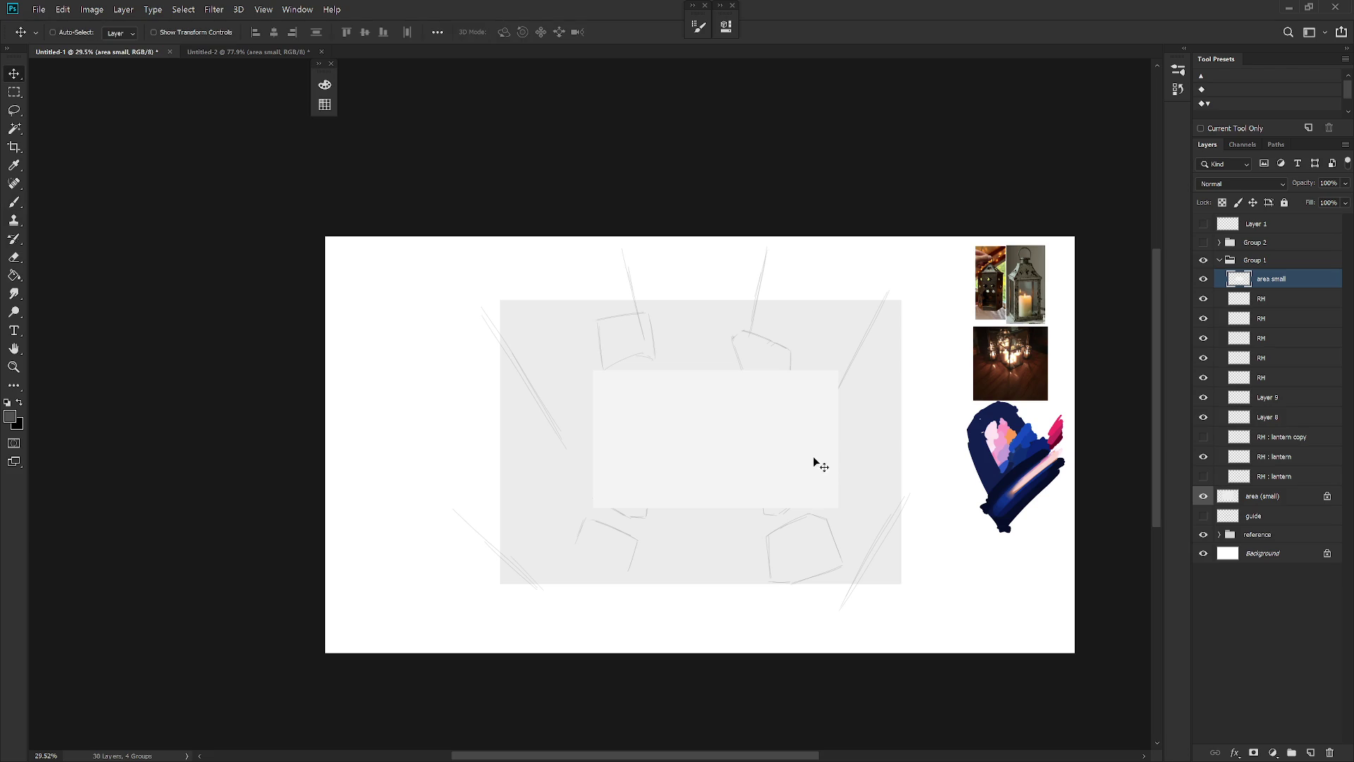
mouse_move(1305, 285)
mouse_down()
mouse_move(1327, 453)
mouse_move(1319, 505)
mouse_up()
click(1204, 476)
Rotate area small 90°, enlarge it to about 164%, and shift it 135 px left
key(ctrl+t)
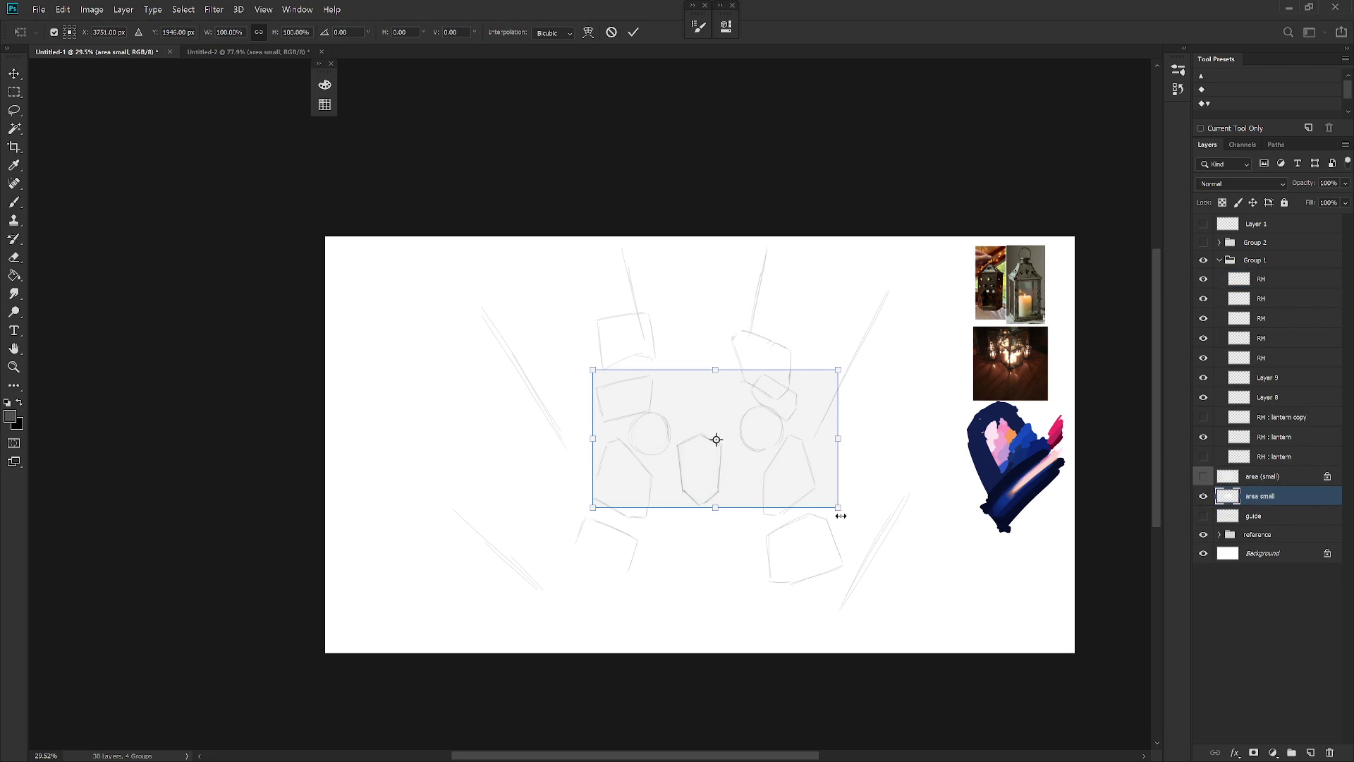
drag(839, 507, 964, 598)
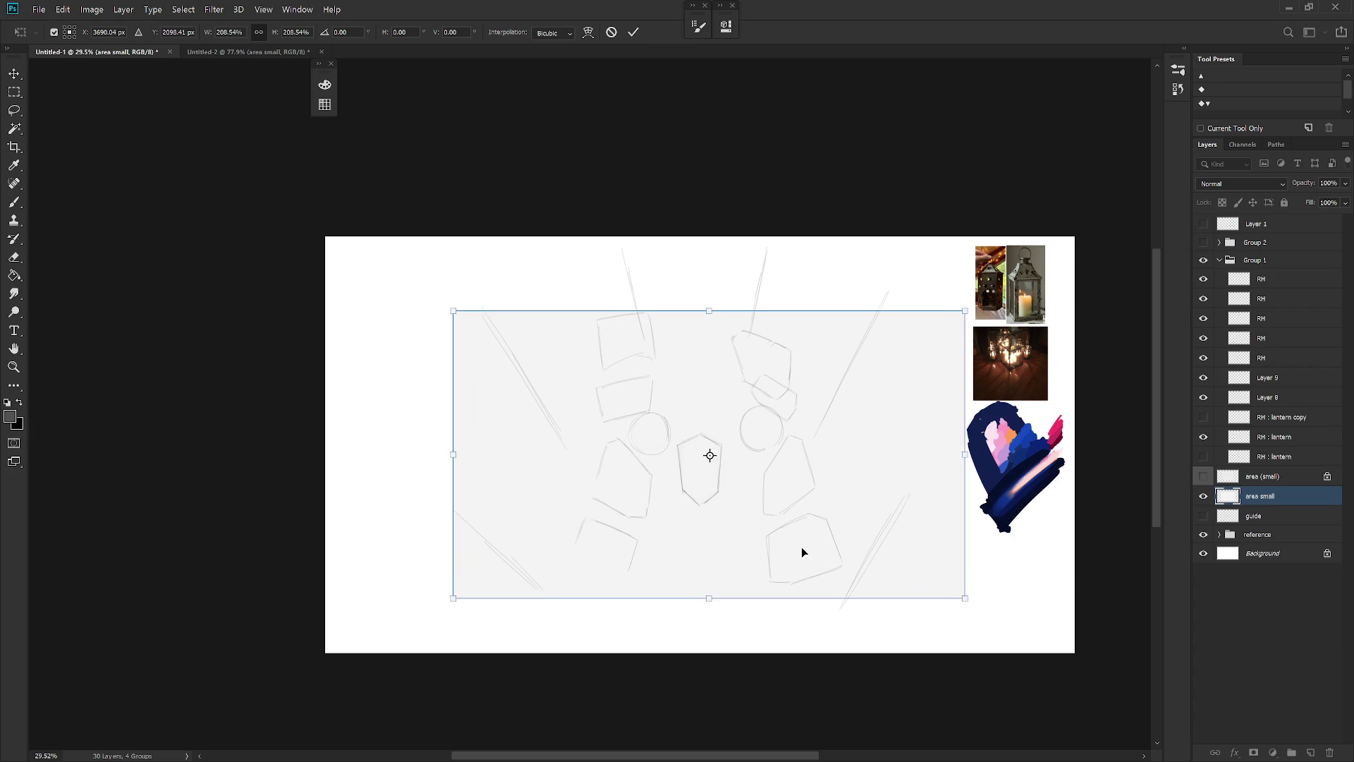
mouse_move(801, 547)
mouse_down()
mouse_move(800, 312)
mouse_move(854, 220)
mouse_up()
key(Escape)
key(ctrl+t)
drag(842, 256, 844, 248)
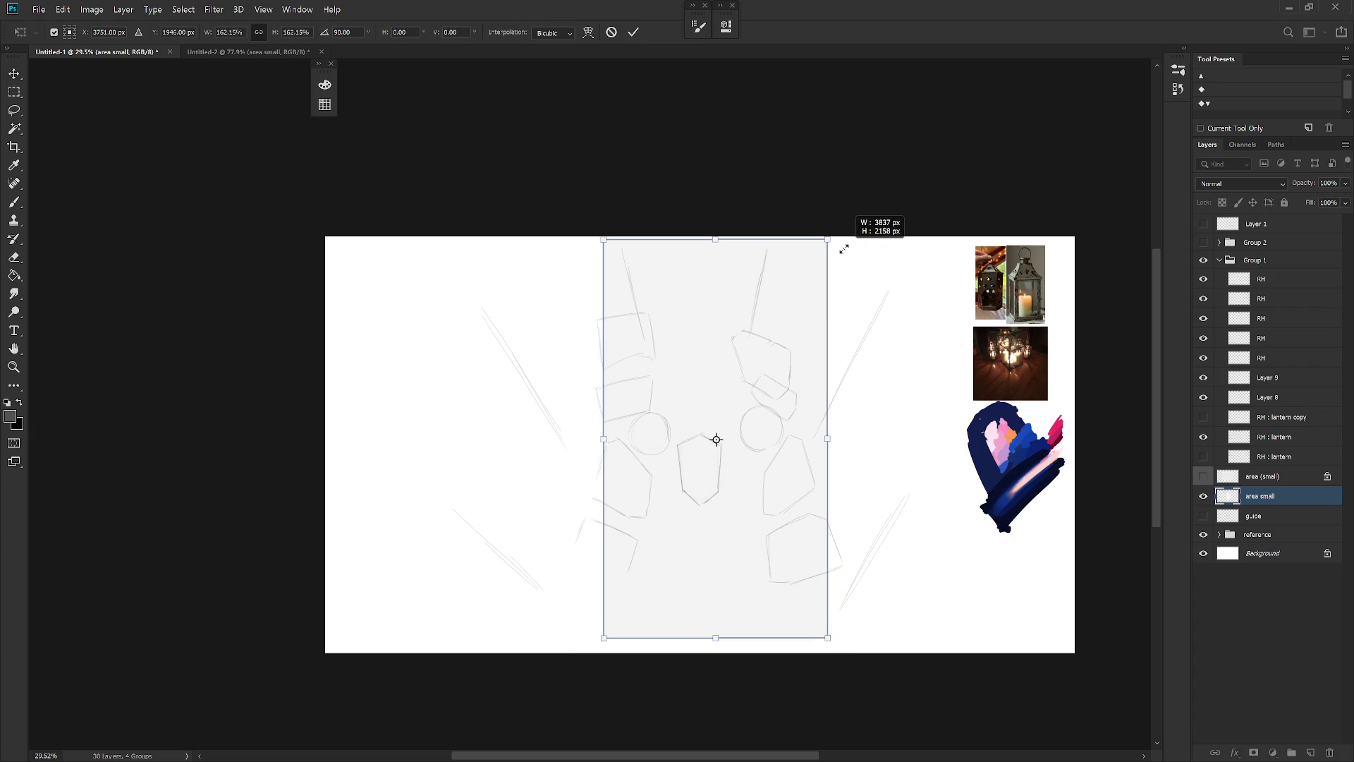
drag(804, 381, 781, 394)
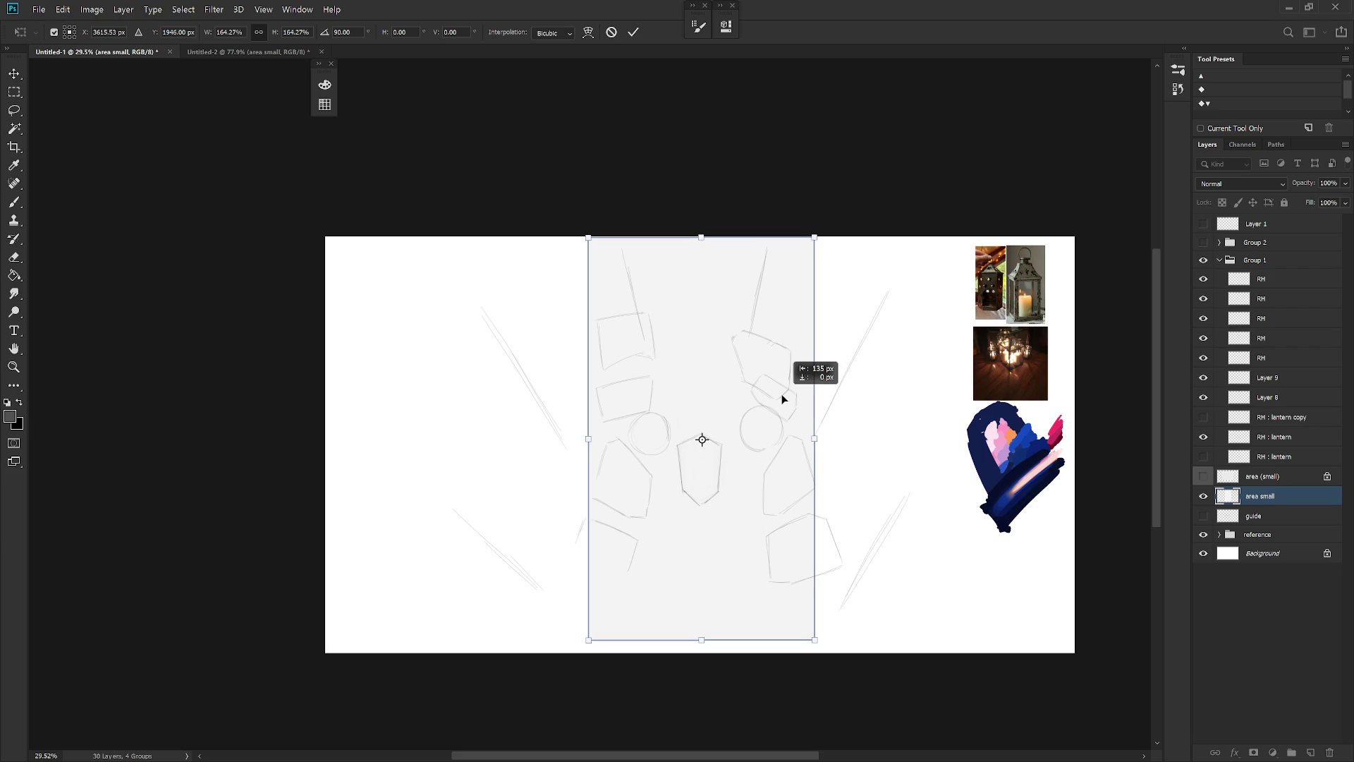
key(Return)
Center the grey strip horizontally on the page using the Background layer
ctrl+click(1263, 553)
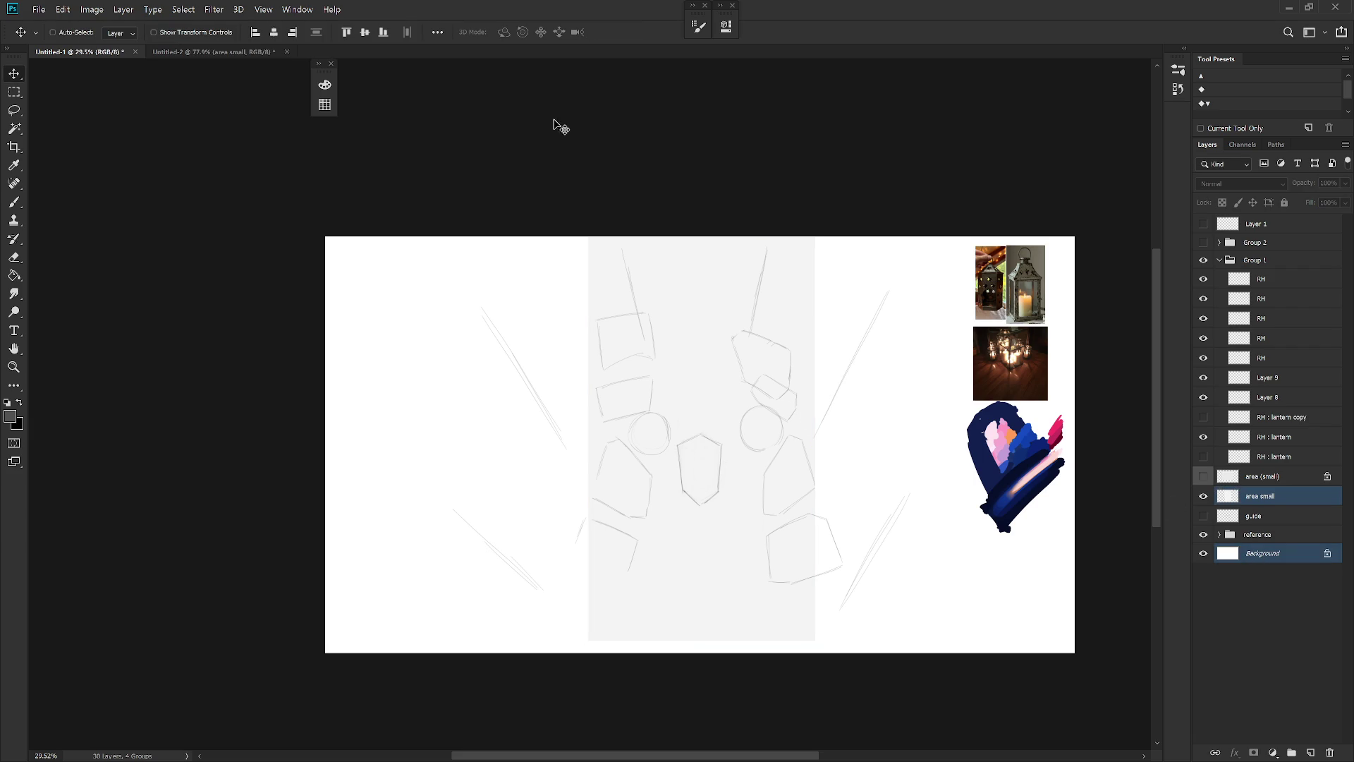
click(273, 32)
click(1282, 384)
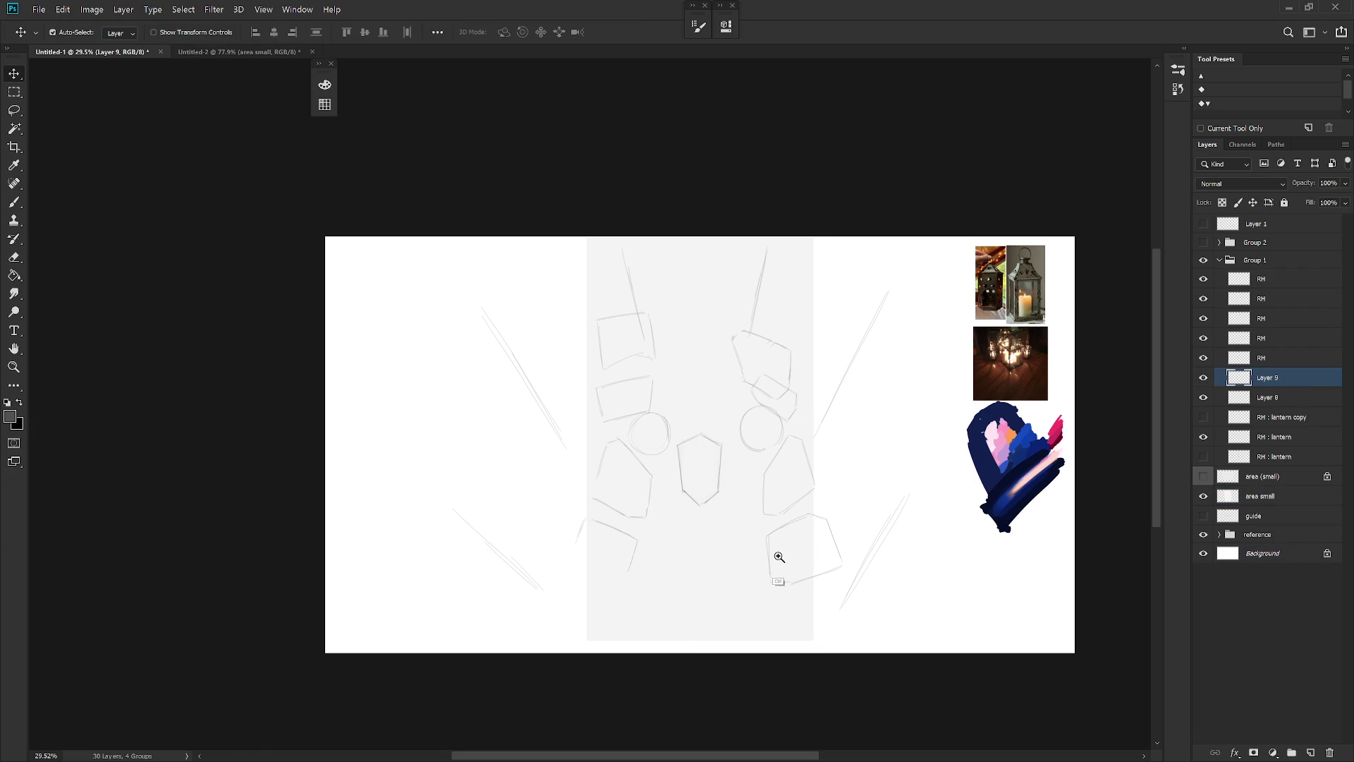
drag(778, 556, 789, 571)
key(b)
Duplicate Group 1 and select the RH layer holding the right-side shapes in the copy
click(1219, 261)
key(ctrl+j)
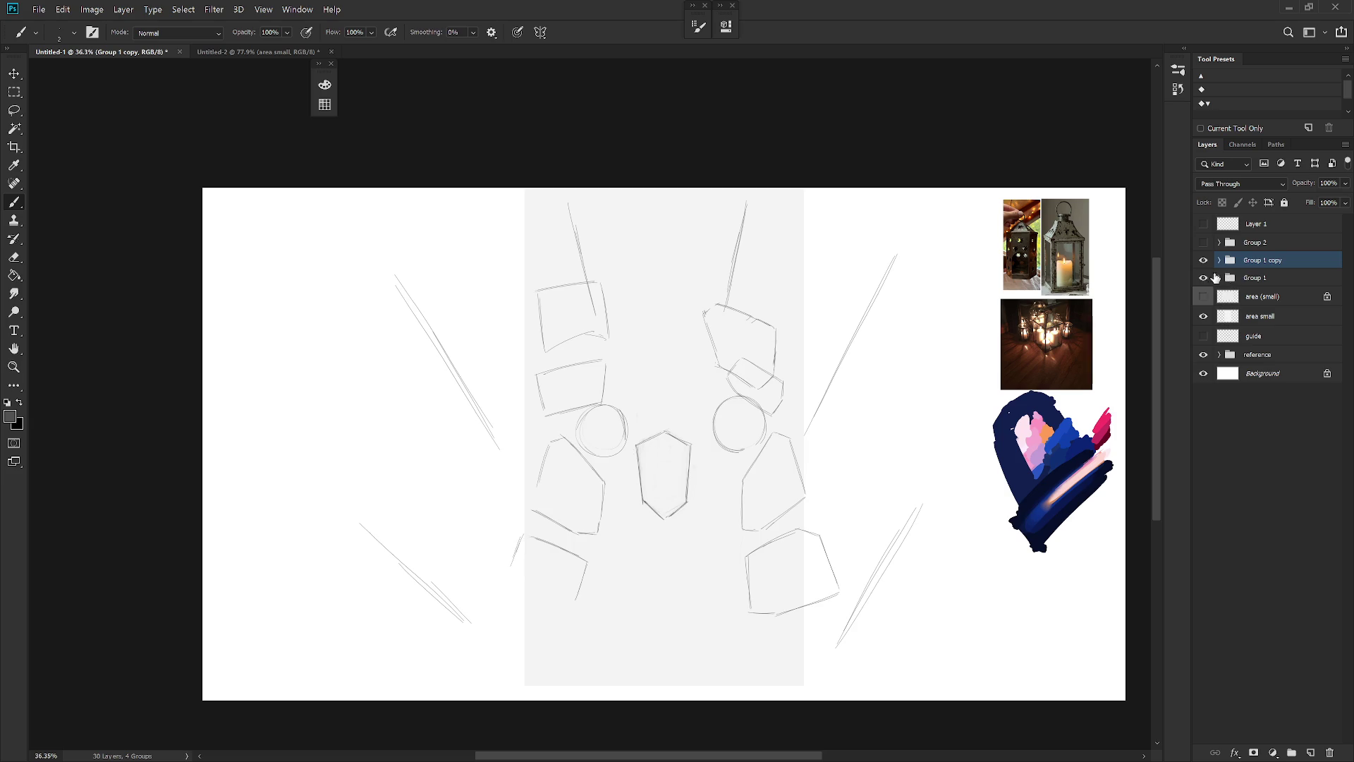
click(1219, 260)
click(1278, 381)
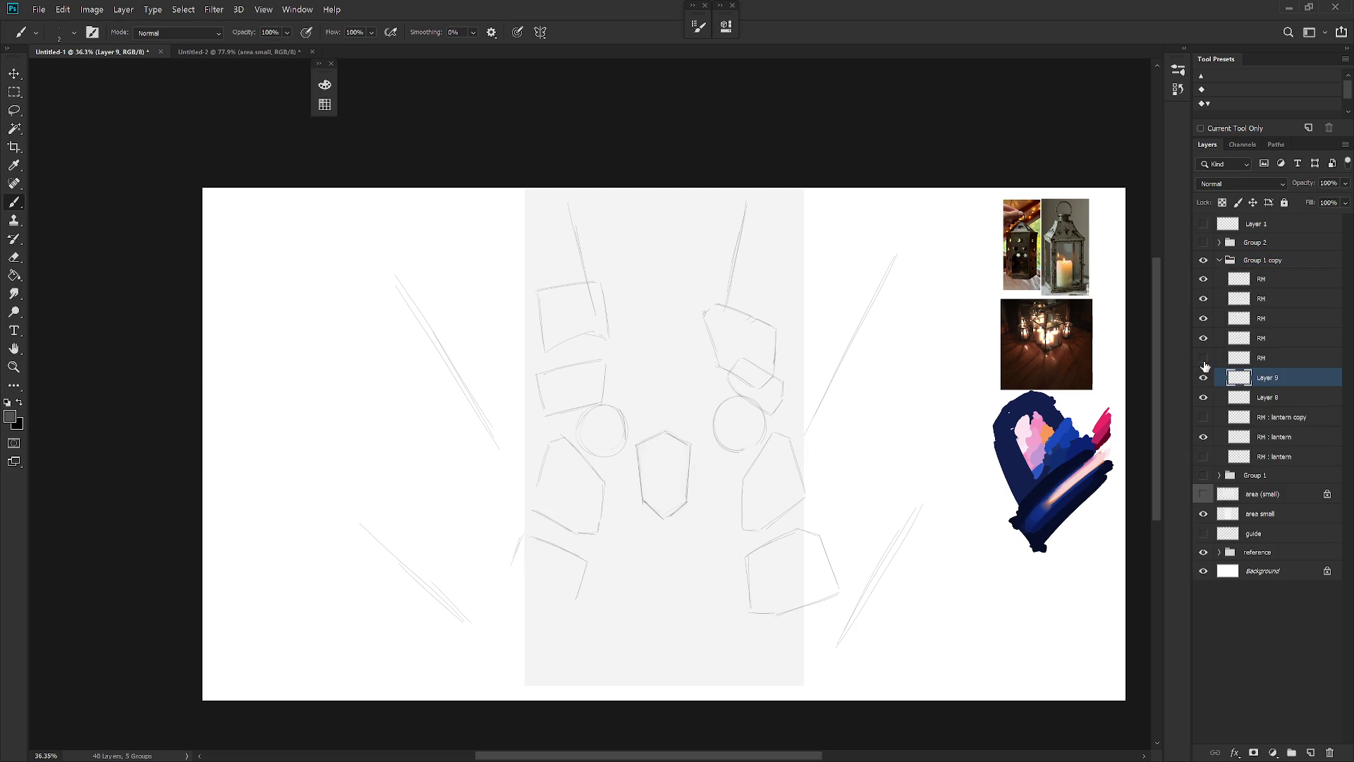
click(1204, 359)
click(1204, 340)
click(1204, 339)
click(1287, 339)
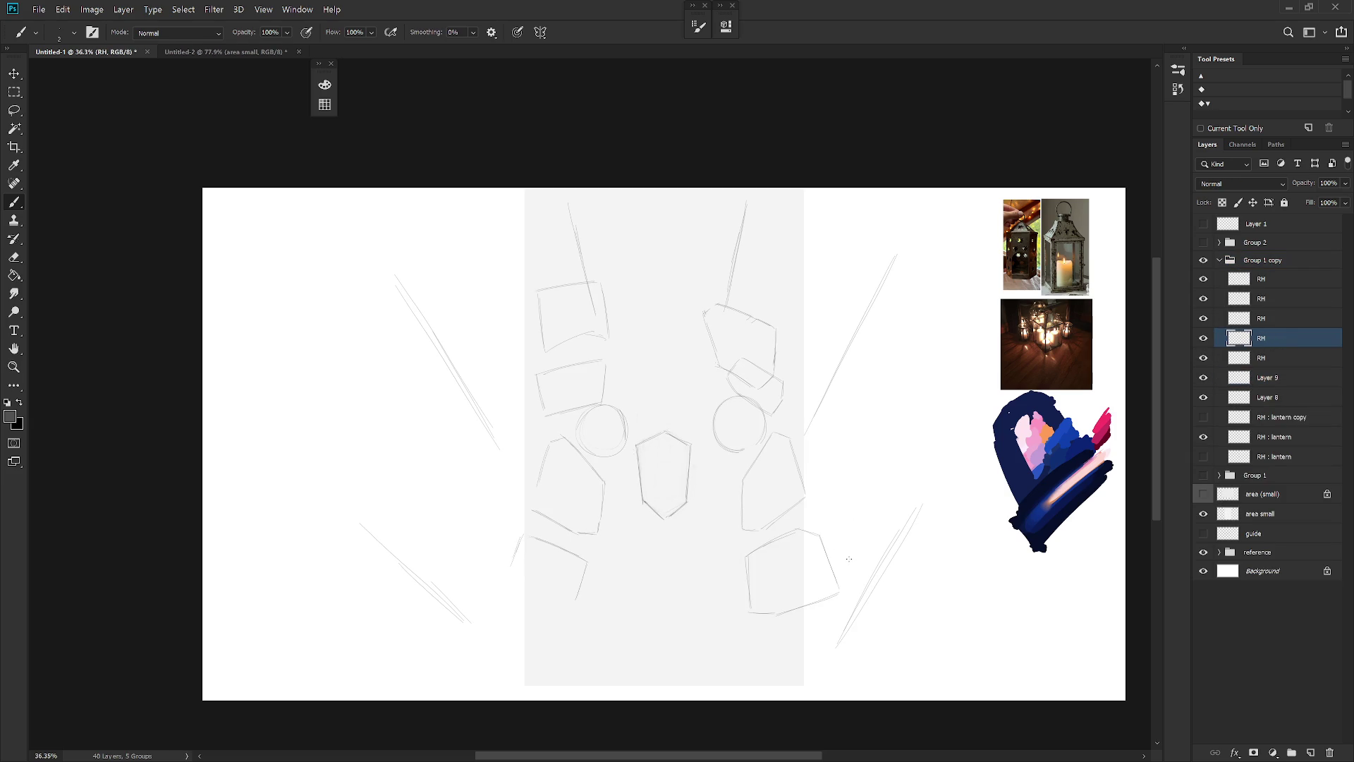
Lasso and delete the bottom-right box from that RH layer
key(l)
drag(861, 553, 836, 630)
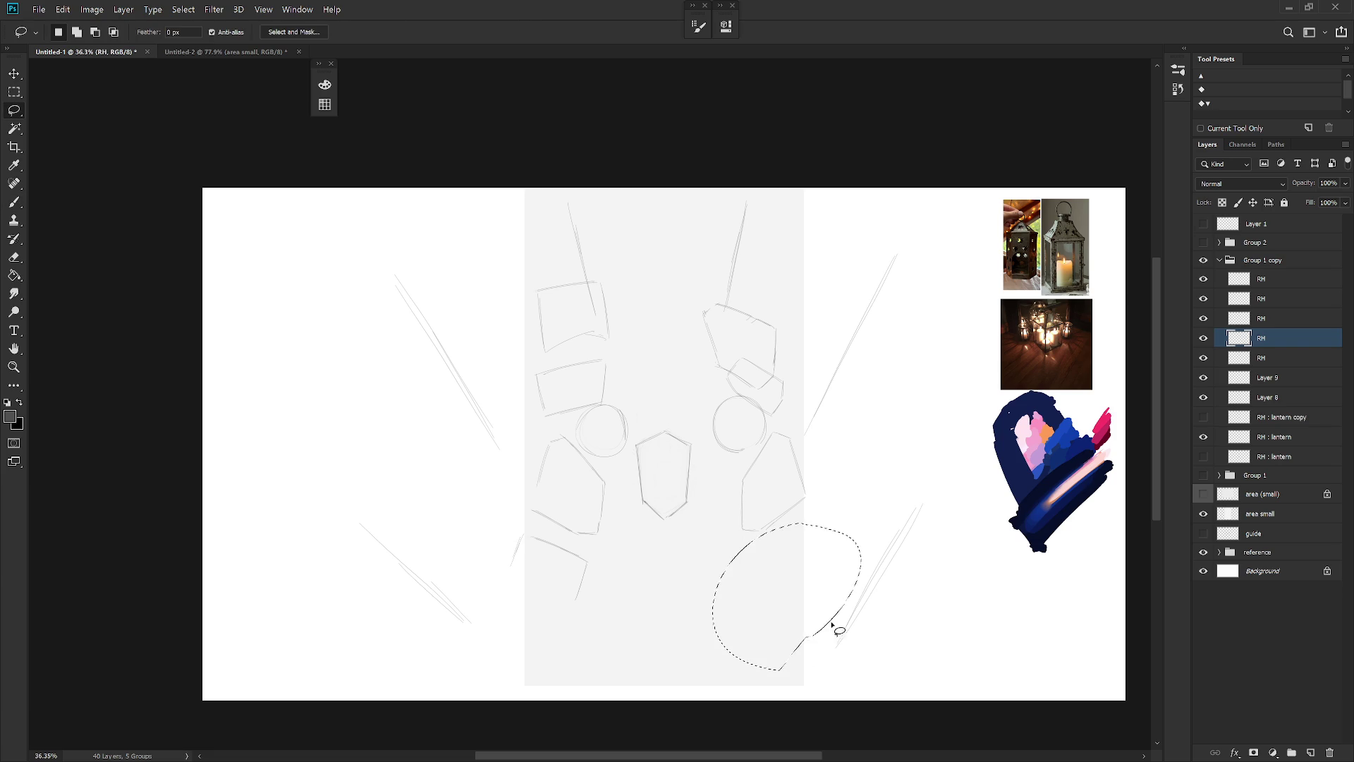
key(Delete)
key(ctrl+d)
key(b)
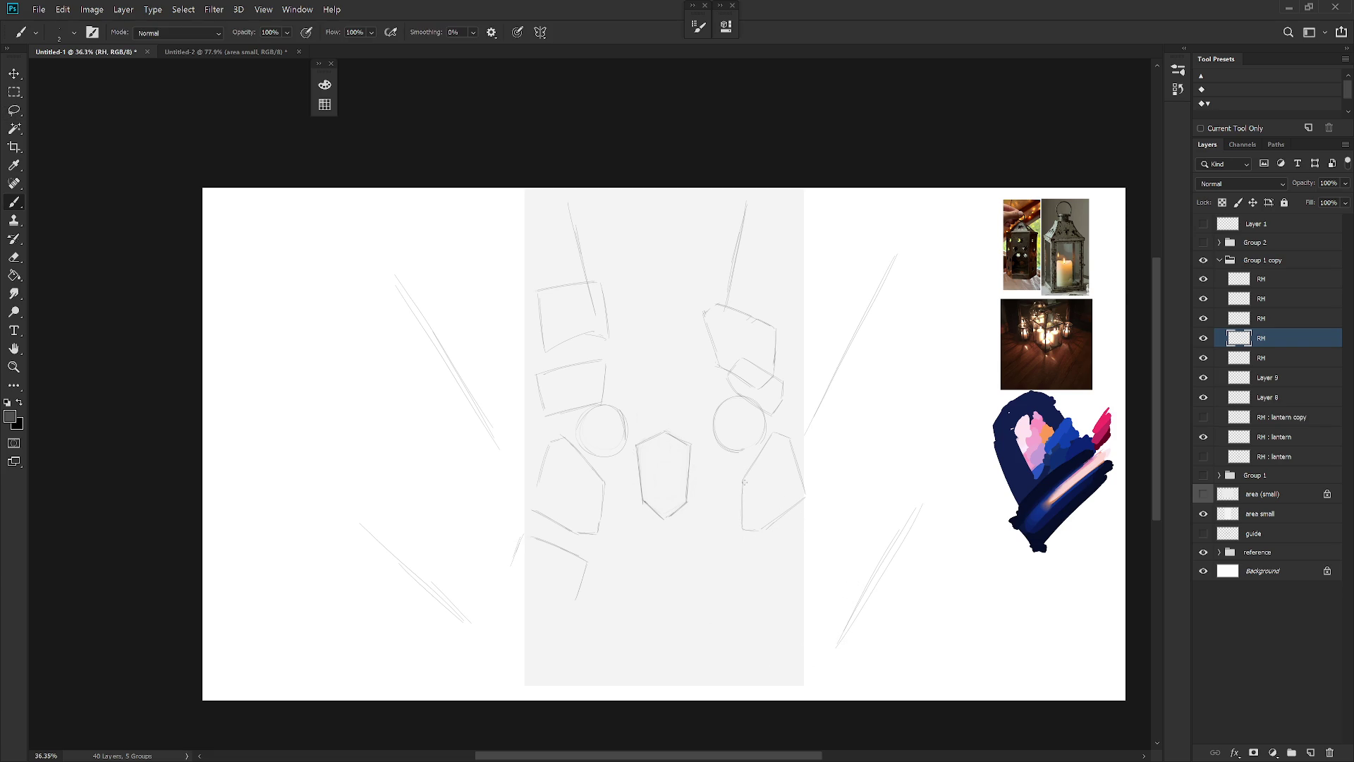
scroll(755, 510, up, 1)
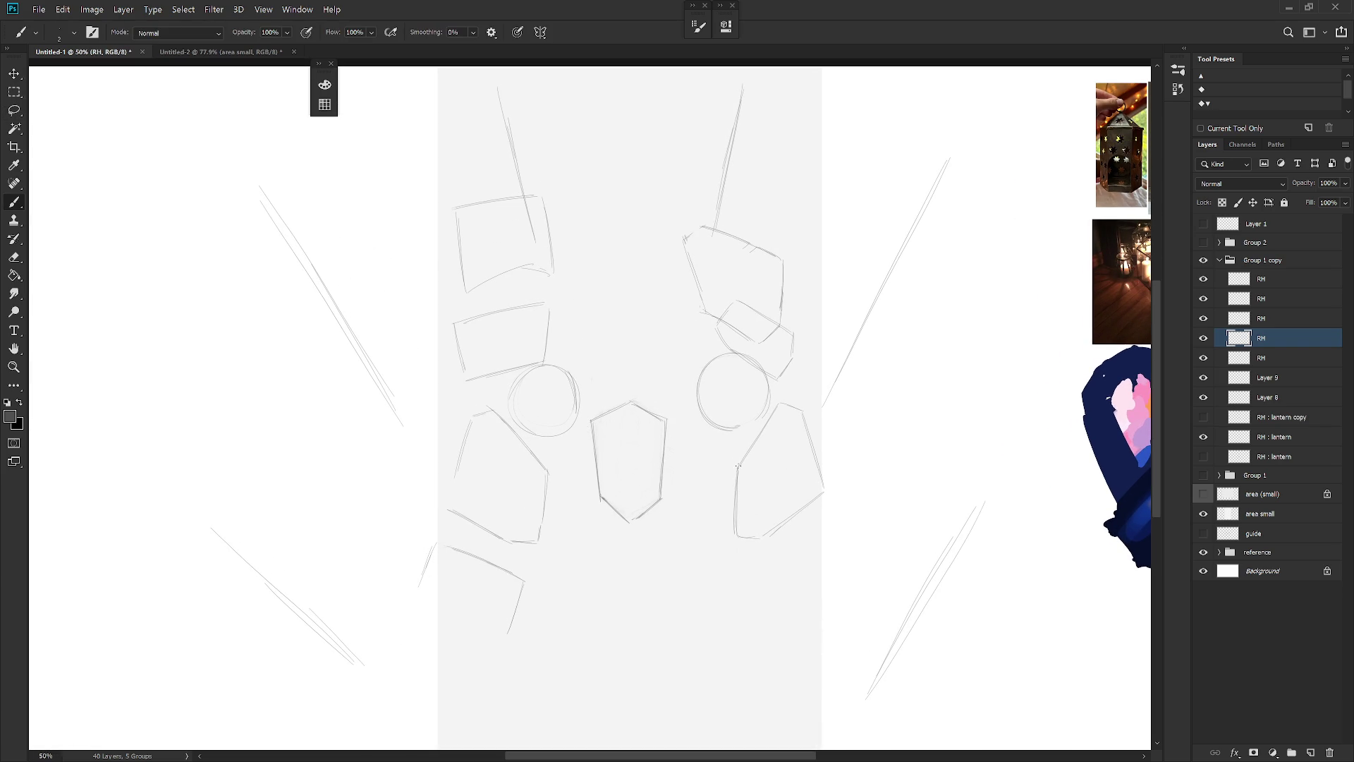
Draw the lower lantern's right and bottom-right edges, undoing and redoing strokes that miss
scroll(755, 523, down, 1)
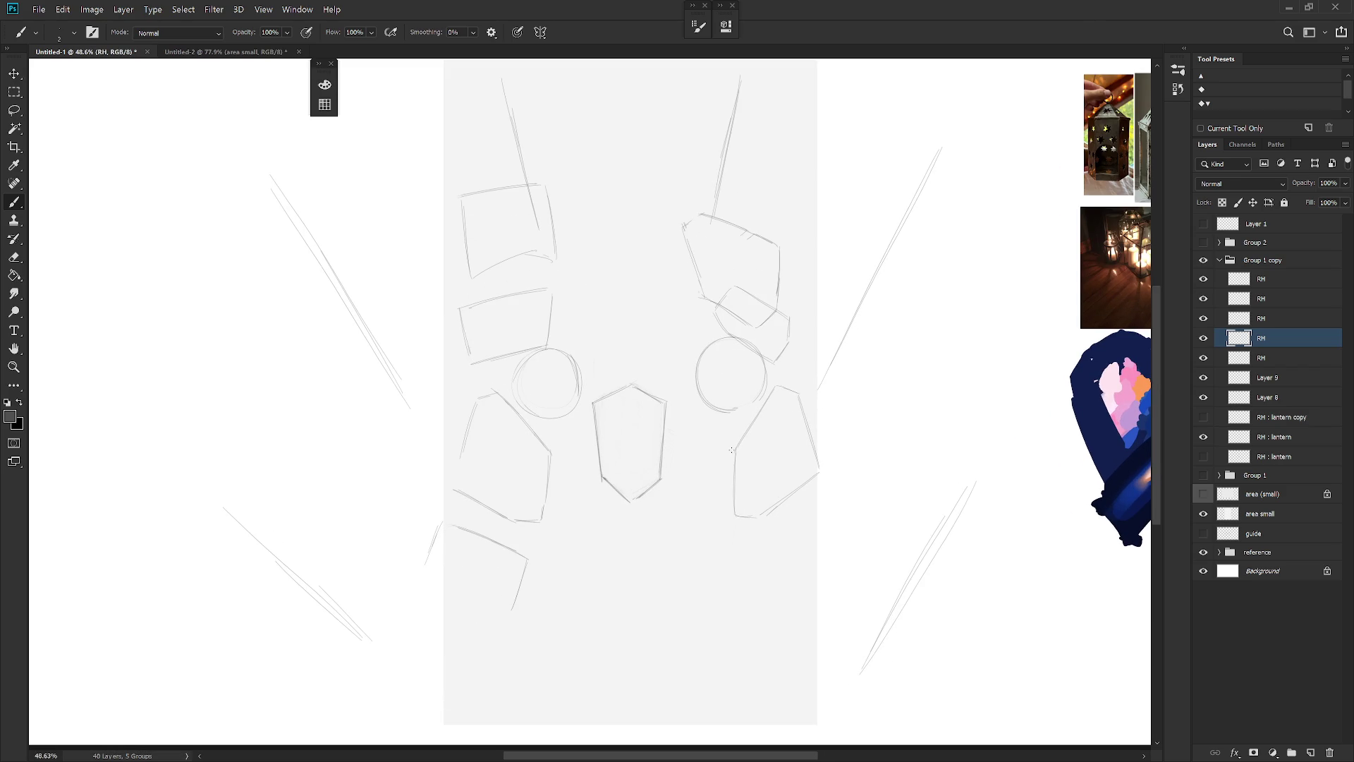
drag(732, 507, 733, 490)
key(ctrl+z)
mouse_move(730, 575)
mouse_down()
mouse_move(787, 510)
mouse_move(823, 523)
mouse_move(817, 614)
mouse_up()
key(ctrl+z)
key(ctrl+z)
drag(823, 525, 820, 618)
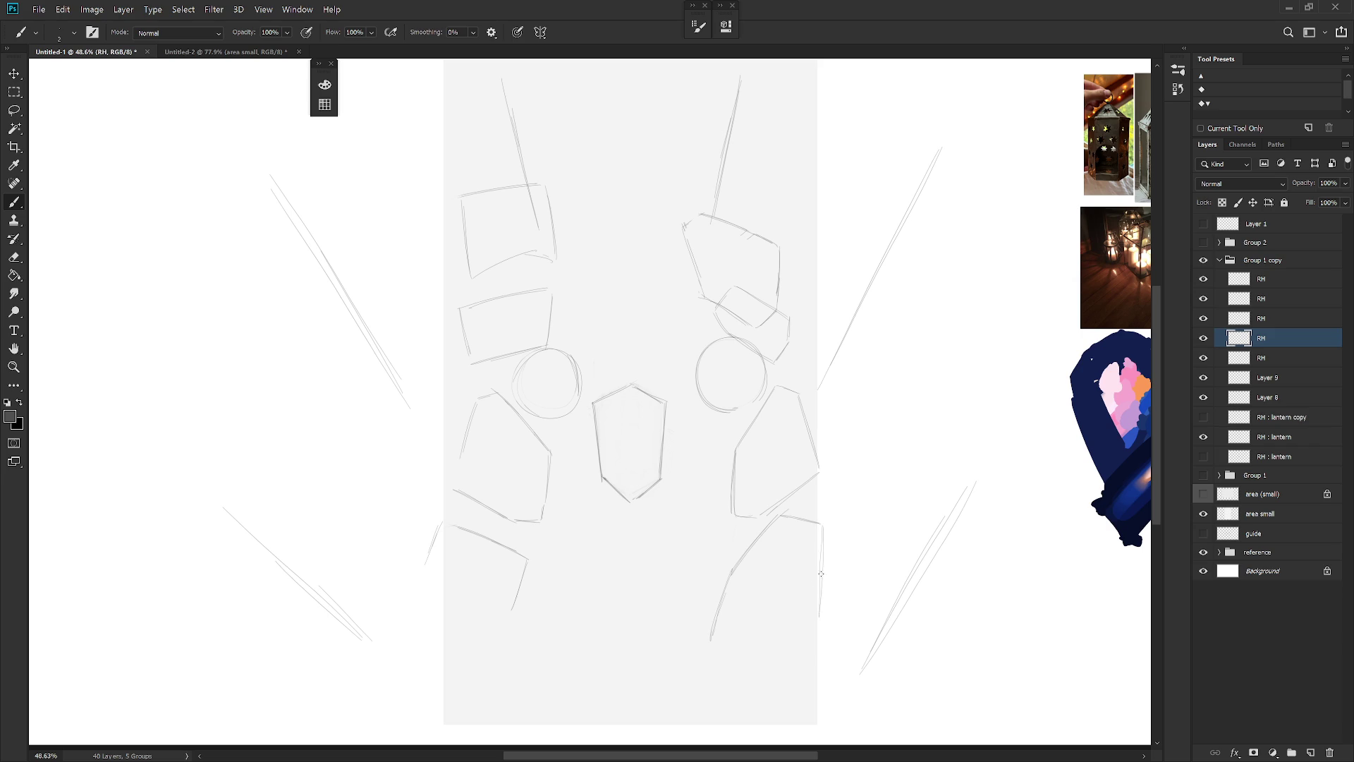
key(ctrl+z)
drag(822, 530, 820, 615)
drag(823, 621, 752, 654)
Hide the upper-right block and upper-left rectangle sketches, checking Layer 8's contents
click(1204, 319)
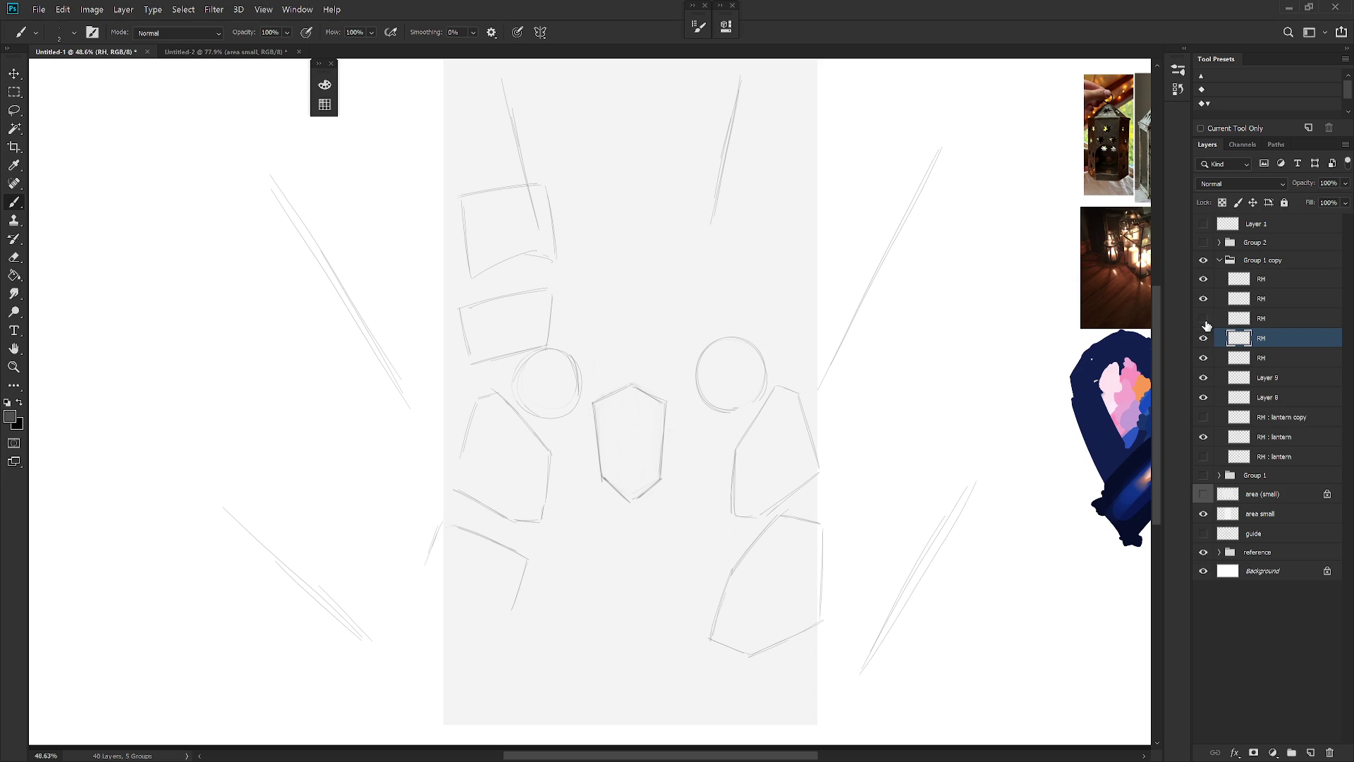
click(1204, 321)
click(1204, 319)
click(1205, 299)
click(1205, 299)
click(1204, 358)
click(1205, 359)
click(1204, 358)
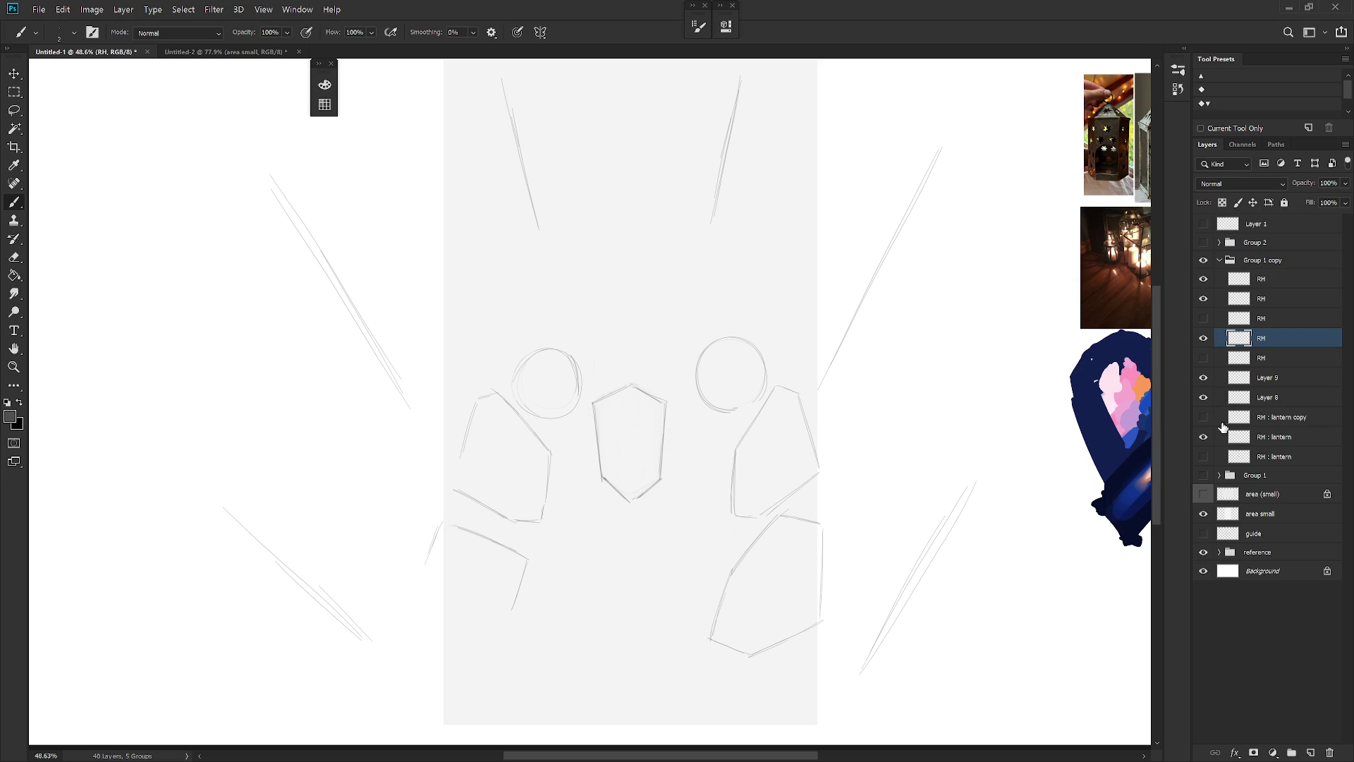
click(1205, 398)
click(1204, 401)
click(1205, 401)
Delete Layer 9 and the empty top RH layer, then hide the old left lantern
click(1264, 380)
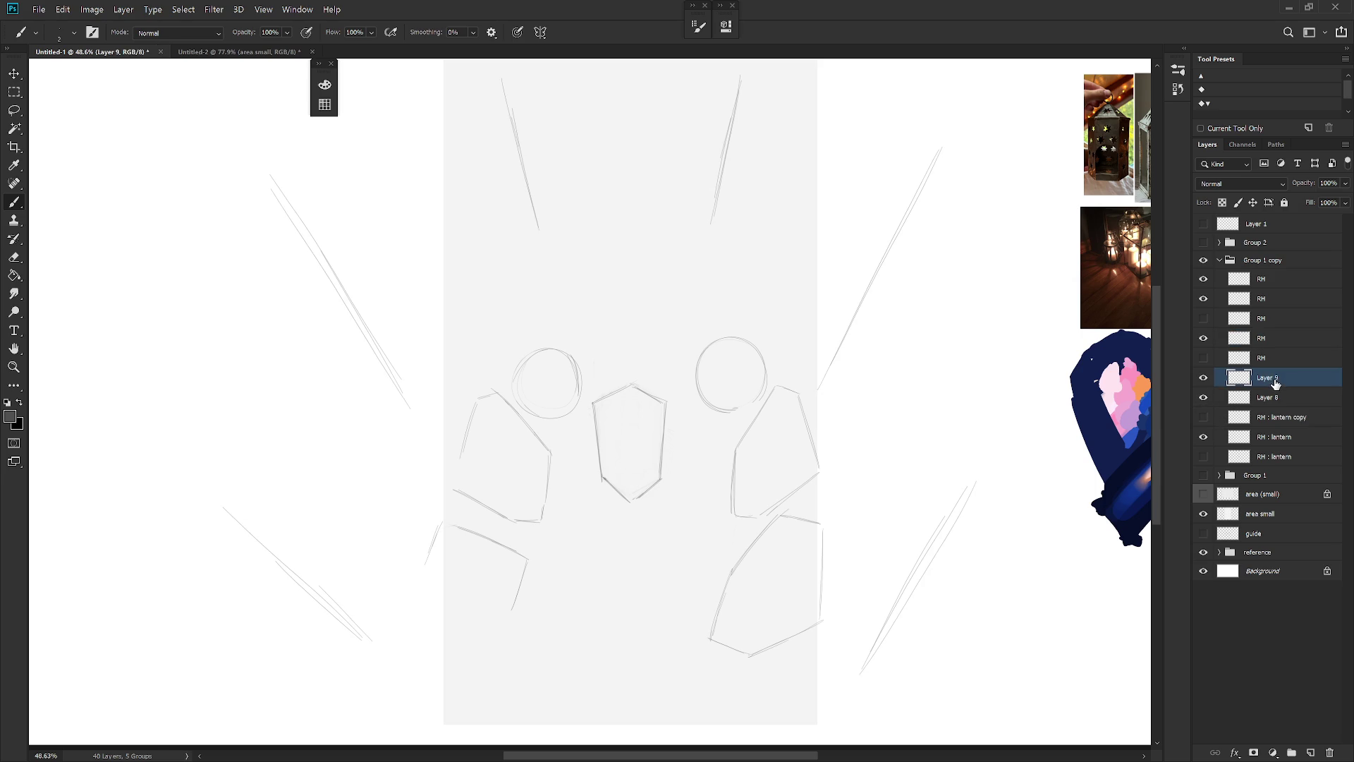
key(Delete)
click(1204, 338)
click(1205, 338)
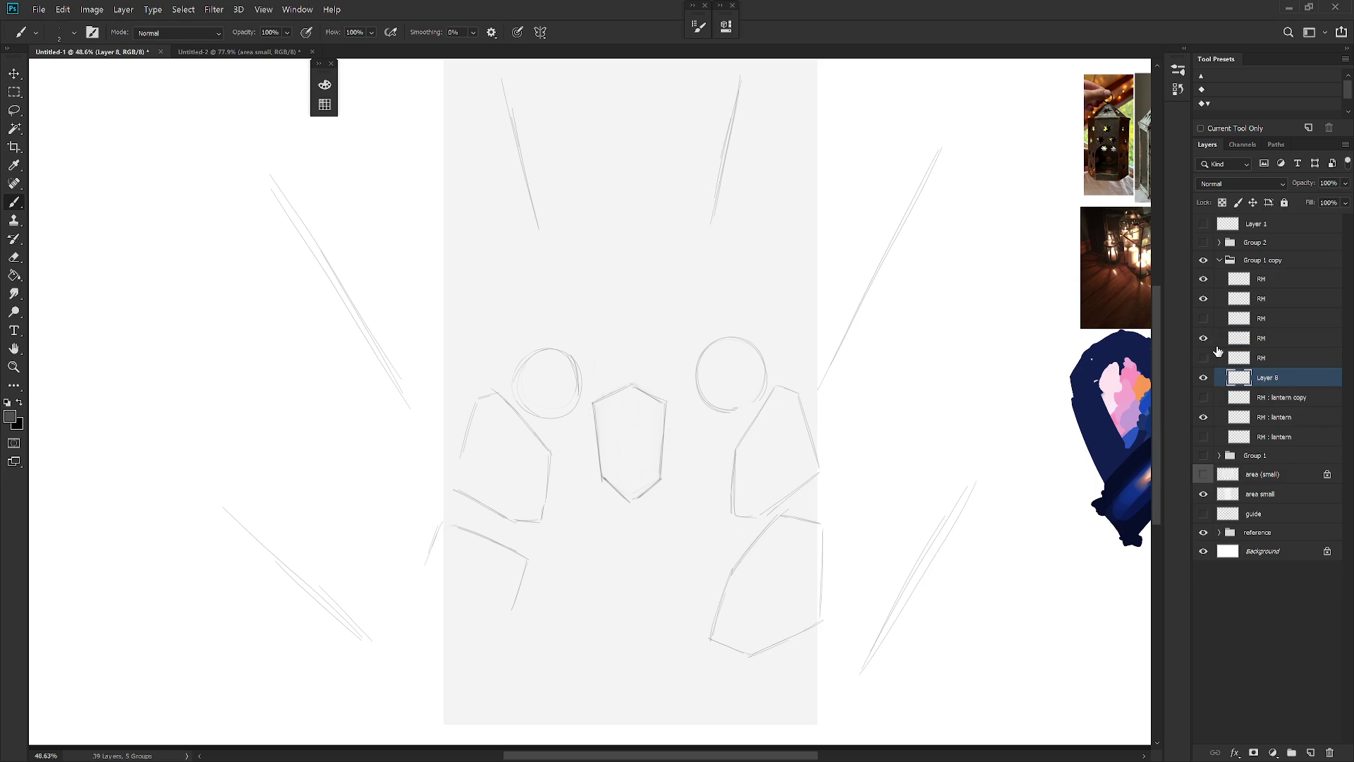
click(1265, 283)
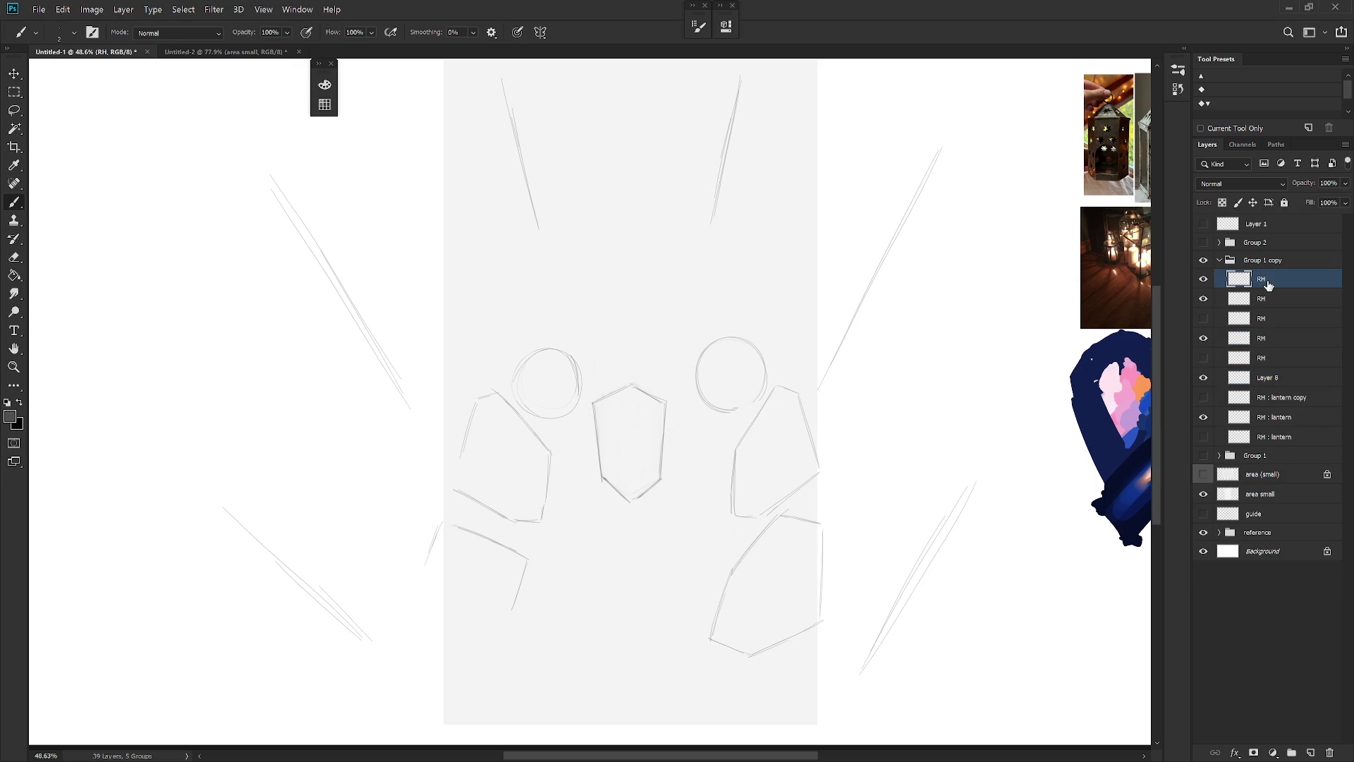
key(ctrl+t)
key(Return)
key(Delete)
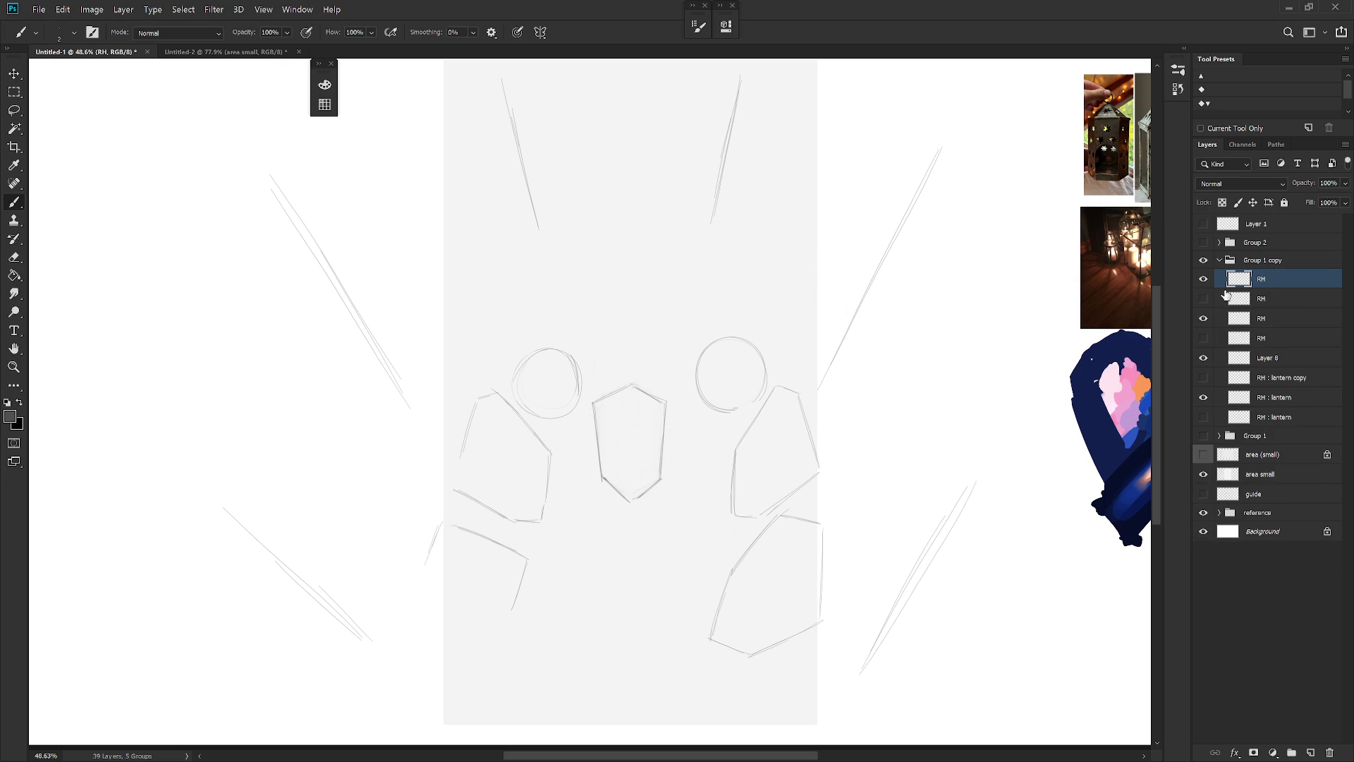
click(1203, 281)
Delete the old left lantern layer and create a new layer named Rh
key(Delete)
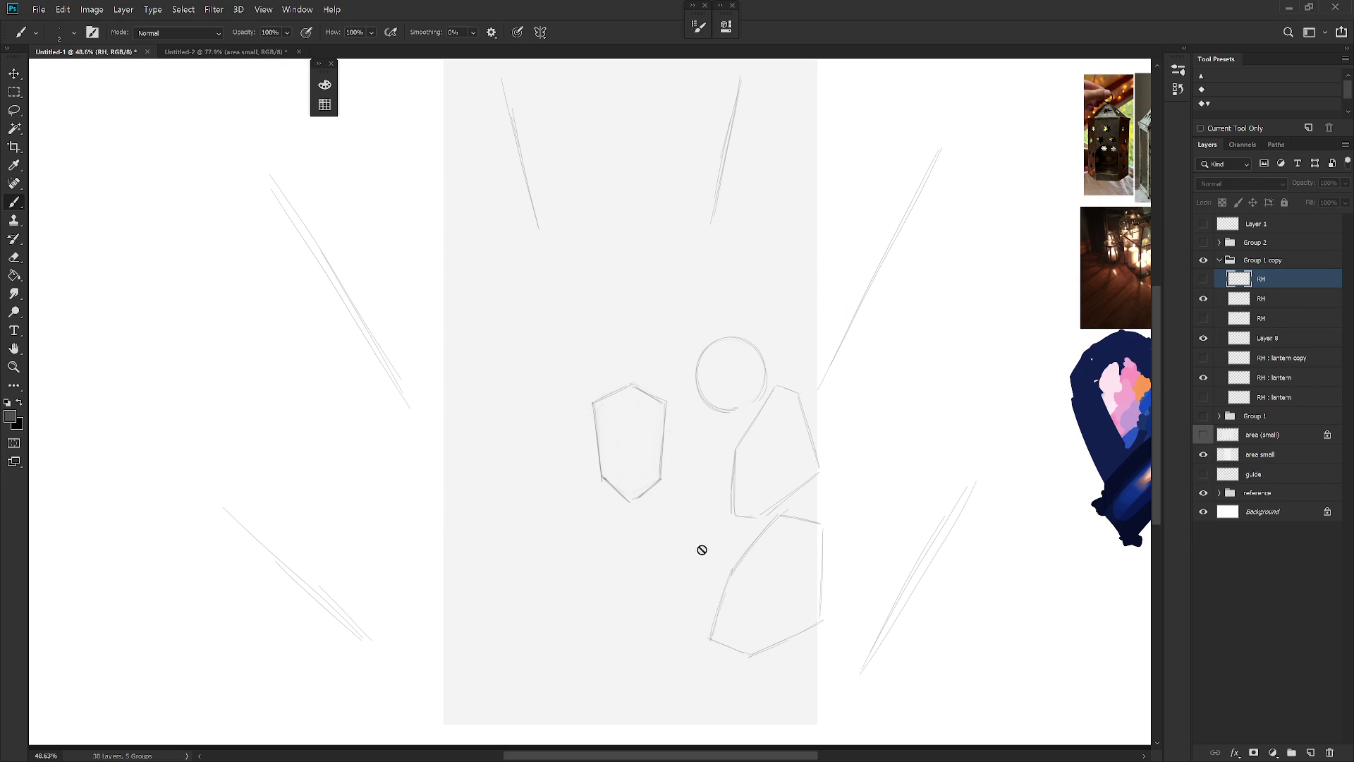
scroll(702, 548, down, 1)
scroll(702, 548, left, 1)
key(ctrl+shift+n)
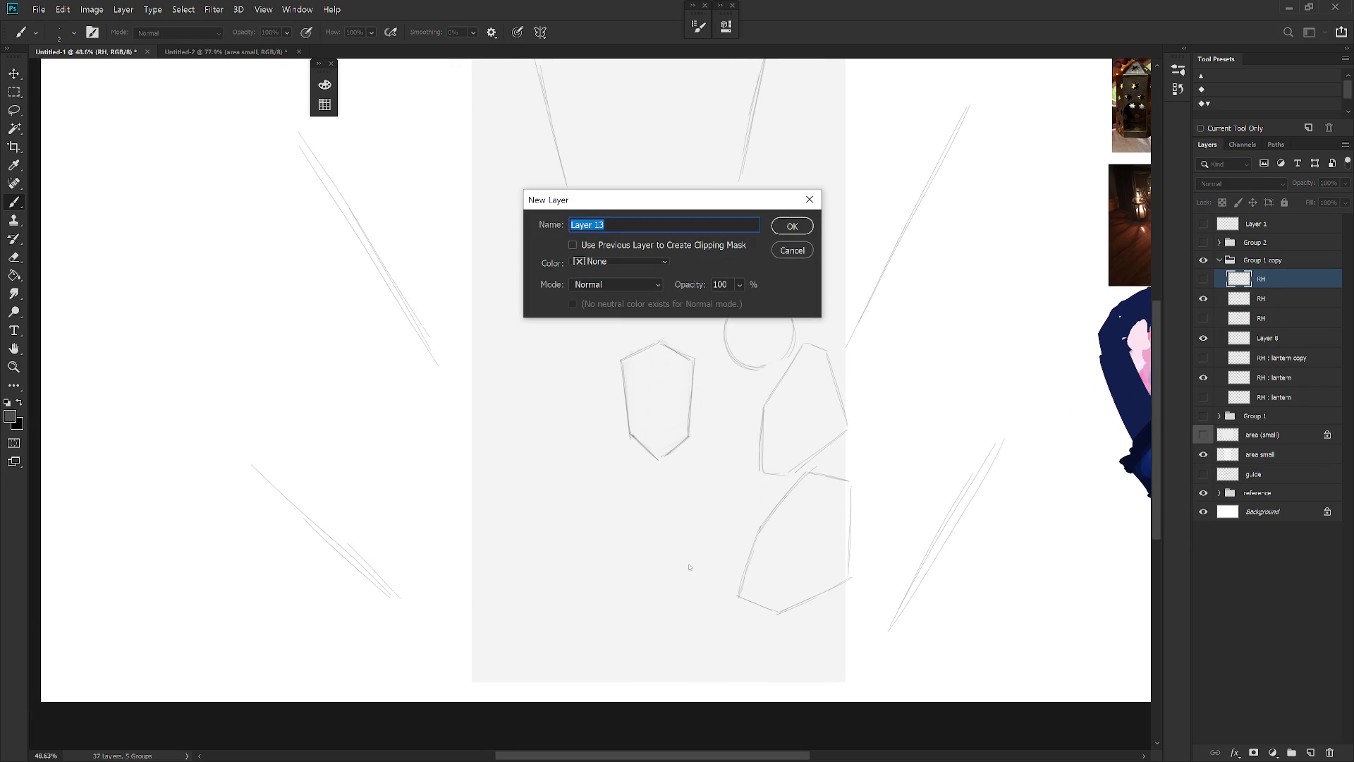
text(Rh)
key(Return)
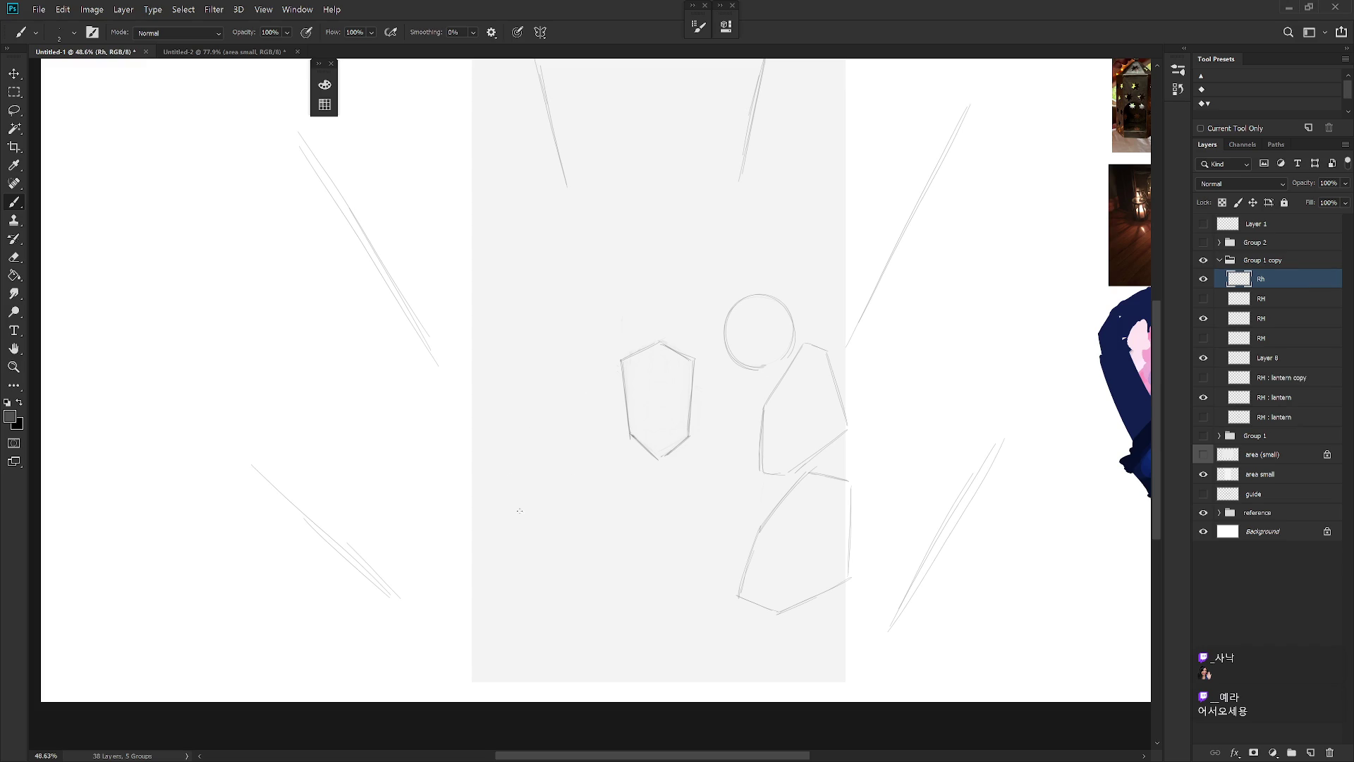
Brush a faceted lantern outline with upper facet edges, right side and closed bottom
drag(491, 540, 494, 504)
key(ctrl+z)
key(ctrl+z)
drag(493, 563, 497, 455)
key(ctrl+z)
drag(471, 493, 515, 414)
drag(561, 473, 524, 408)
drag(550, 565, 561, 520)
drag(484, 536, 543, 572)
Erase and redraw to fix the lantern's left edge and bottom corners
key(e)
drag(474, 490, 521, 405)
key(b)
drag(455, 520, 466, 472)
key(e)
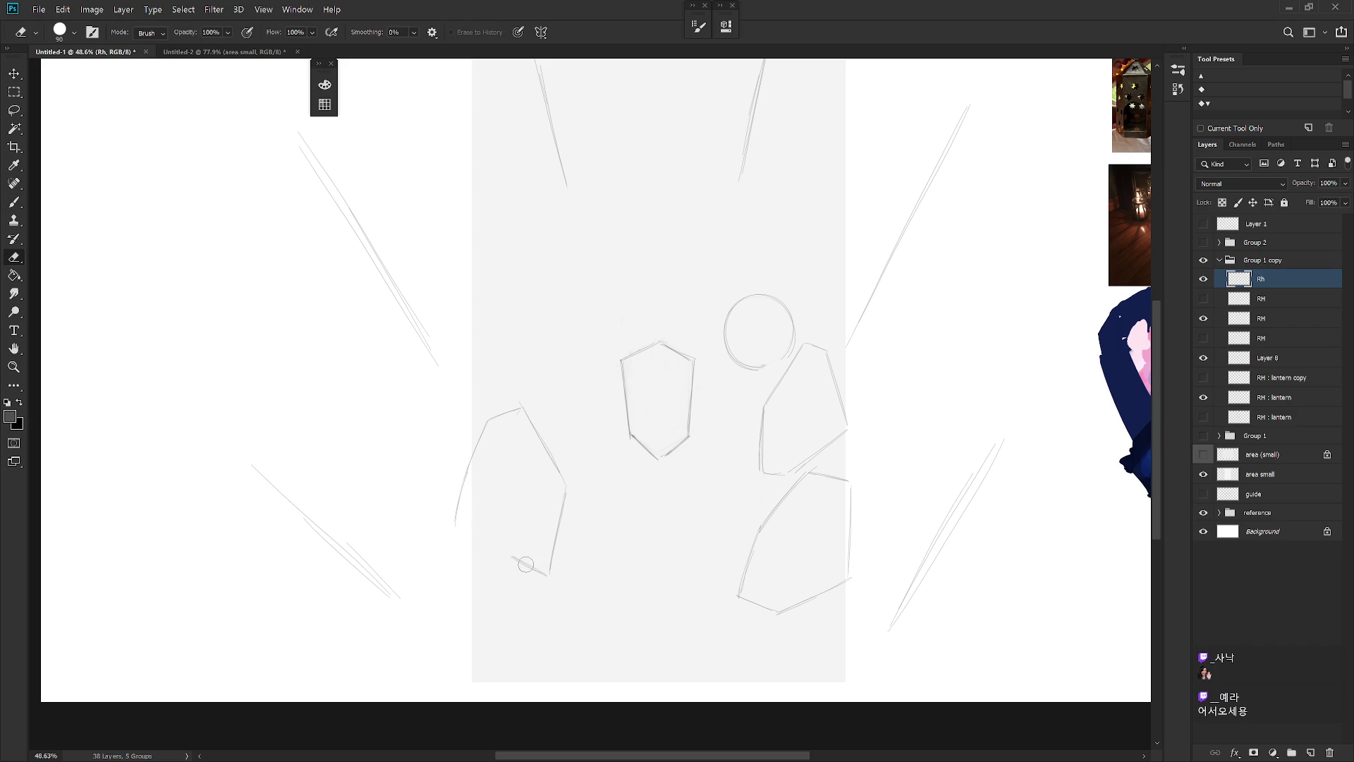
drag(529, 562, 457, 531)
key(b)
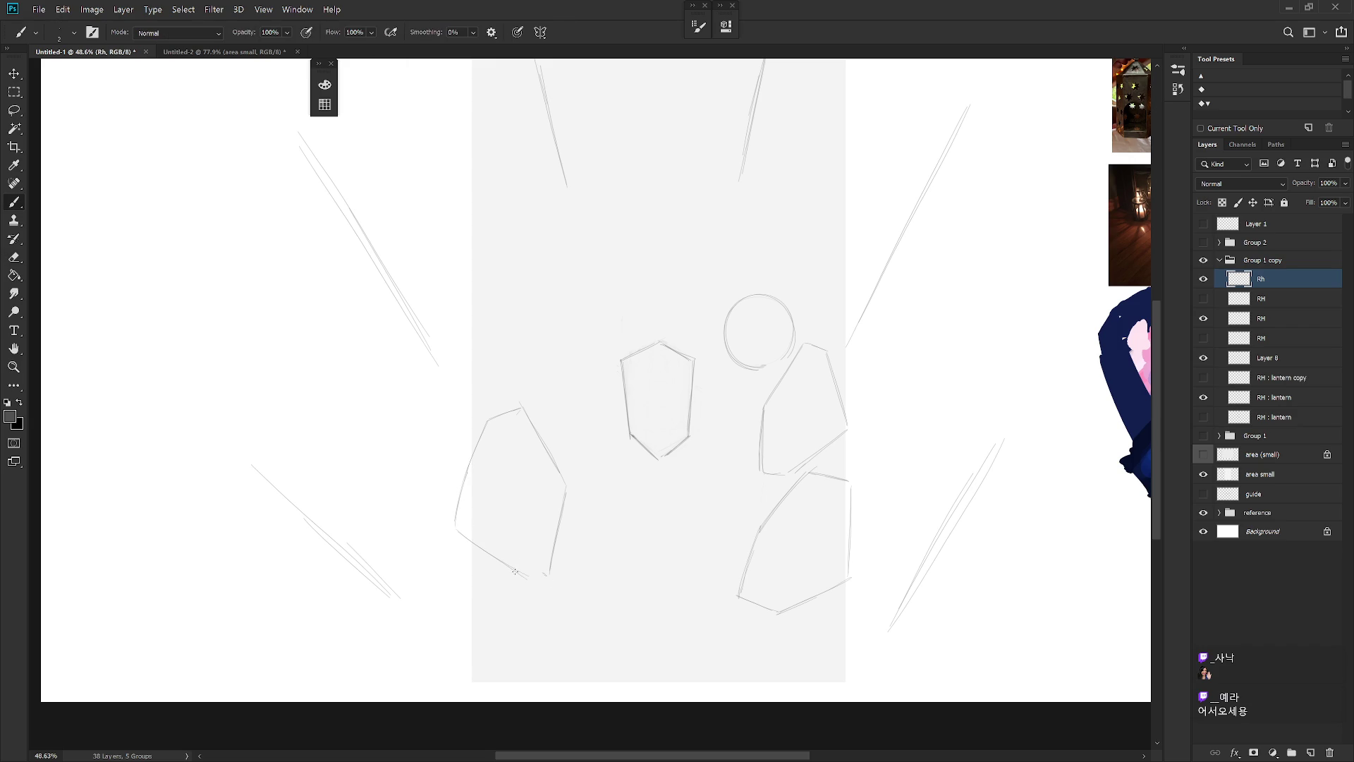
key(e)
drag(532, 574, 514, 572)
key(b)
Shift the new lantern up and left, then nudge it slightly right
drag(562, 541, 539, 502)
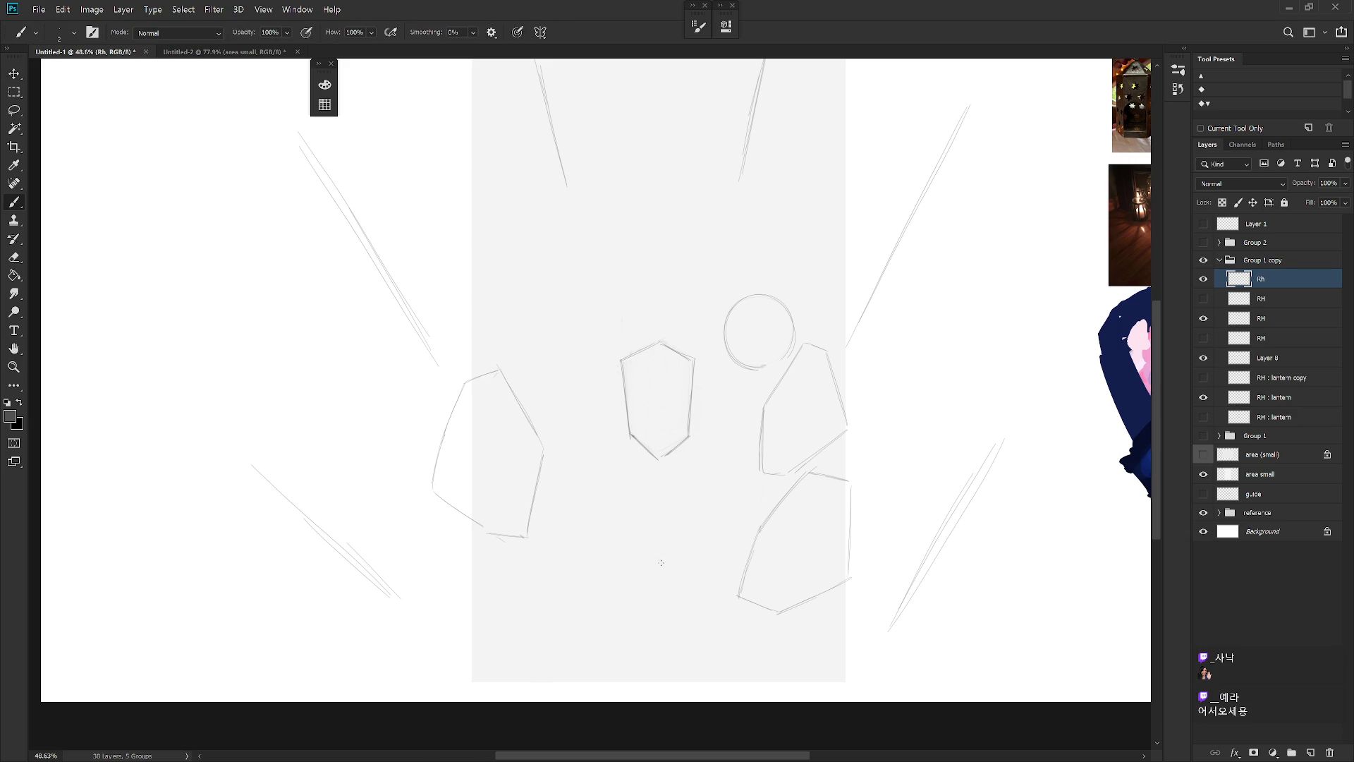
drag(671, 600, 699, 590)
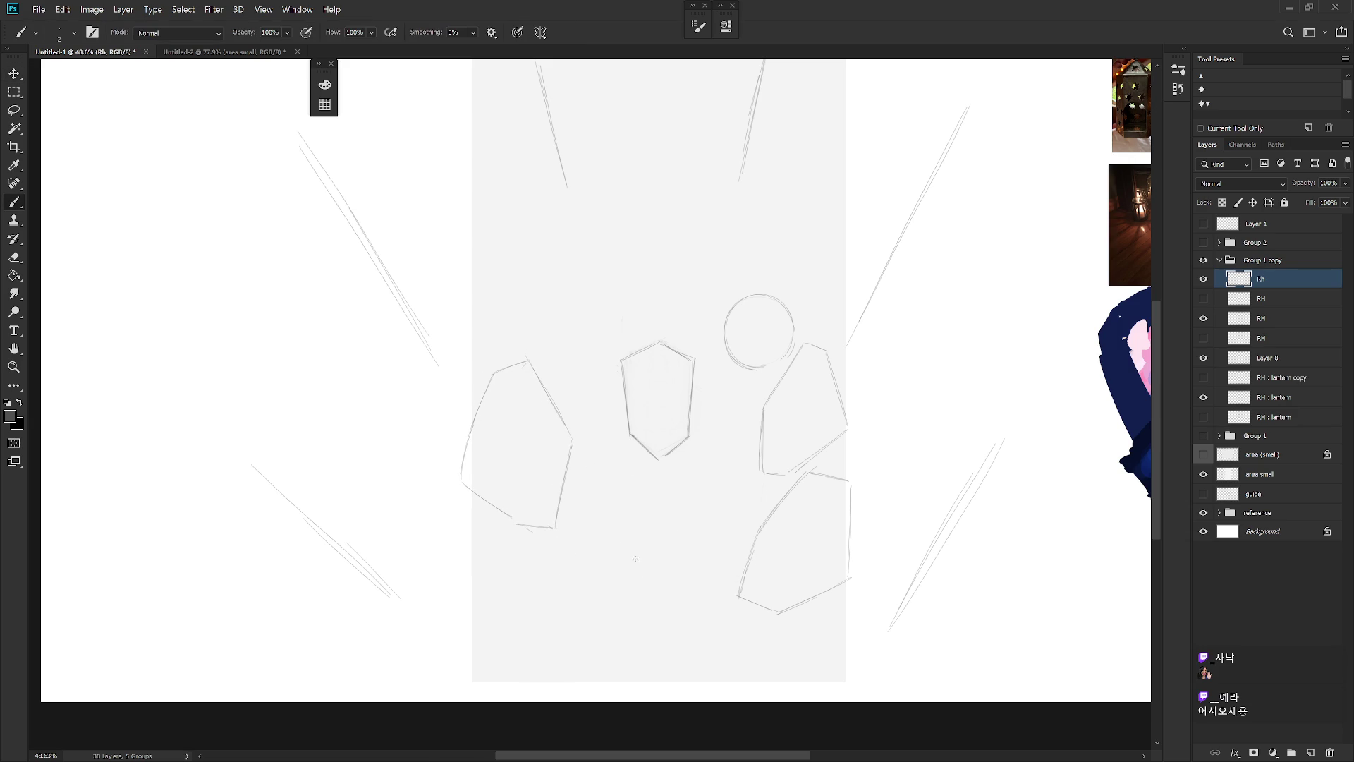
scroll(564, 459, down, 2)
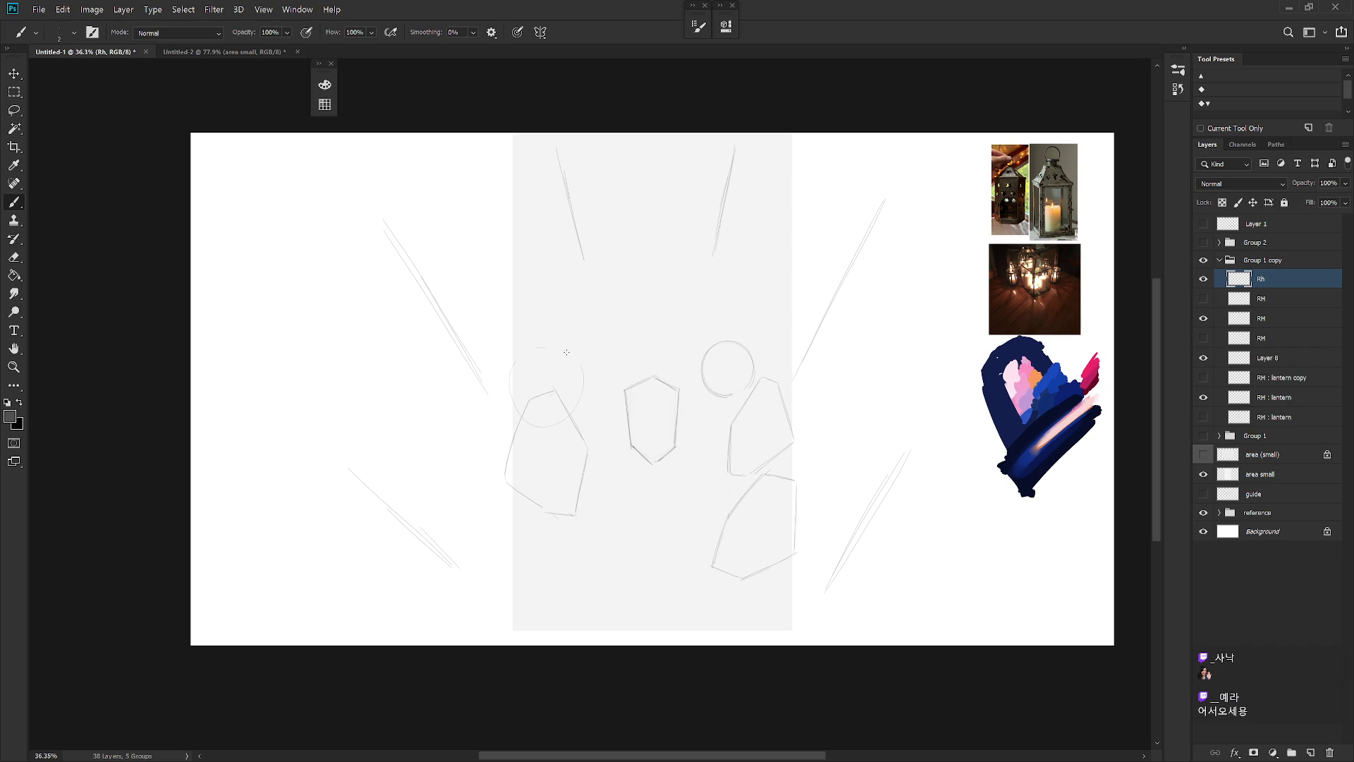
With a size-40 pencil, sketch the left figure's body side and arm reaching across
key(ctrl+z)
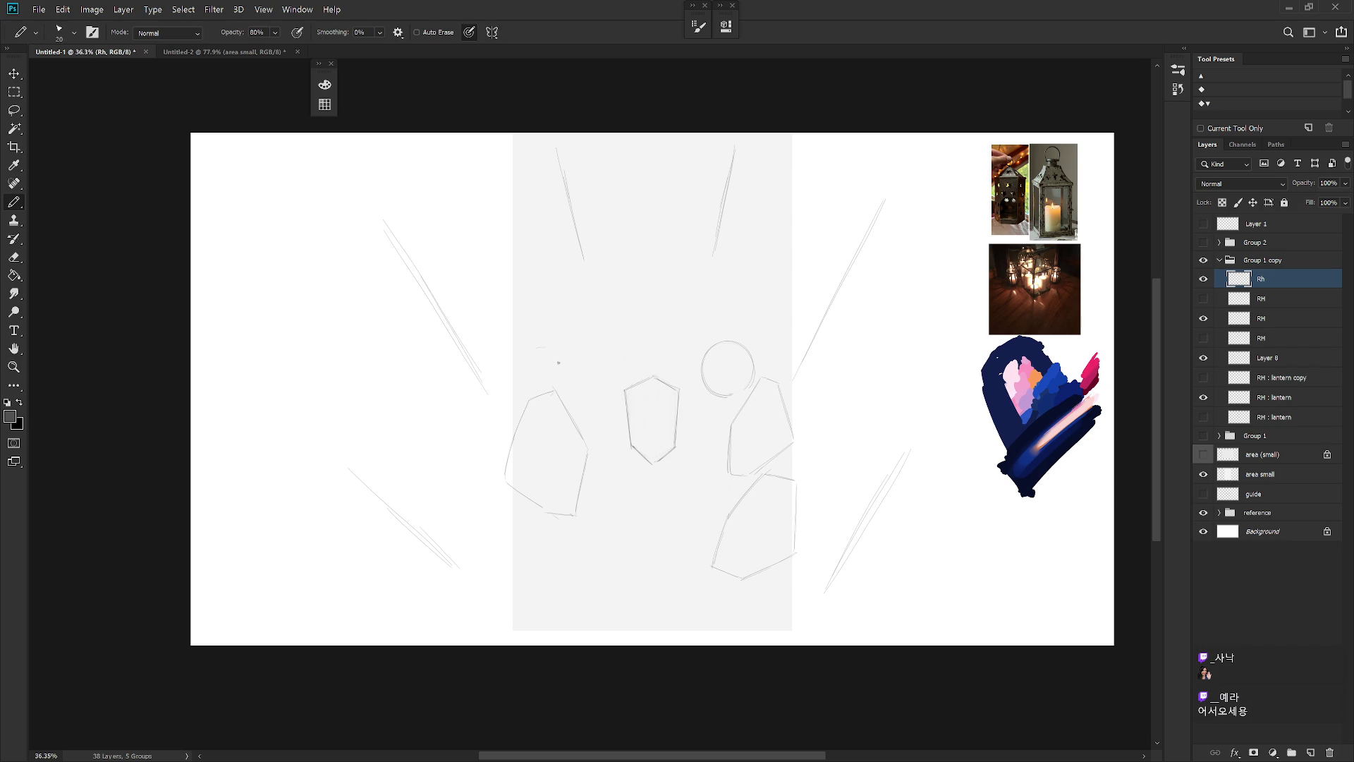
key(shift+b)
key(bracketright)
drag(543, 348, 522, 419)
drag(606, 469, 573, 523)
key(ctrl+z)
drag(588, 545, 653, 604)
drag(569, 548, 629, 521)
drag(589, 469, 679, 474)
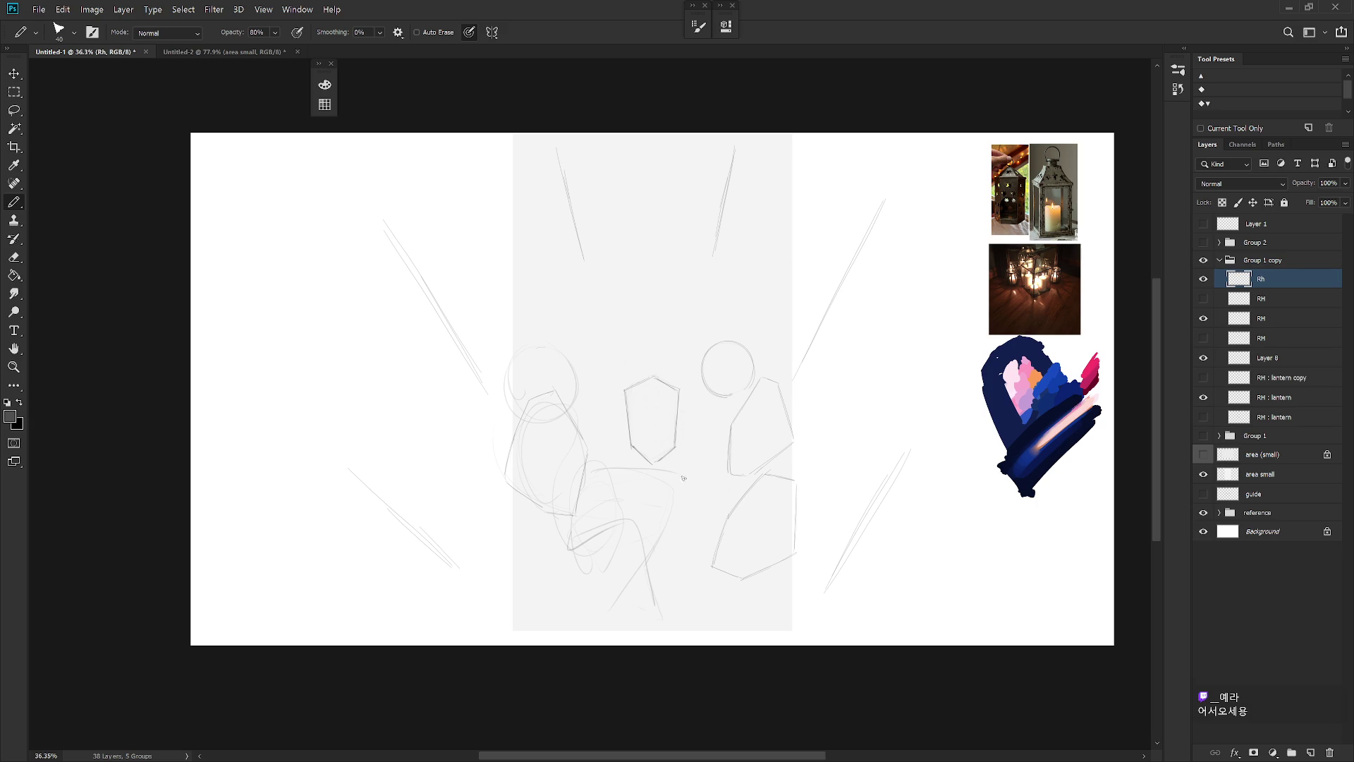
mouse_move(623, 520)
mouse_down()
mouse_move(682, 506)
mouse_move(593, 623)
mouse_up()
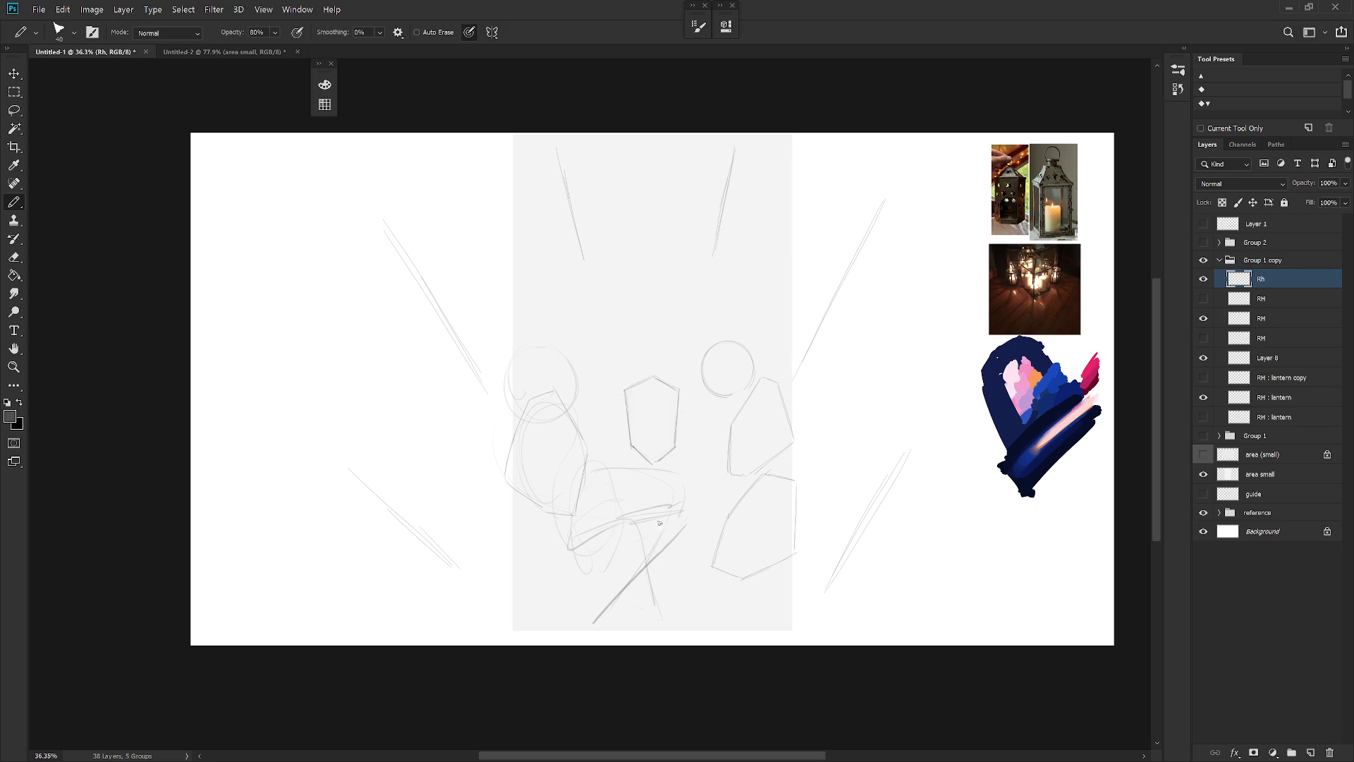
Add the bent arm, shoulder and leg lines, lightly refine the lantern, and return to Brush
drag(666, 559, 704, 605)
drag(677, 484, 652, 554)
mouse_move(597, 479)
mouse_down()
mouse_move(694, 466)
mouse_move(681, 522)
mouse_up()
mouse_move(630, 480)
mouse_down()
mouse_move(684, 521)
mouse_move(595, 607)
mouse_up()
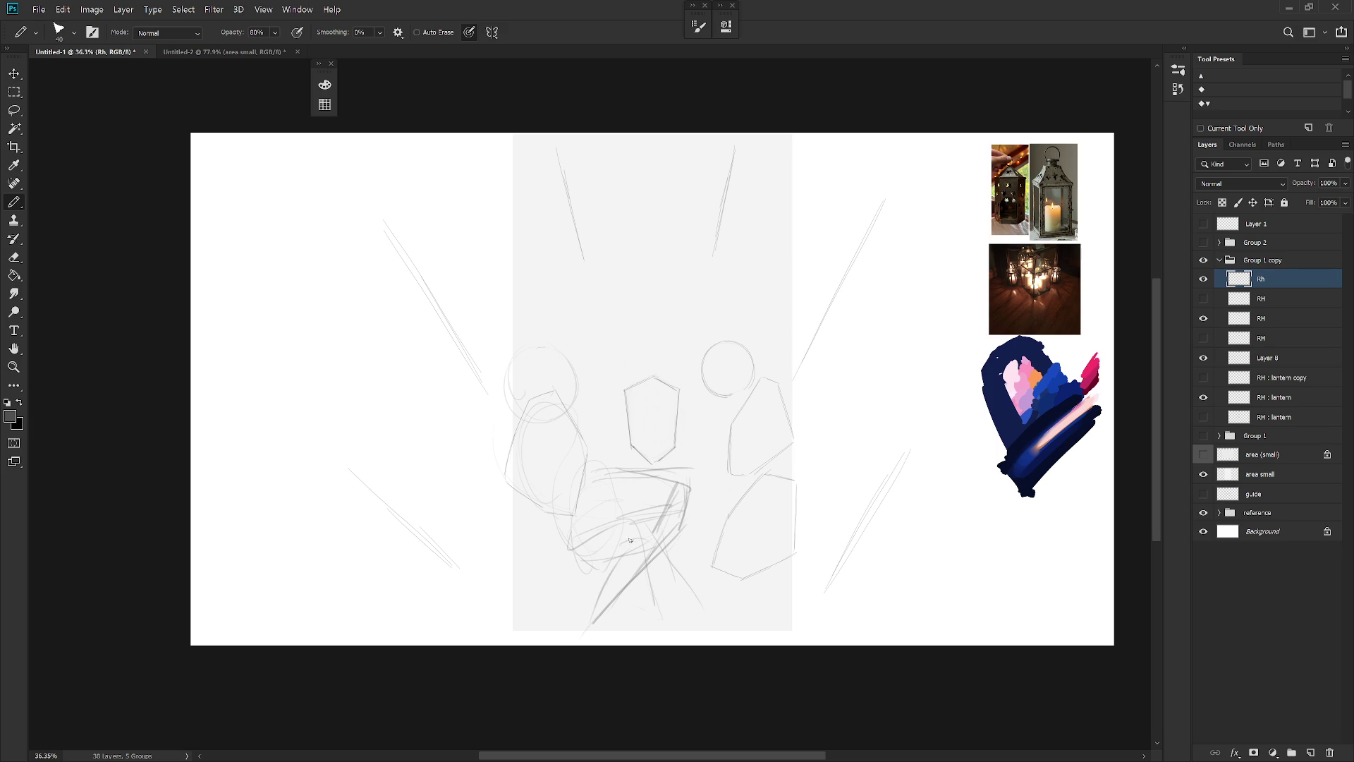
drag(635, 537, 569, 632)
mouse_move(691, 533)
mouse_down()
mouse_move(651, 624)
mouse_move(622, 633)
mouse_up()
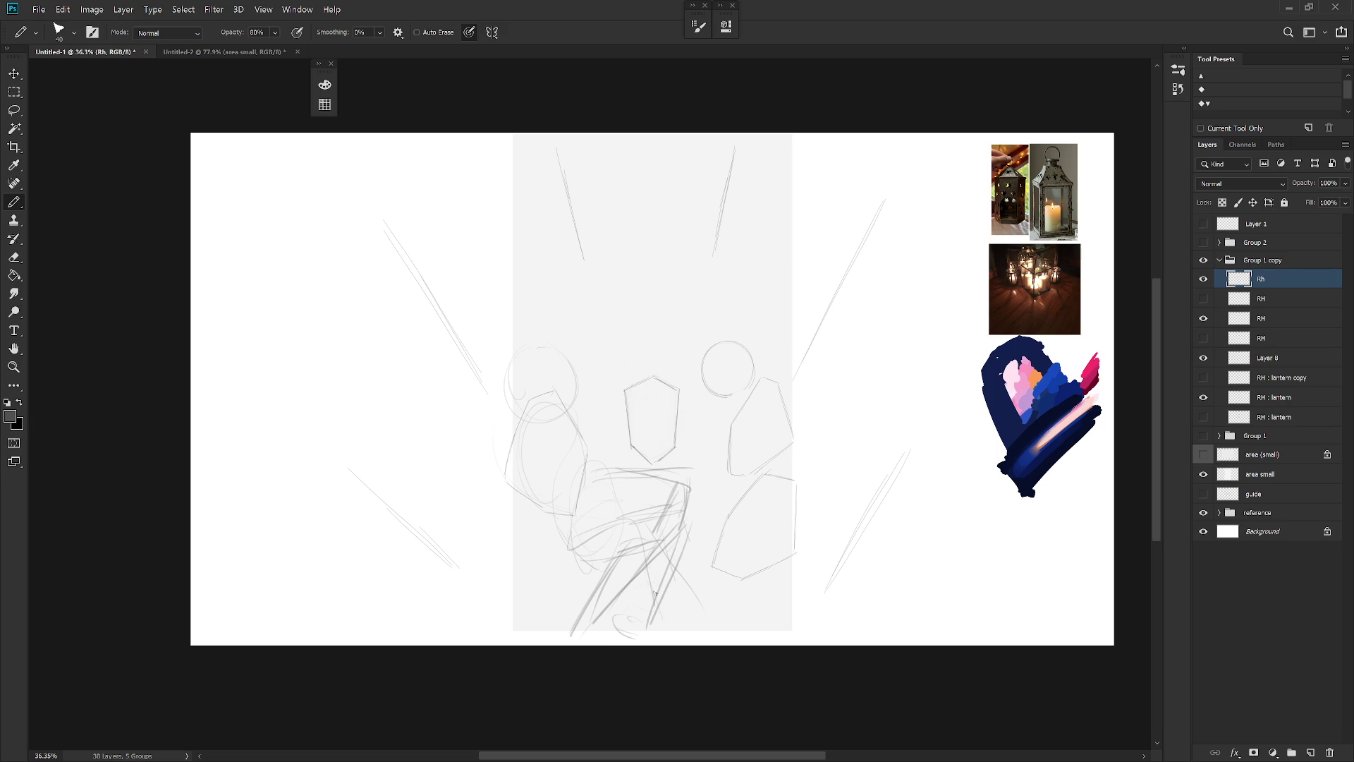
mouse_move(558, 416)
mouse_down()
mouse_move(512, 487)
mouse_move(543, 539)
mouse_up()
mouse_move(526, 508)
mouse_down()
mouse_move(565, 598)
mouse_move(548, 608)
mouse_move(568, 628)
mouse_up()
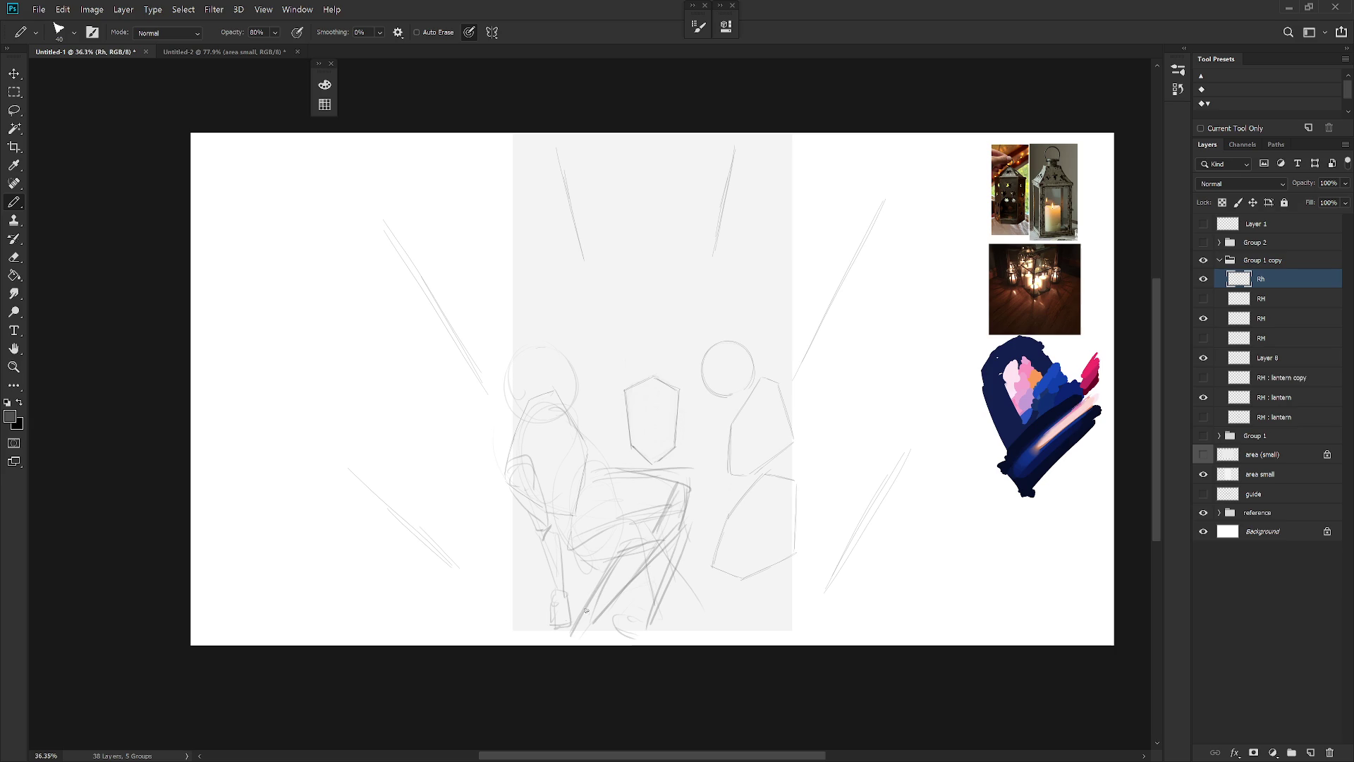
key(shift+b)
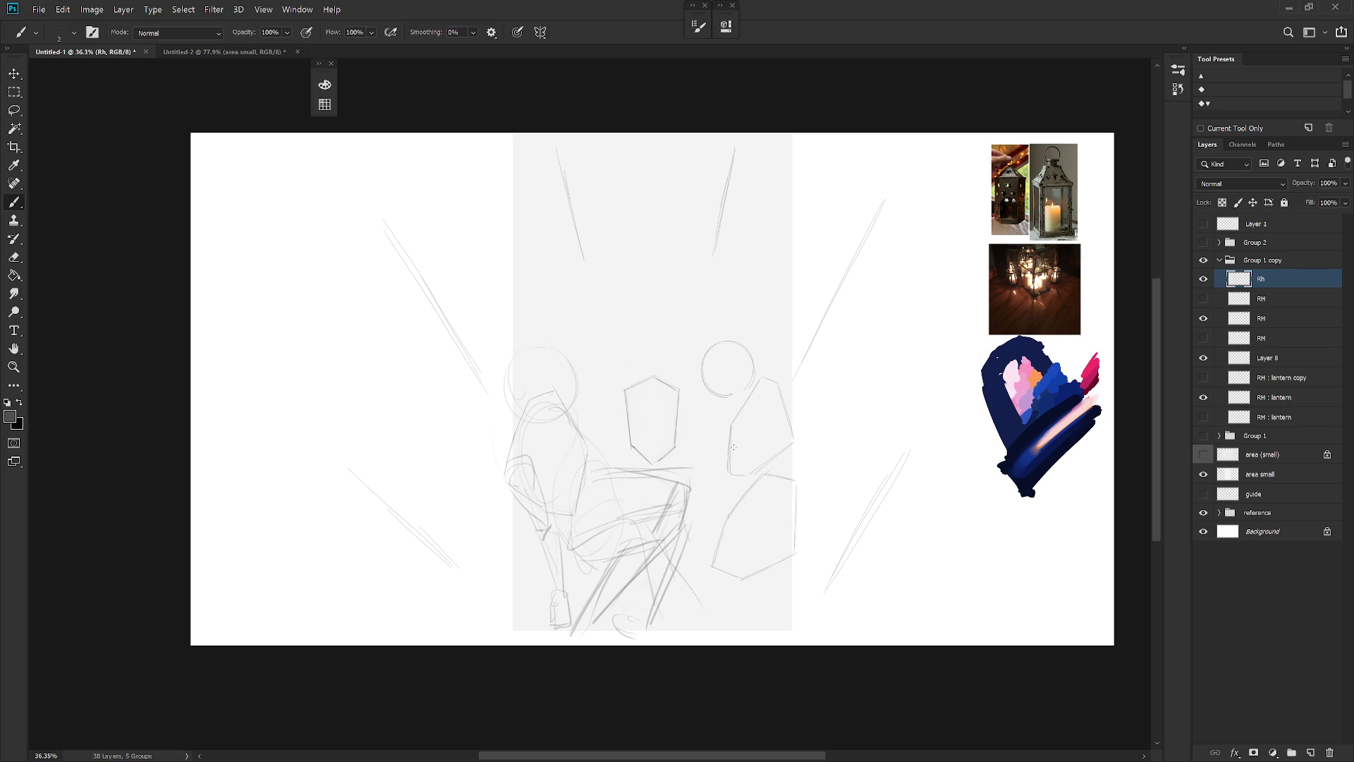
Slightly rescale the right figure sketch on the RH layer
click(1203, 318)
click(1204, 318)
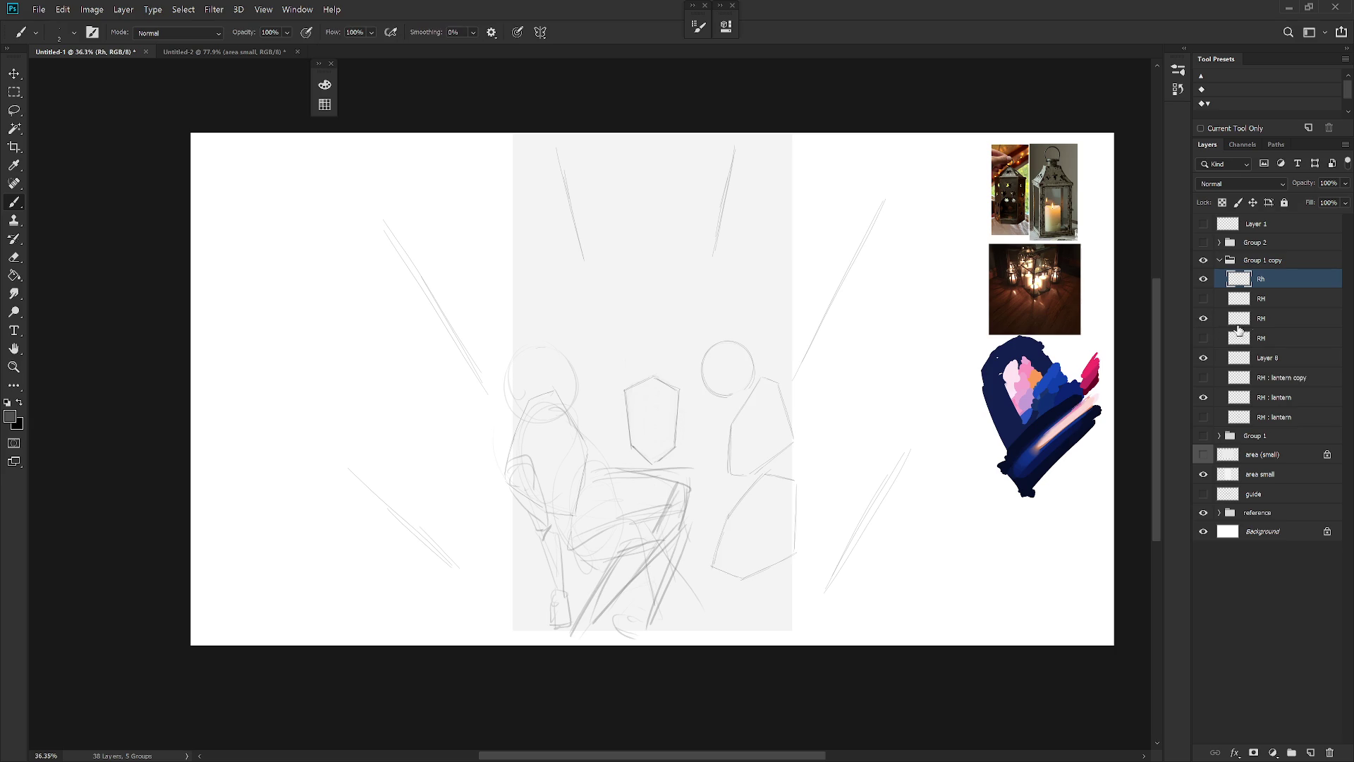
click(1283, 323)
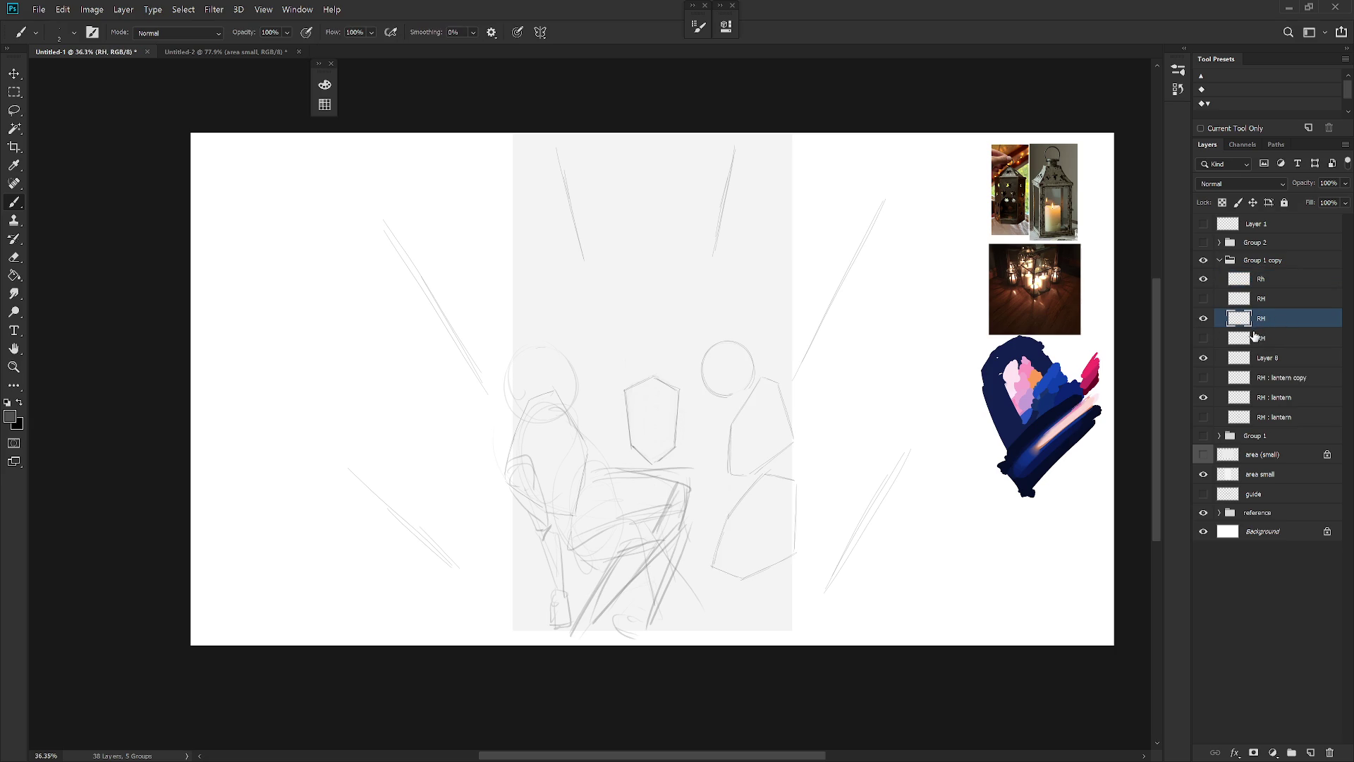
key(ctrl+t)
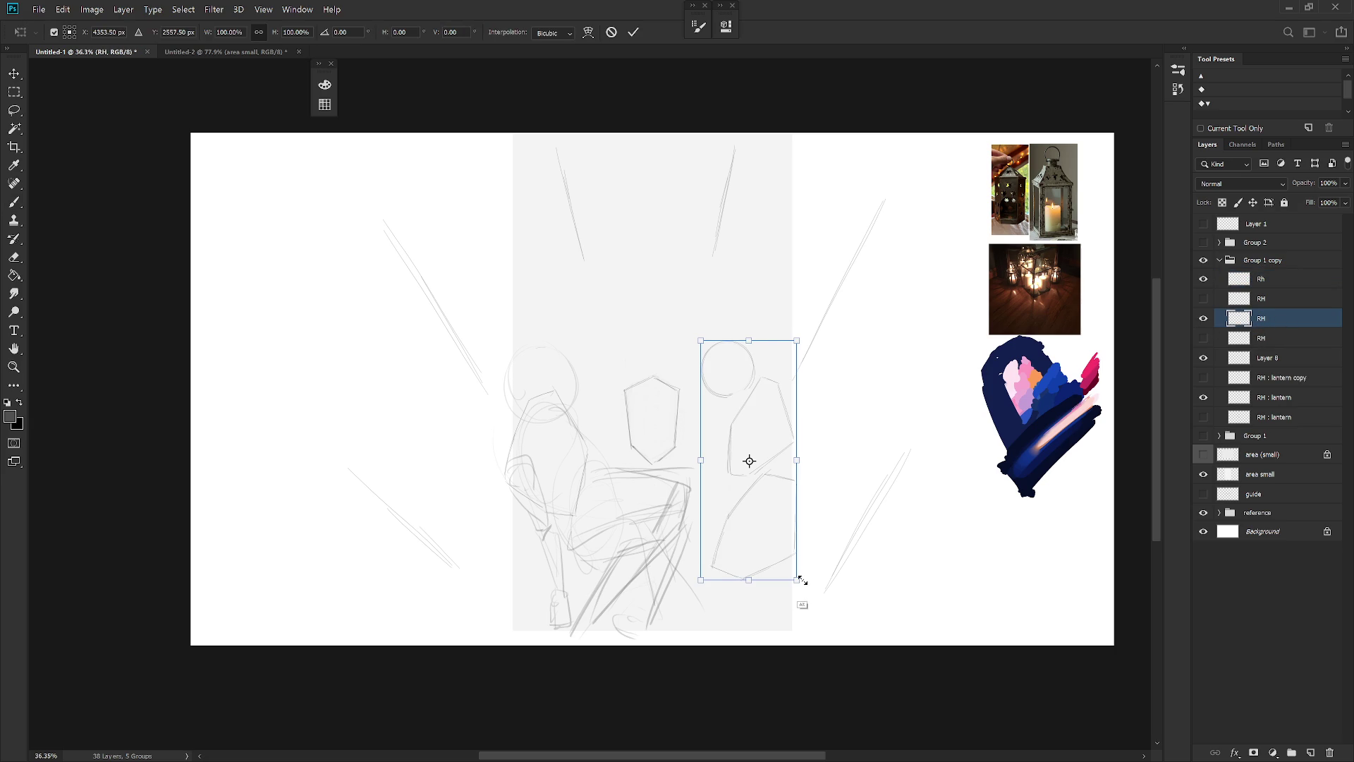
drag(802, 580, 799, 584)
key(Return)
Lasso the lower-right lantern sketch and enlarge it
key(l)
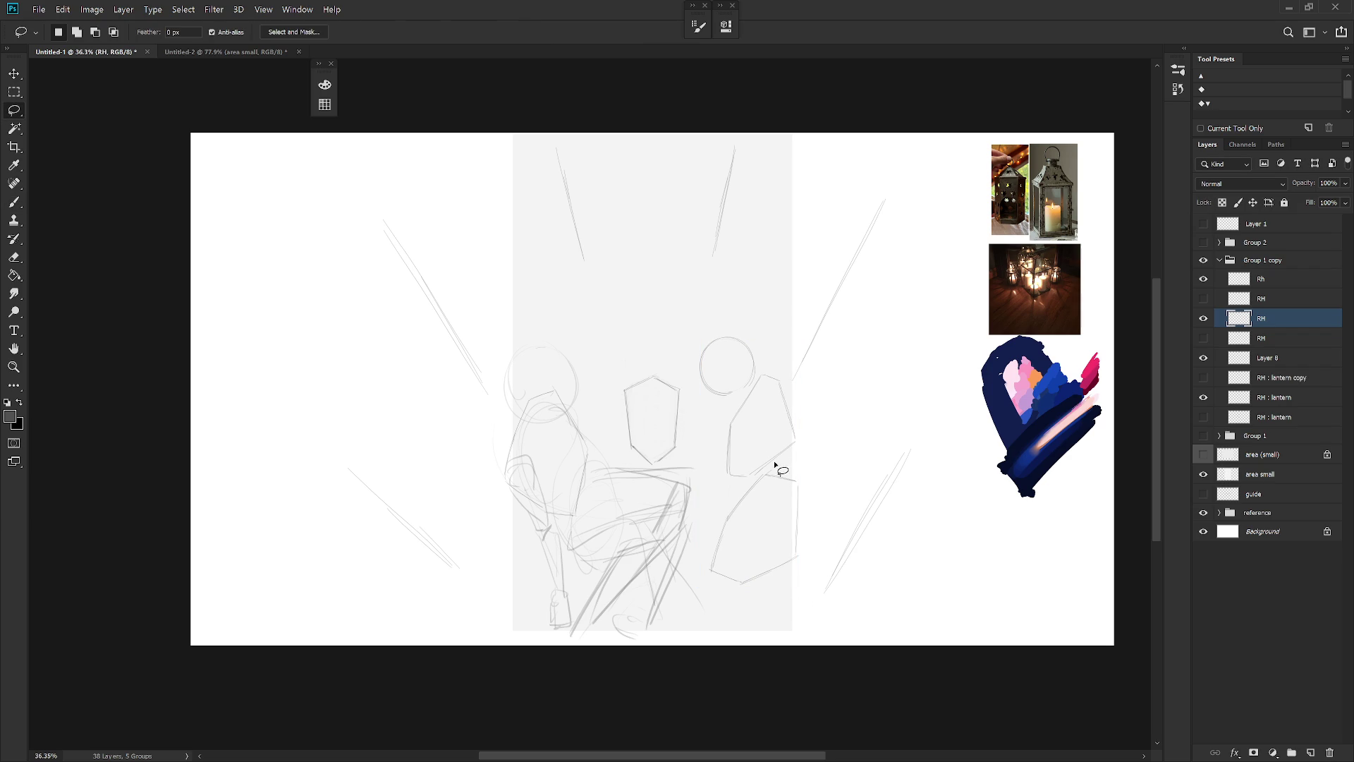
drag(776, 466, 798, 459)
key(ctrl+t)
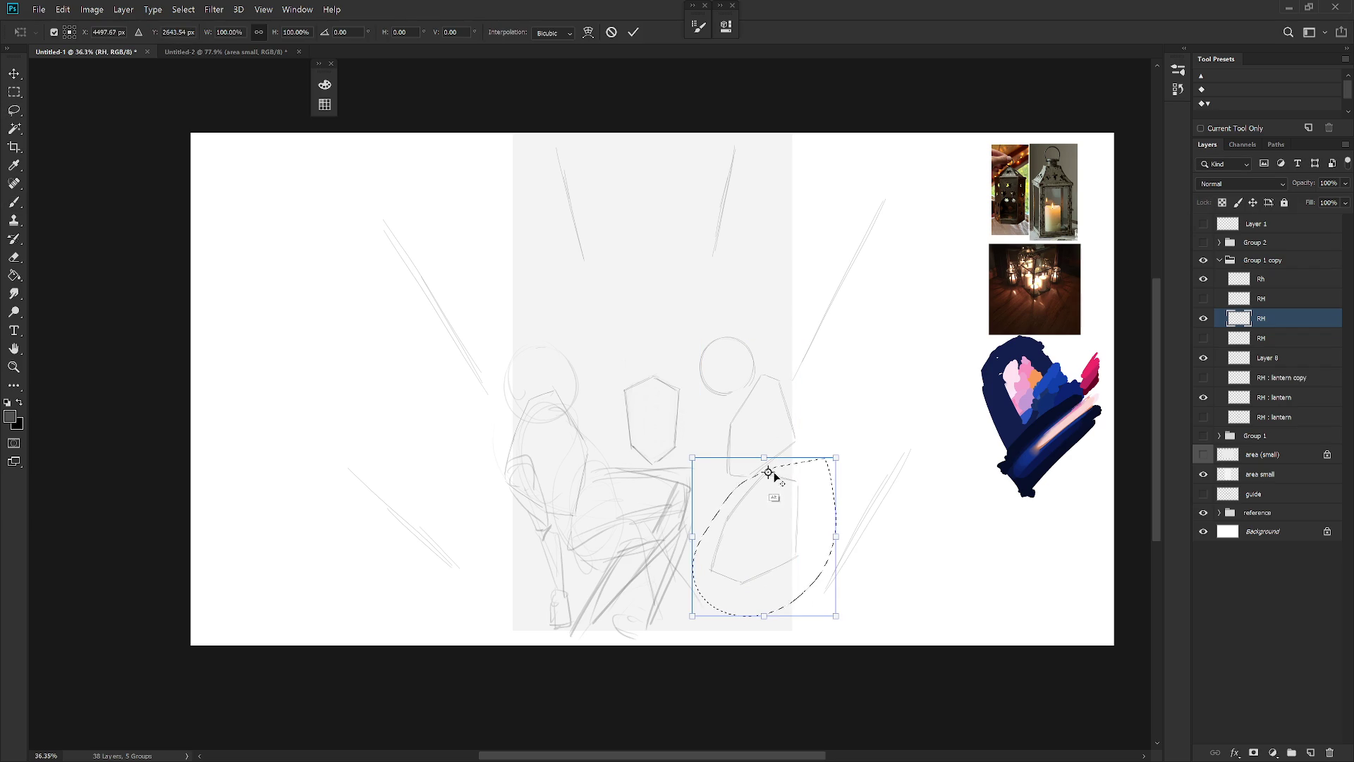
drag(837, 616, 843, 624)
key(Return)
key(ctrl+d)
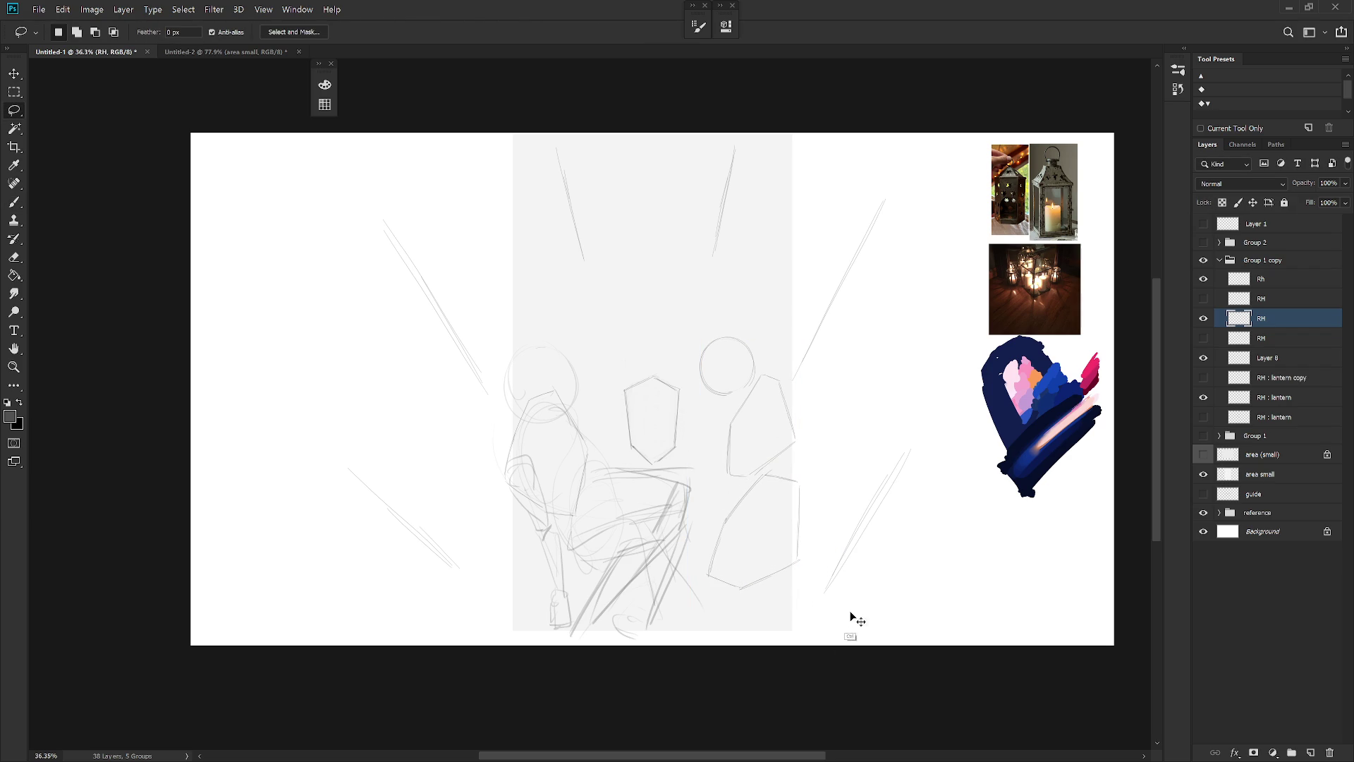
key(b)
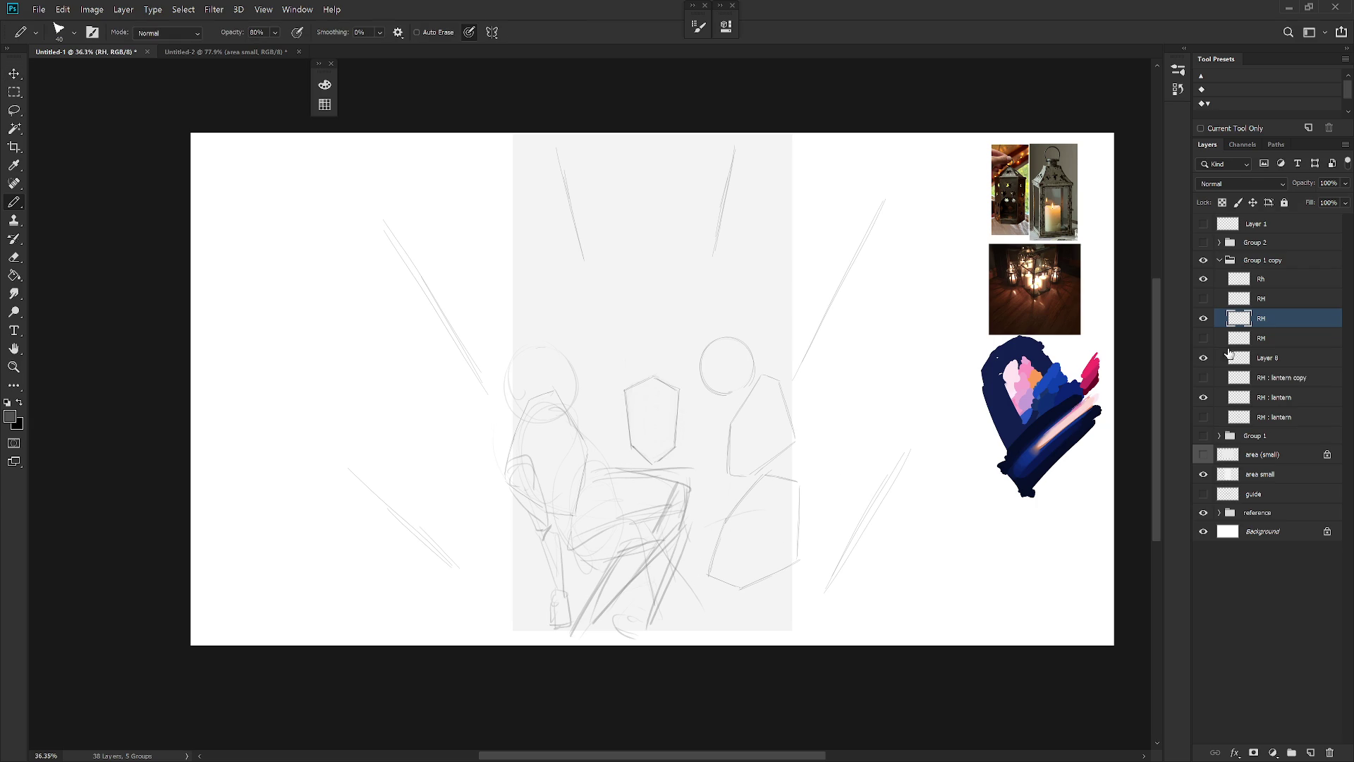
Shrink the left figure sketch on the Rh layer to about 89% and nudge it into place
click(1278, 282)
key(ctrl+t)
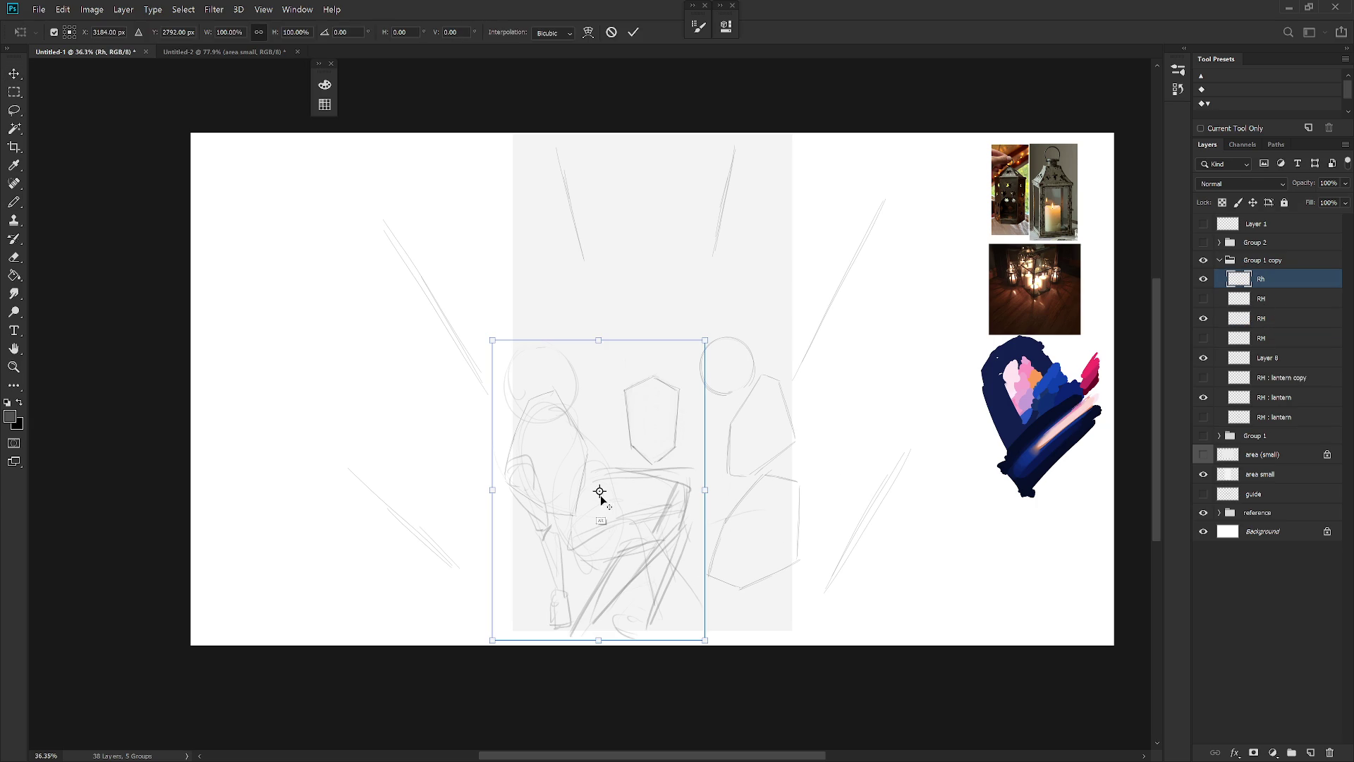
drag(601, 492, 578, 519)
drag(707, 338, 700, 358)
drag(633, 561, 629, 551)
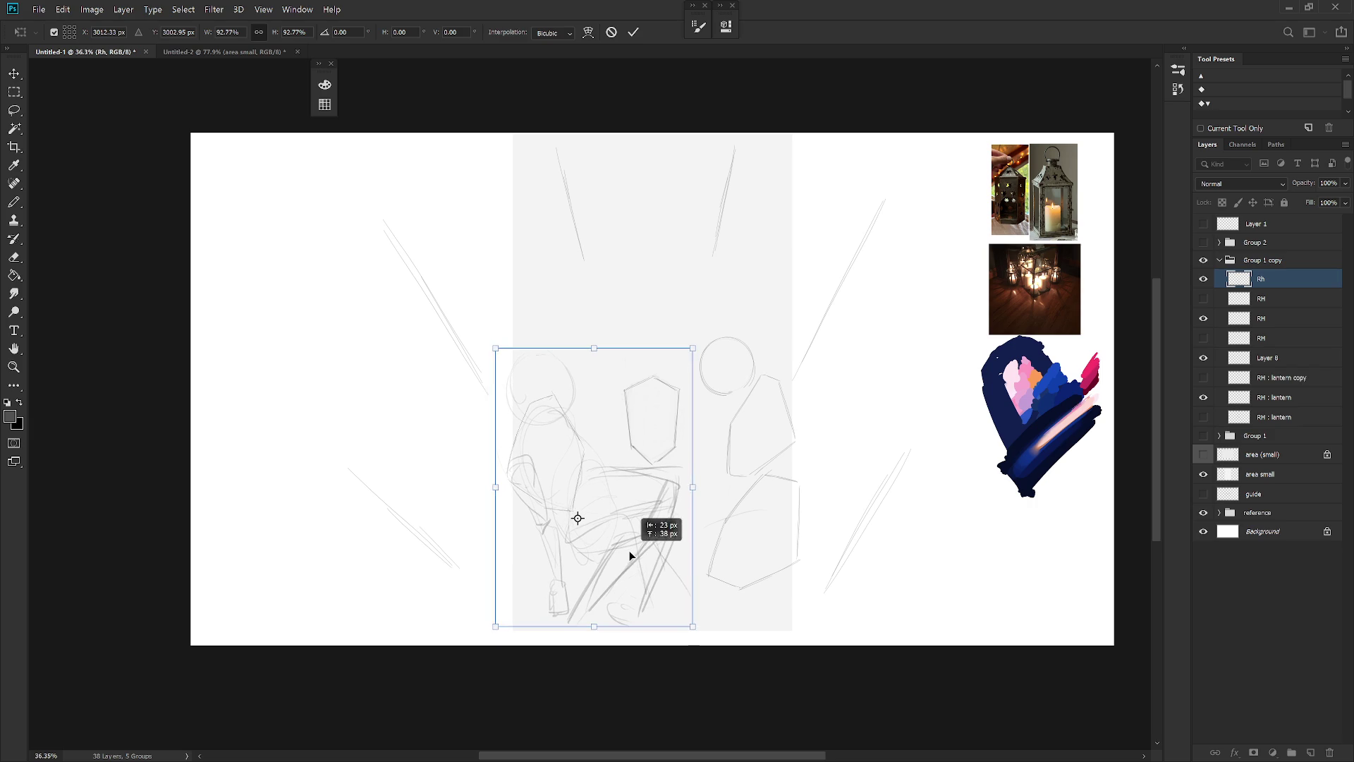
key(b)
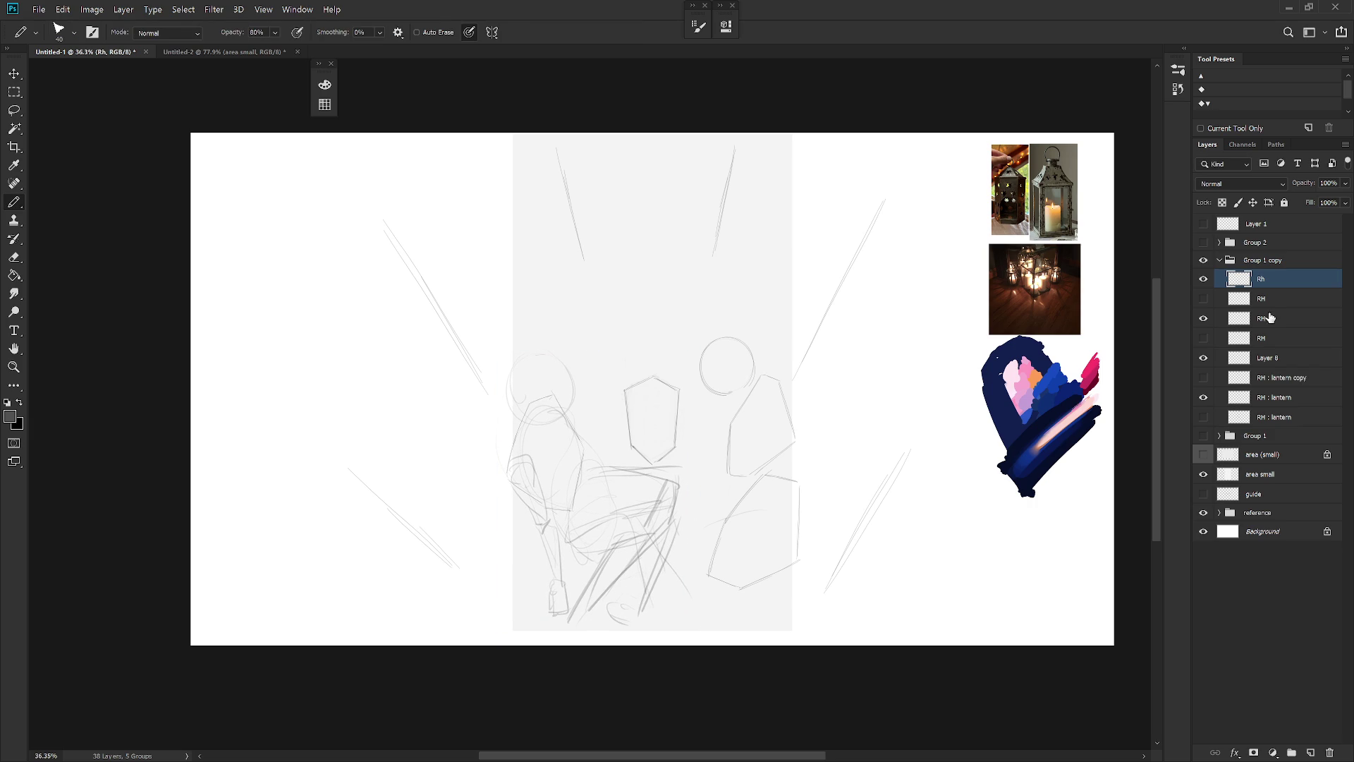
key(alt+bracketleft)
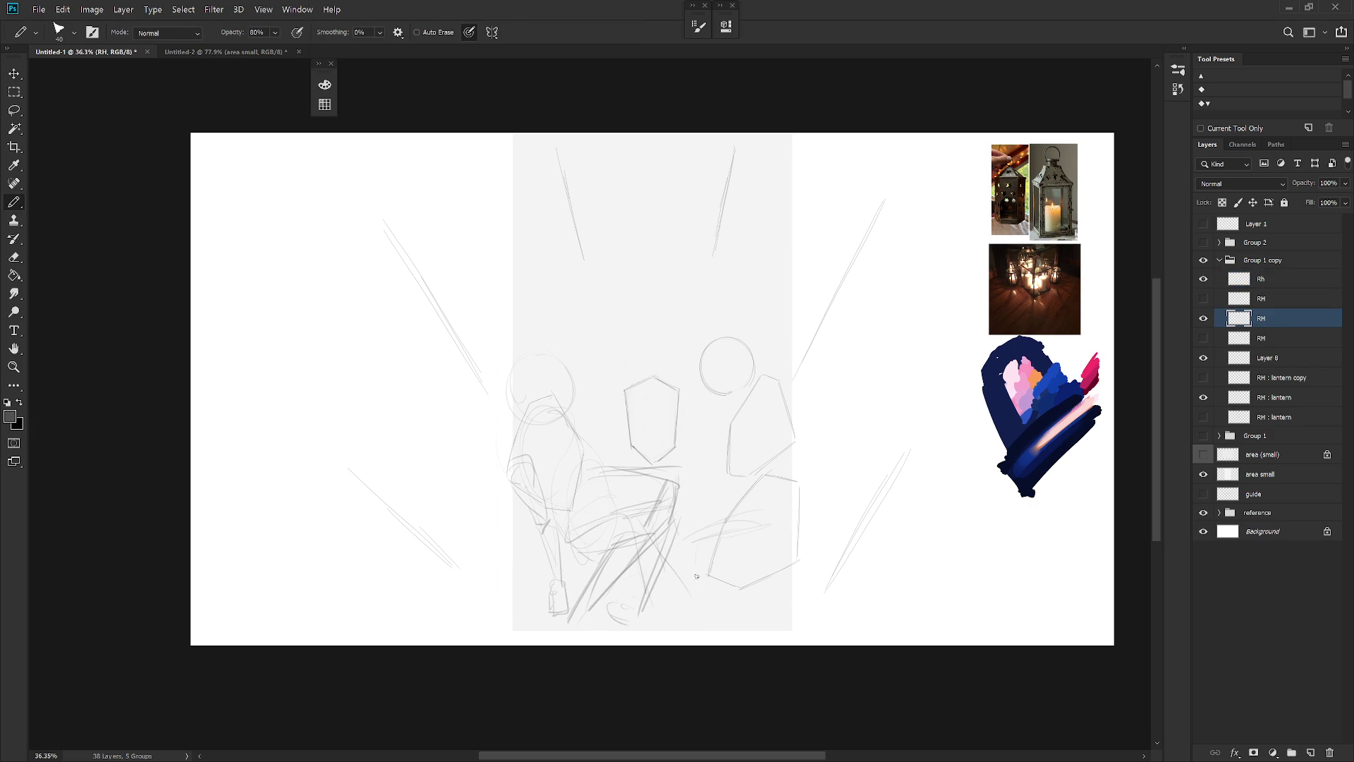
Pencil in diagonal arm and near-vertical body strokes around the right hexagon lantern, undoing the first attempt
drag(747, 557, 794, 546)
drag(711, 571, 776, 563)
drag(730, 518, 793, 493)
key(ctrl+z)
key(ctrl+z)
key(ctrl+z)
key(ctrl+z)
key(ctrl+z)
key(ctrl+z)
key(ctrl+z)
mouse_move(780, 497)
mouse_down()
mouse_move(762, 491)
mouse_move(742, 563)
mouse_move(802, 567)
mouse_up()
drag(697, 516, 660, 595)
mouse_move(717, 552)
mouse_down()
mouse_move(626, 633)
mouse_move(760, 590)
mouse_up()
drag(700, 511, 686, 604)
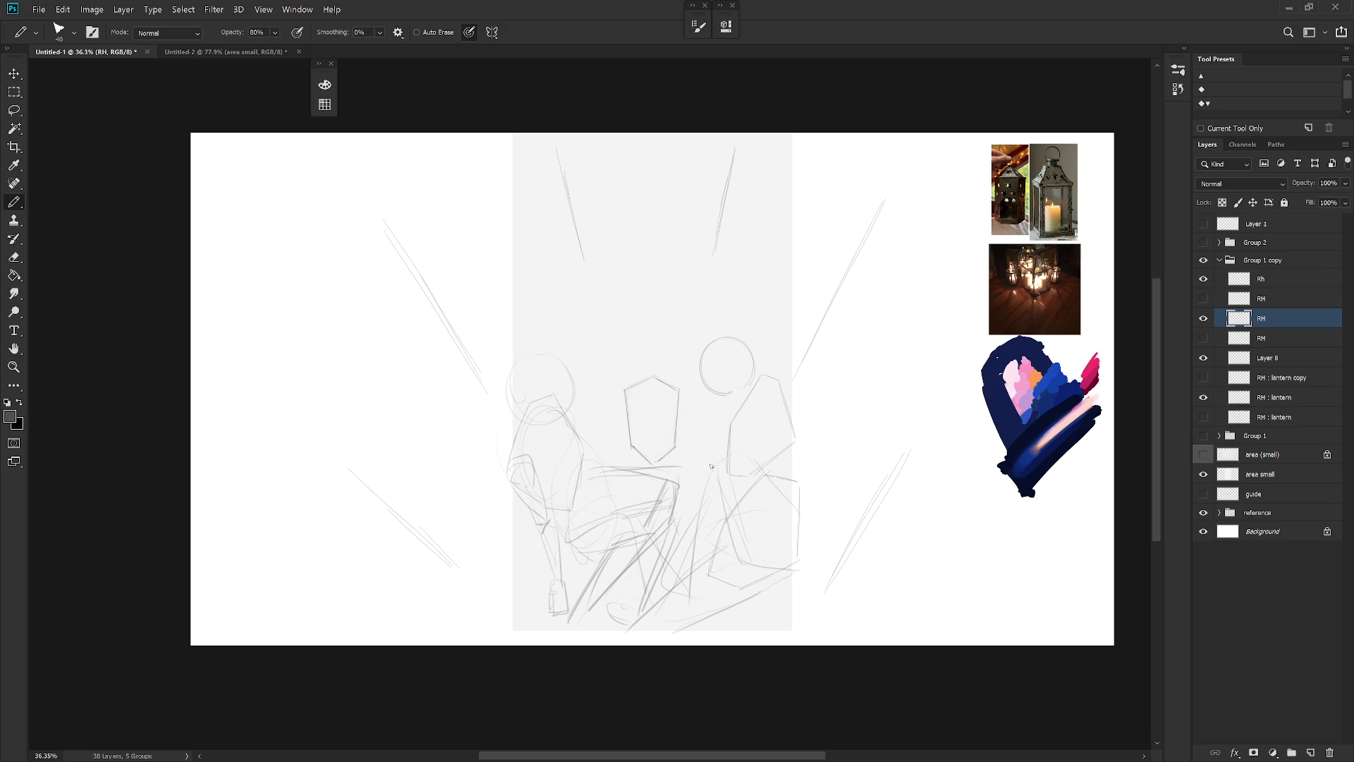
drag(709, 475, 680, 586)
mouse_move(772, 378)
mouse_down()
mouse_move(788, 401)
mouse_move(762, 459)
mouse_up()
Hide the old RH right-figure sketch and create Layer 13
click(1203, 318)
key(ctrl+shift+n)
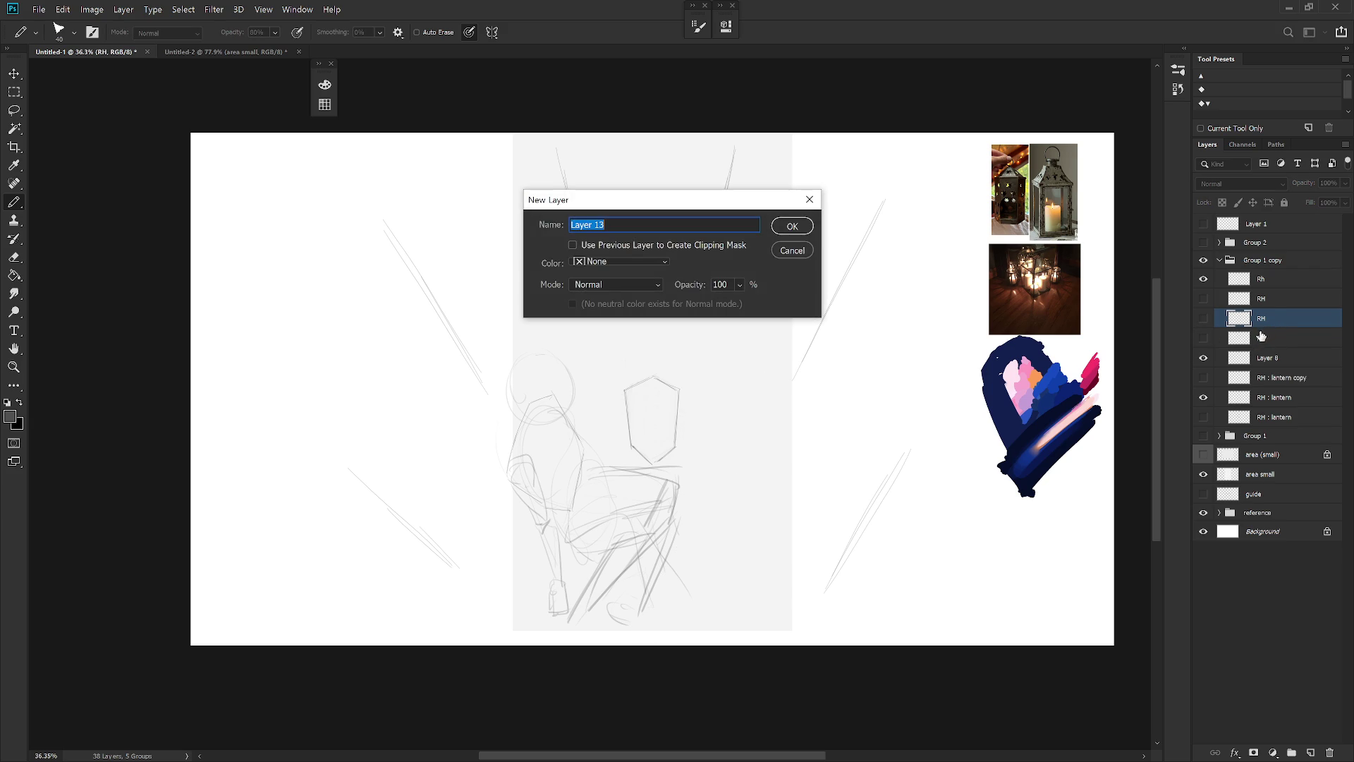
key(Return)
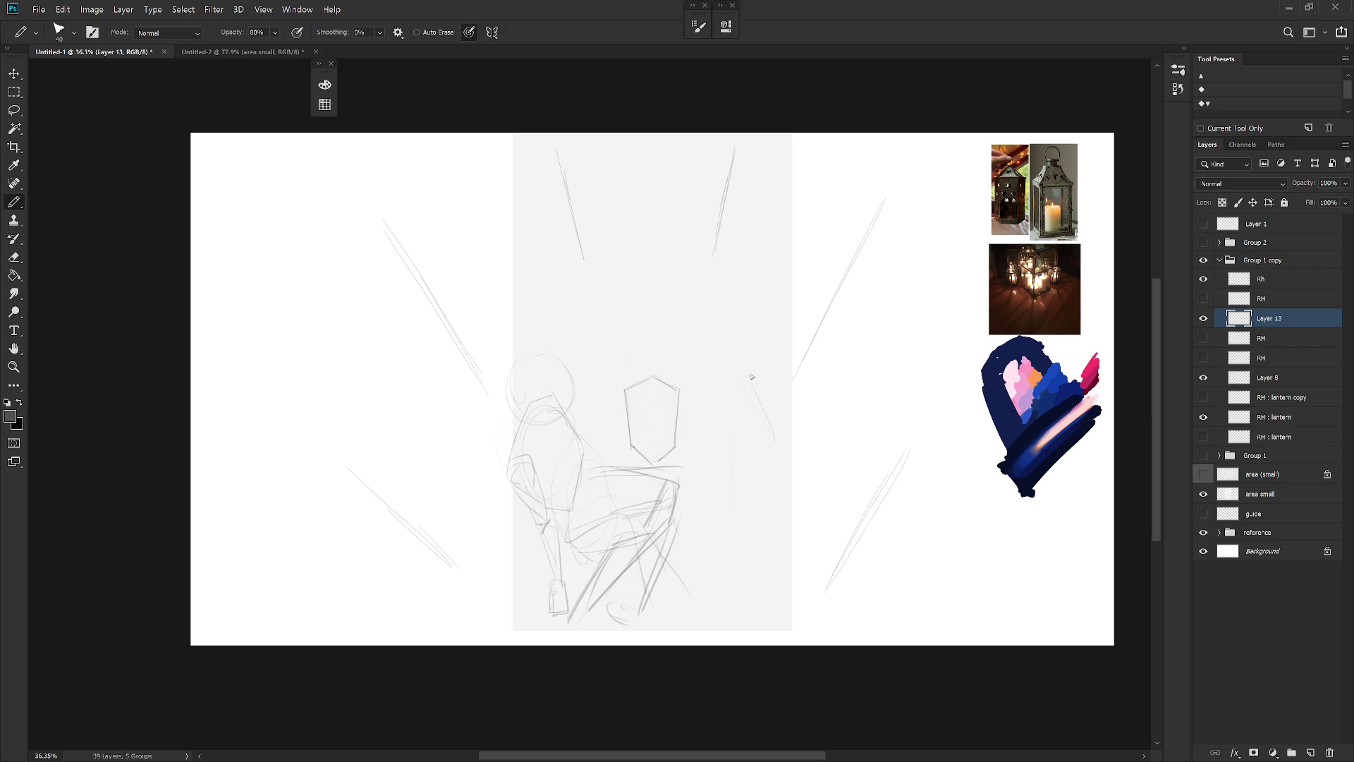
Undo the darker stroke near the right lantern and return to the pencil
key(shift+b)
key(ctrl+z)
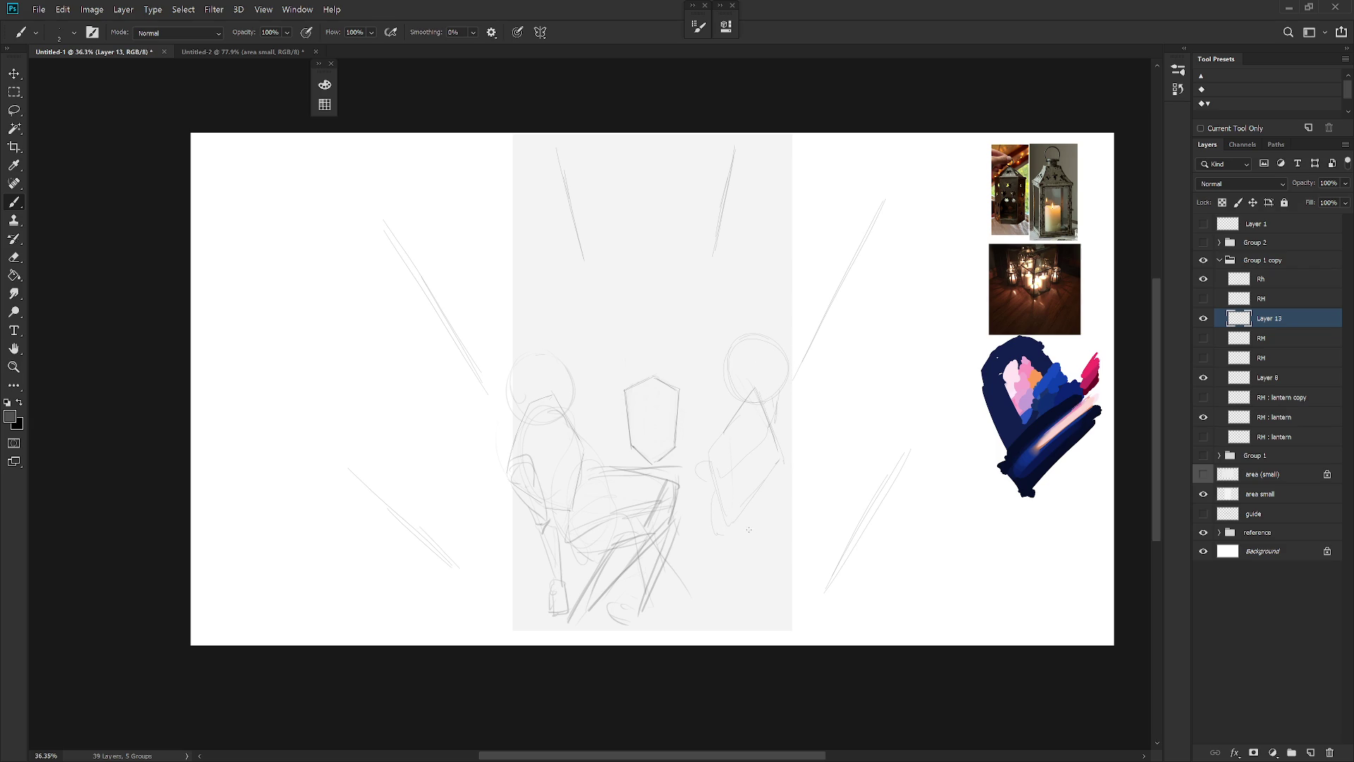
key(shift+b)
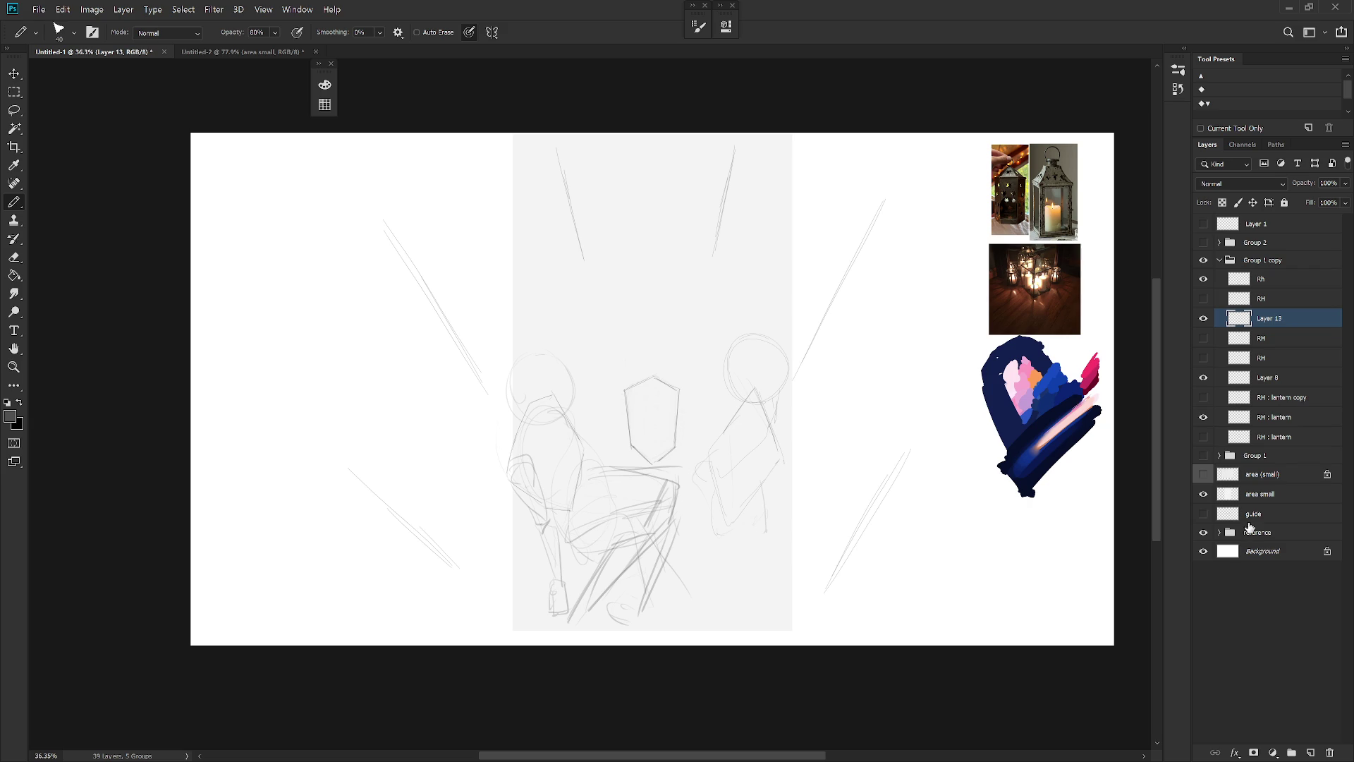
click(1280, 496)
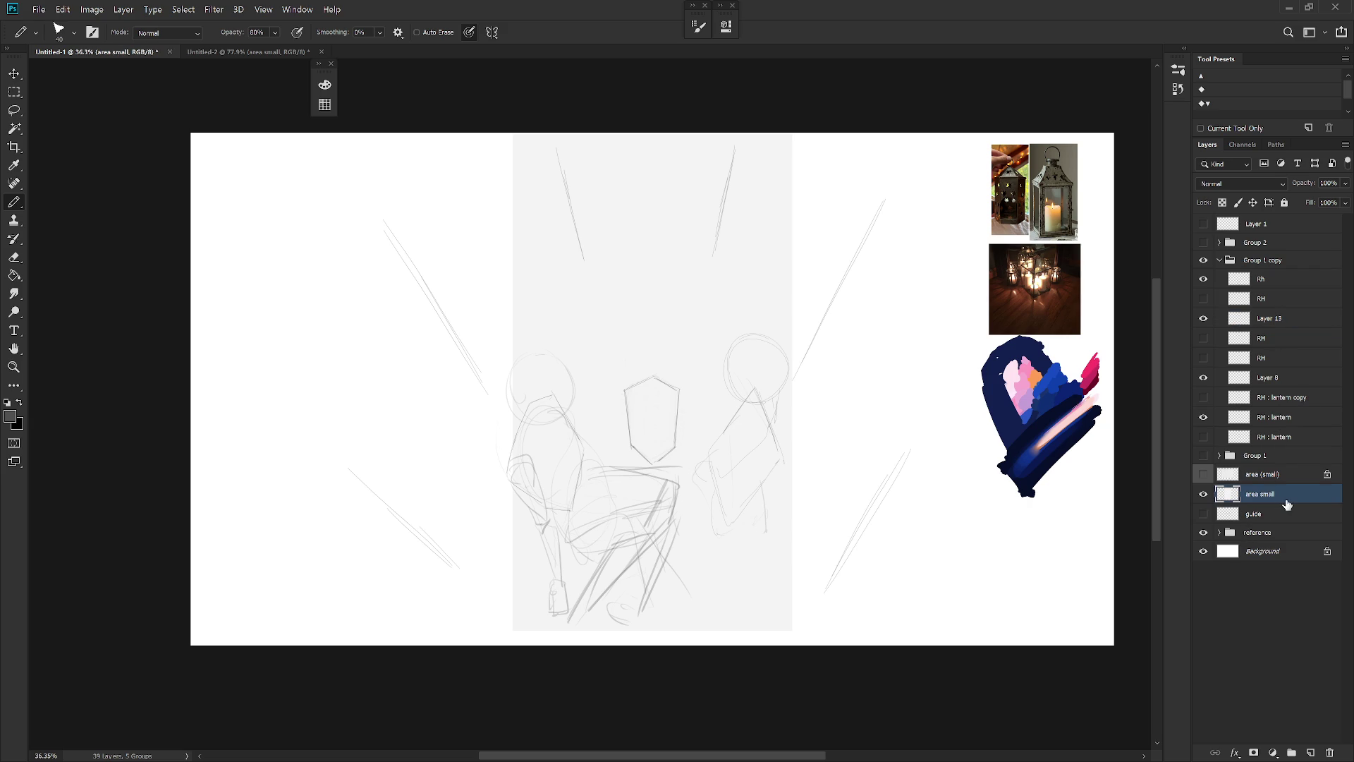
key(ctrl+5)
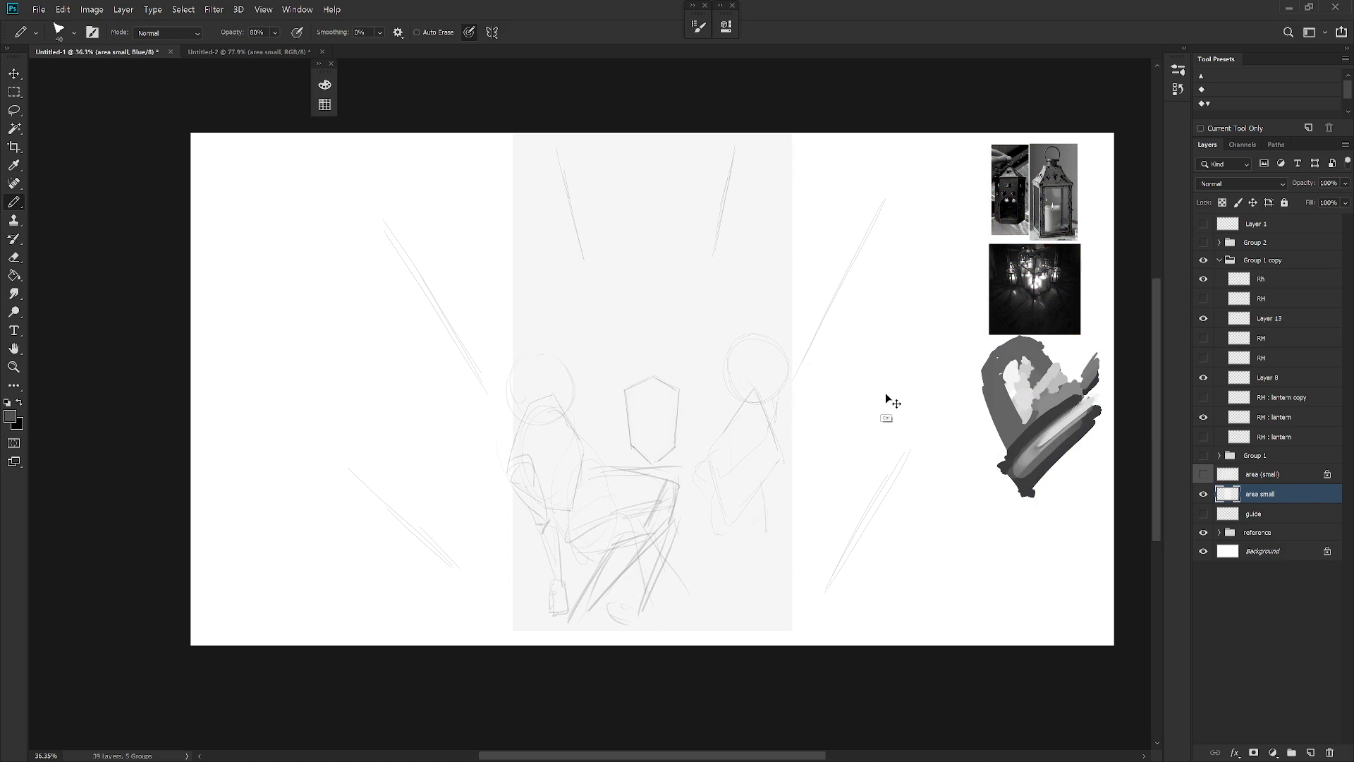
drag(875, 441, 846, 484)
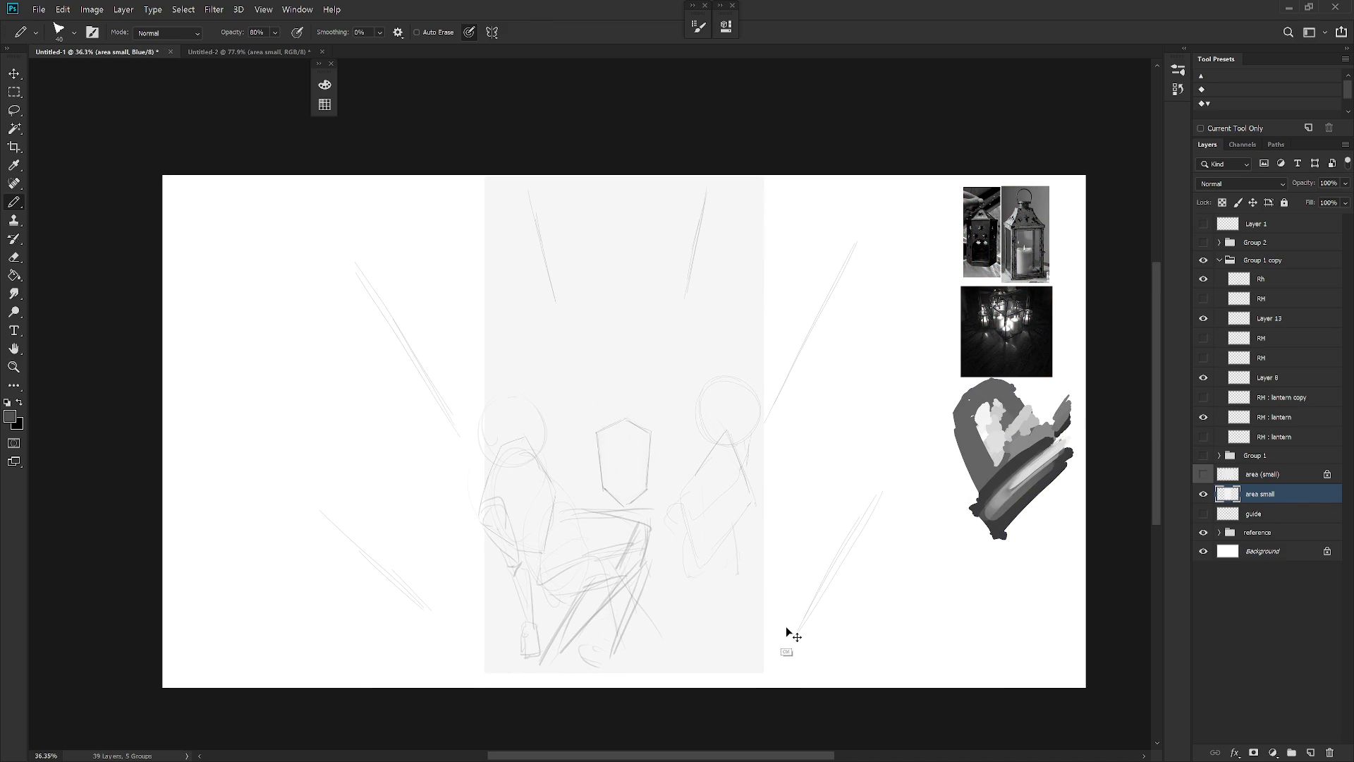
key(ctrl+1)
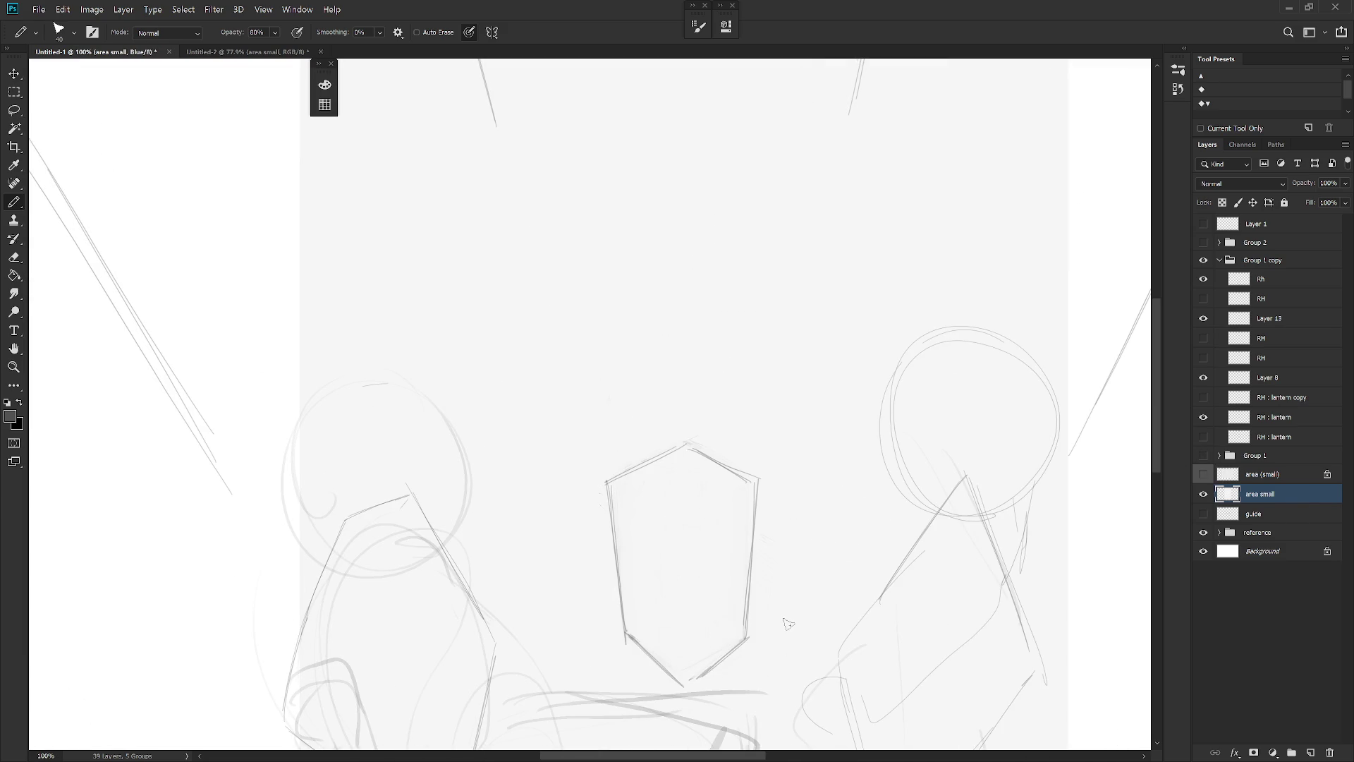
key(ctrl+2)
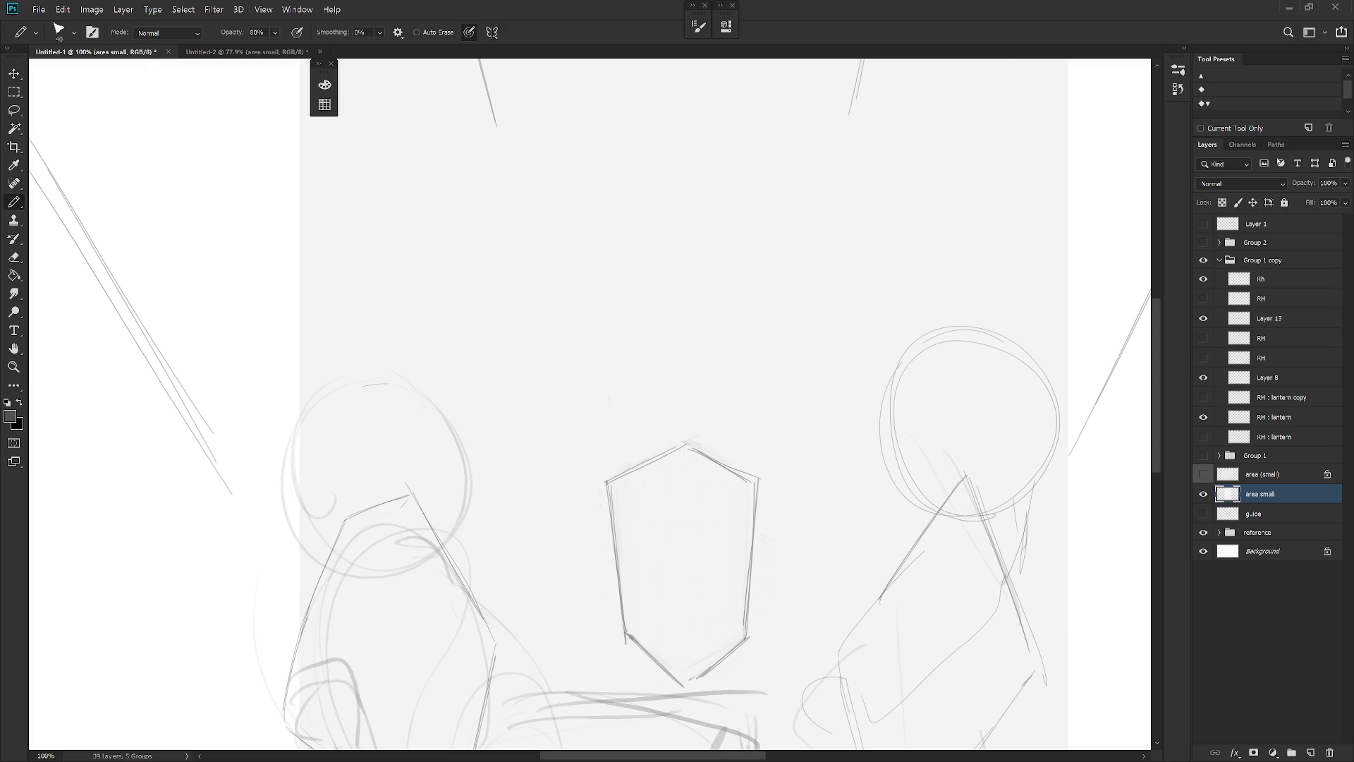
click(1243, 144)
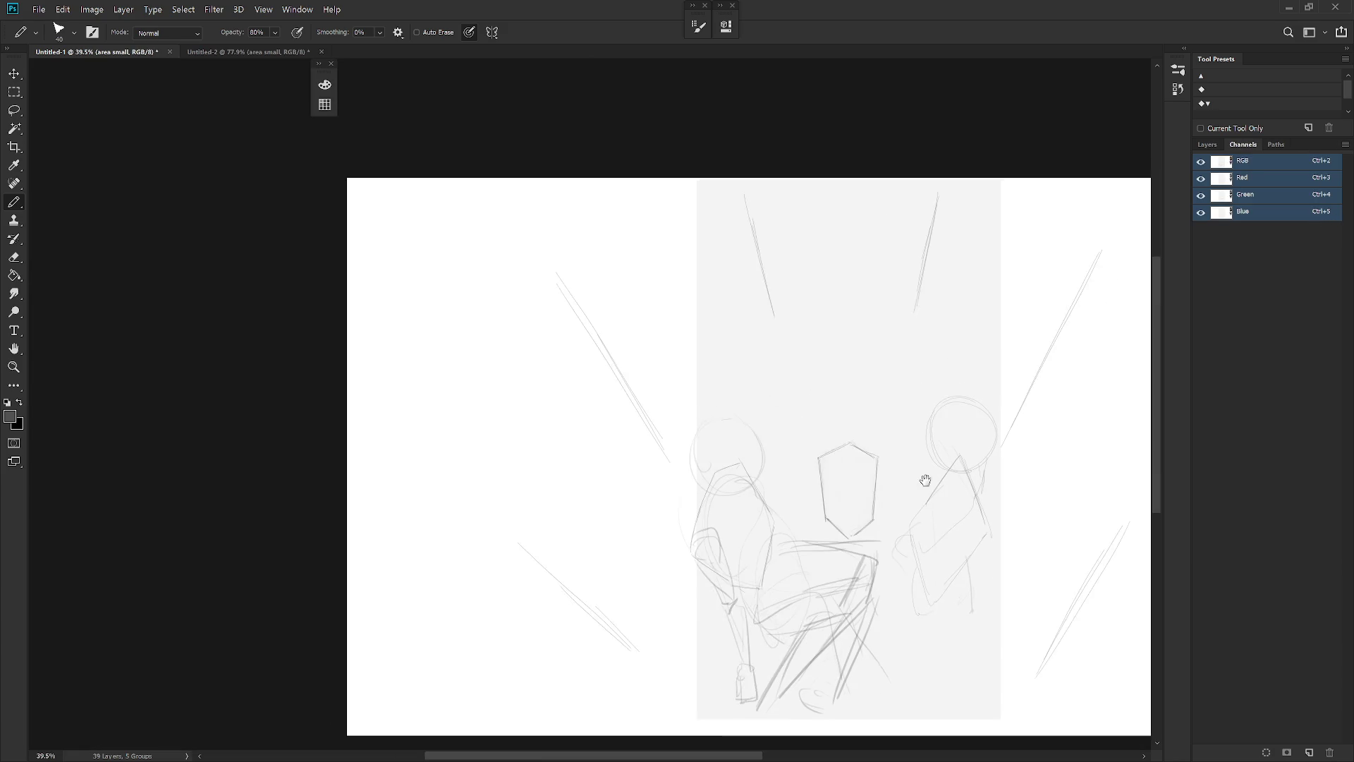
scroll(925, 477, down, 5)
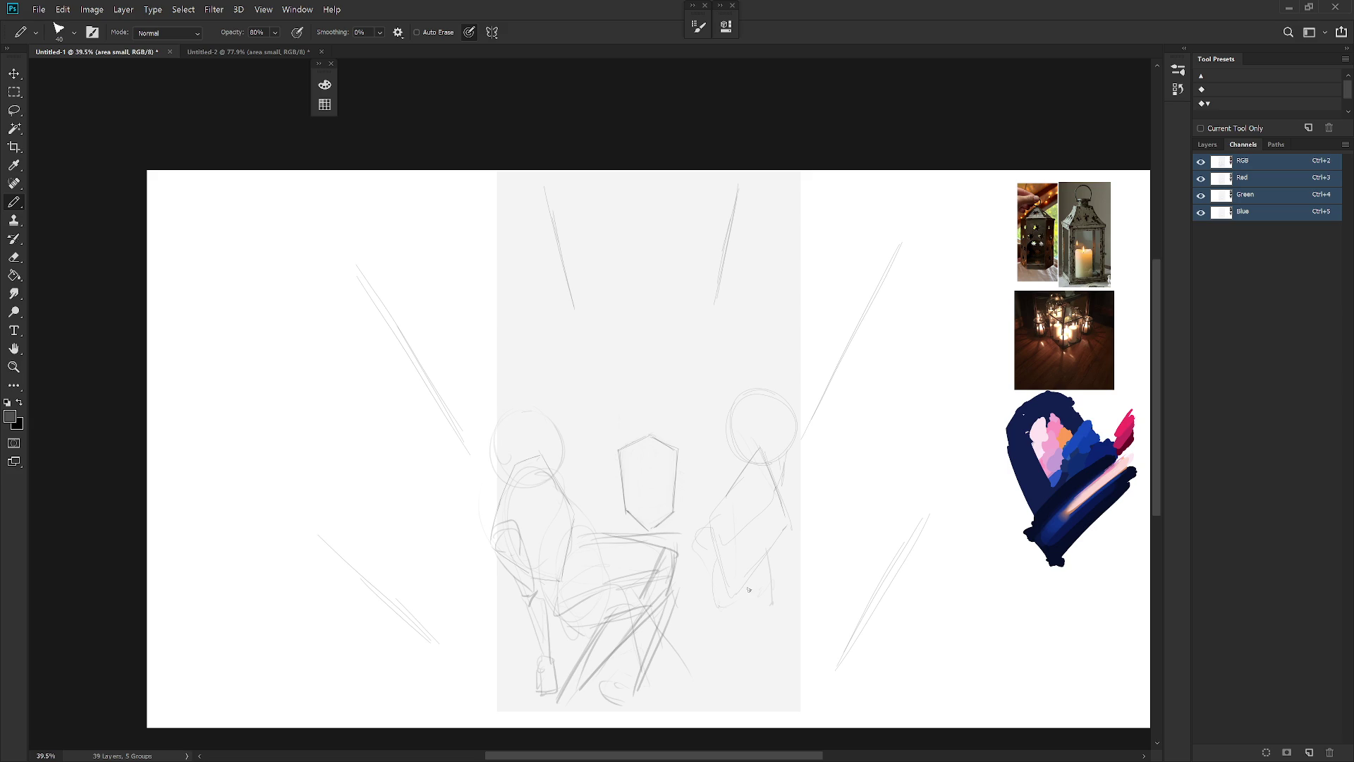
key(ctrl+3)
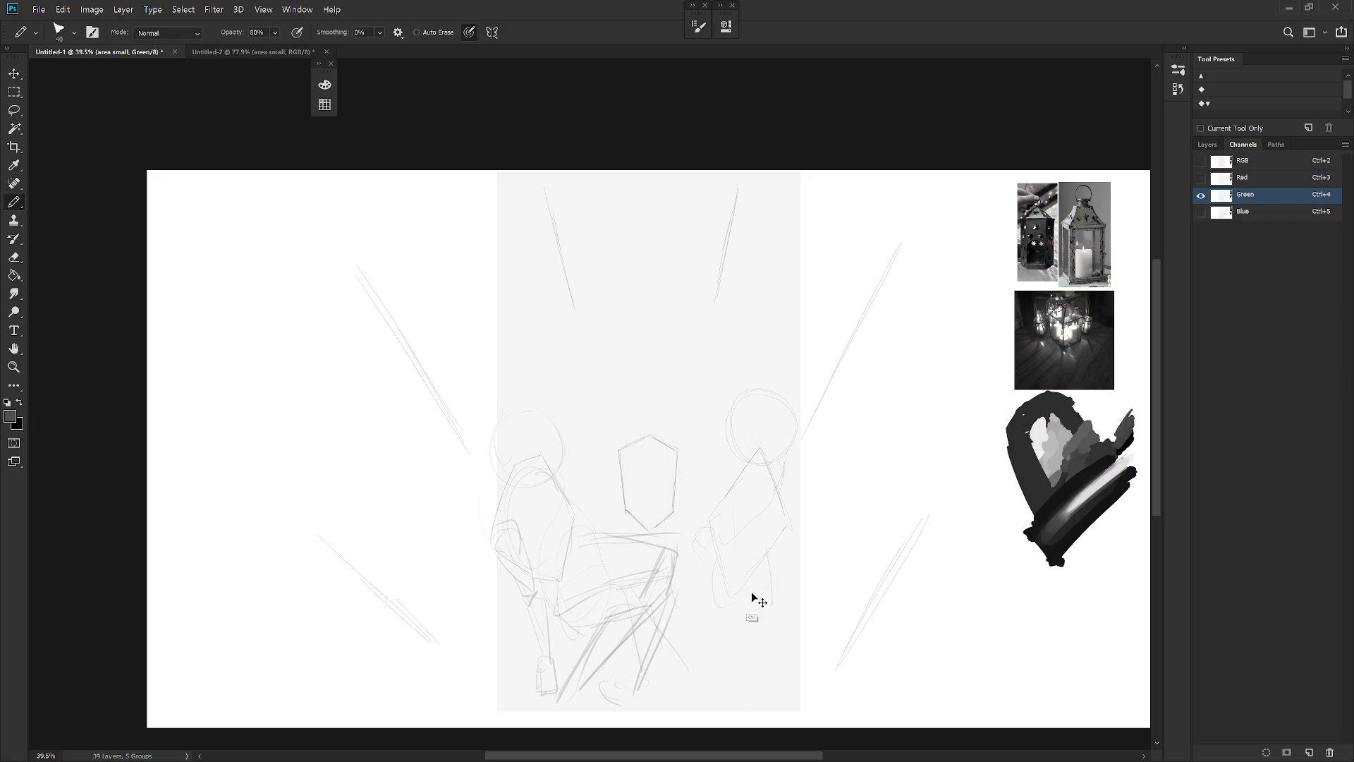
key(ctrl+2)
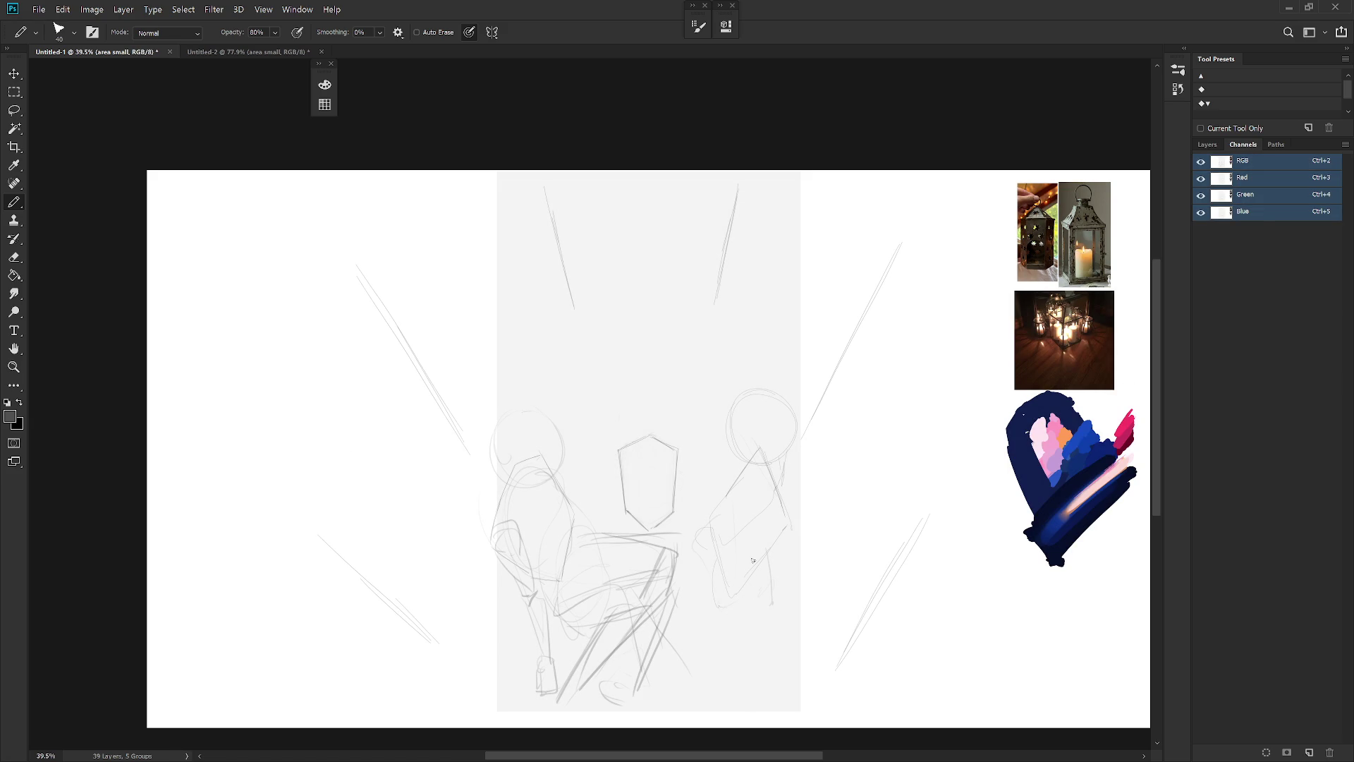
key(F7)
scroll(755, 547, right, 2)
key(b)
scroll(660, 603, left, 1)
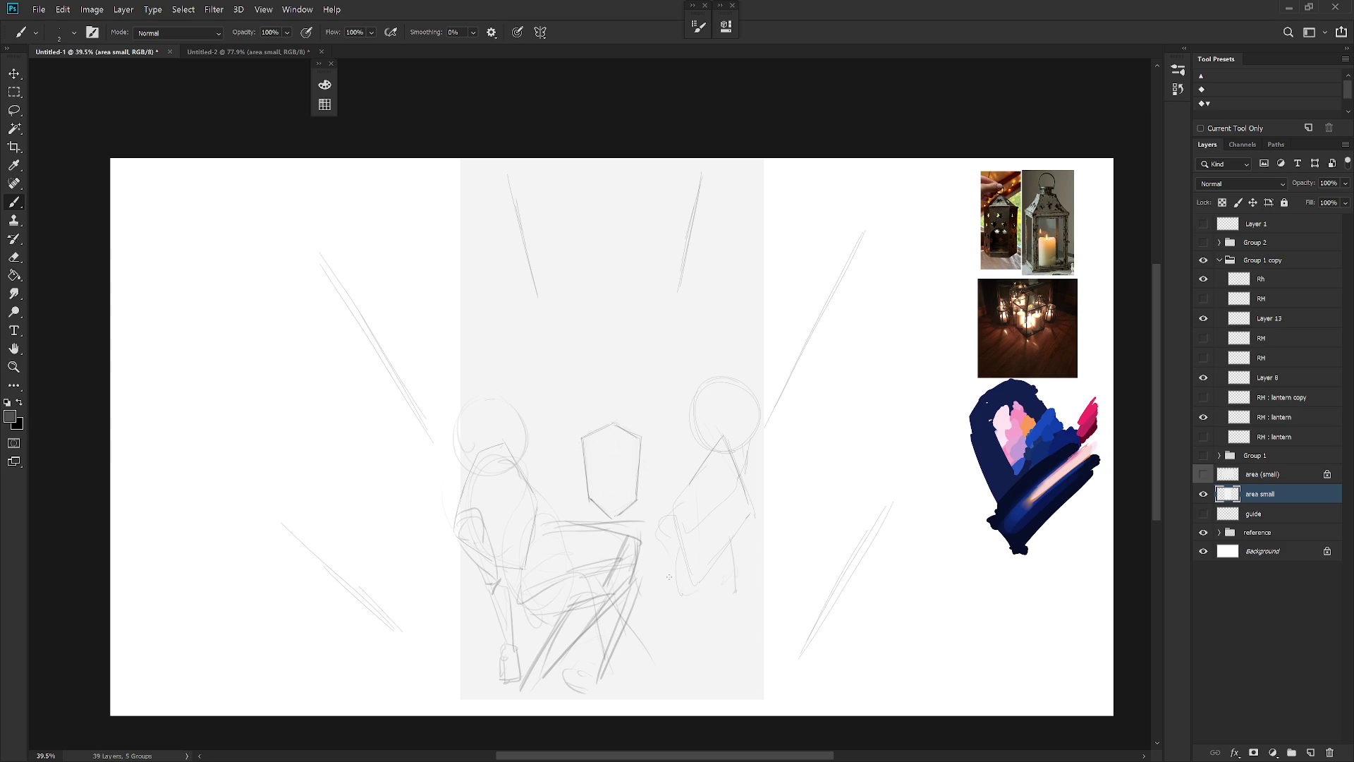
Rotate the grey area small layer 90° and enlarge it to about 131%
key(ctrl+t)
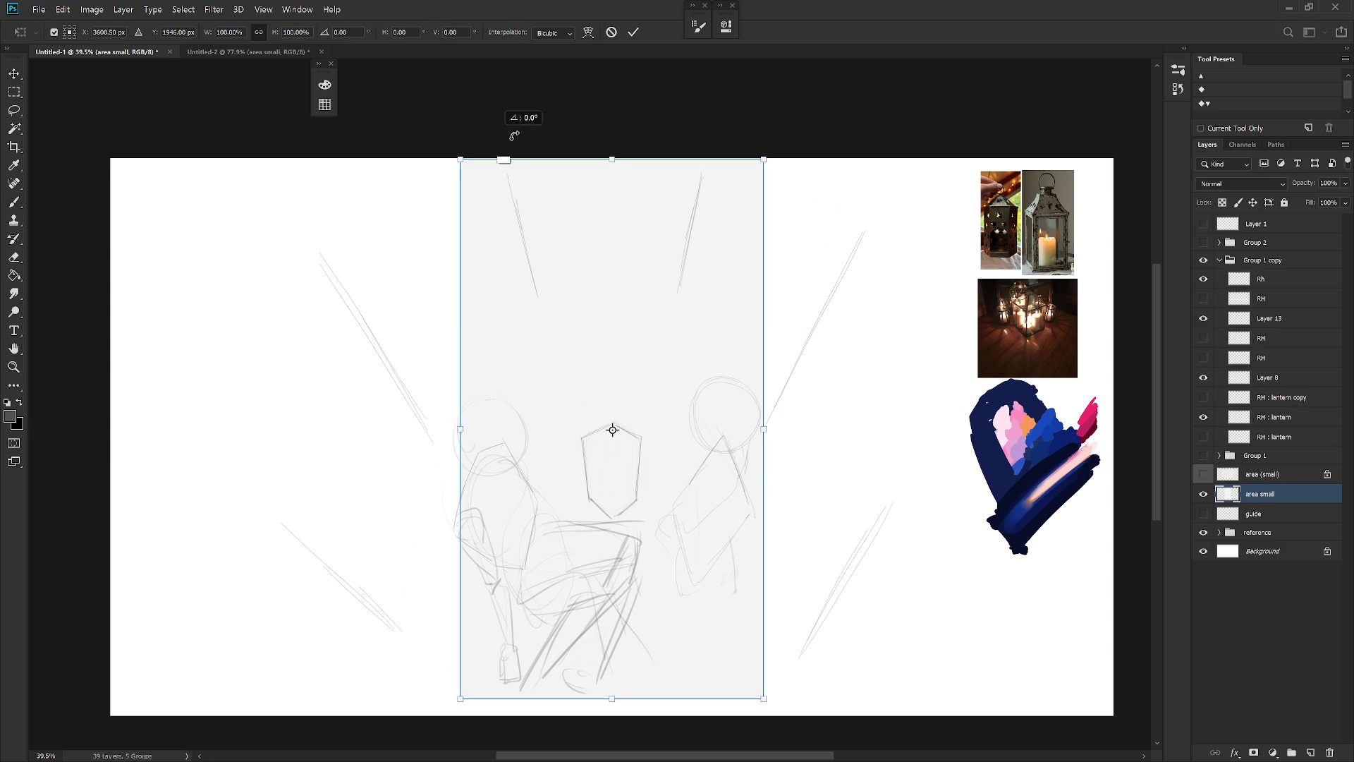
drag(514, 136, 875, 304)
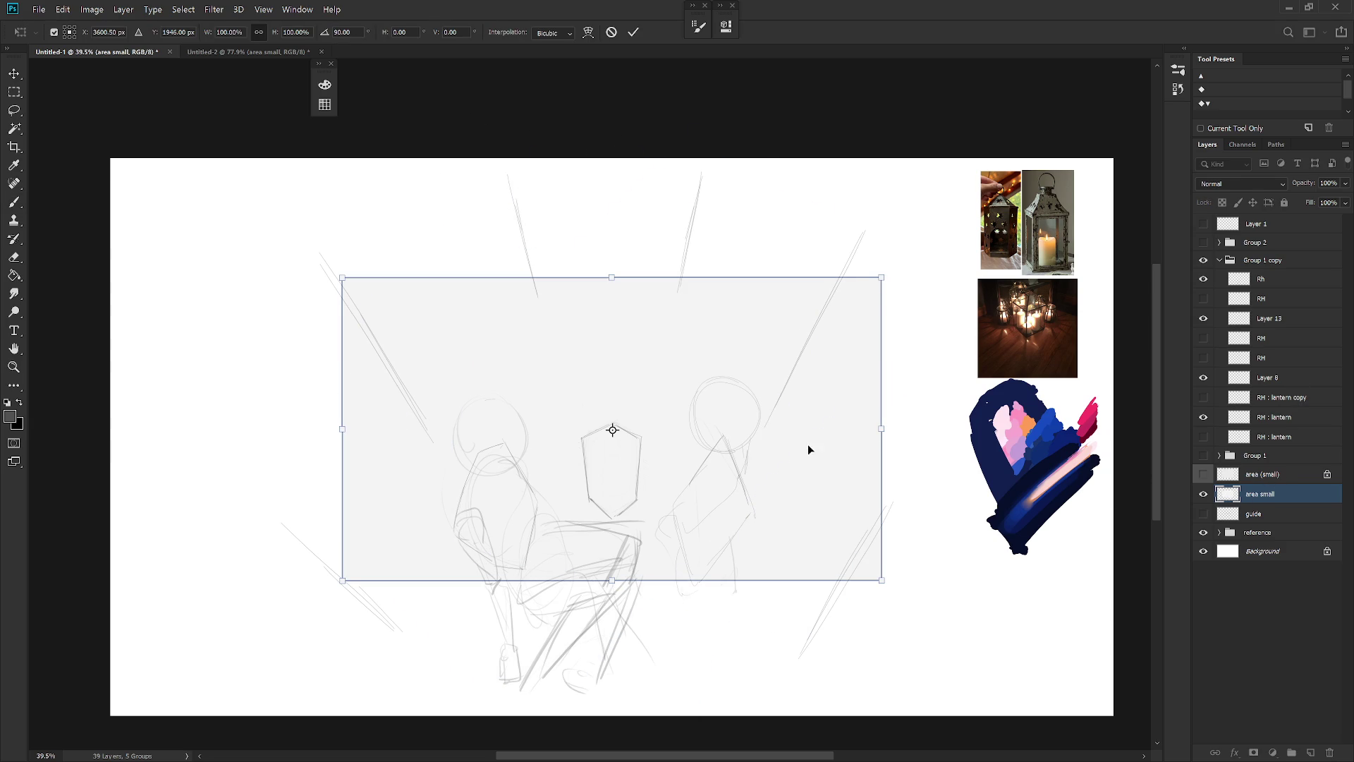
drag(875, 579, 961, 626)
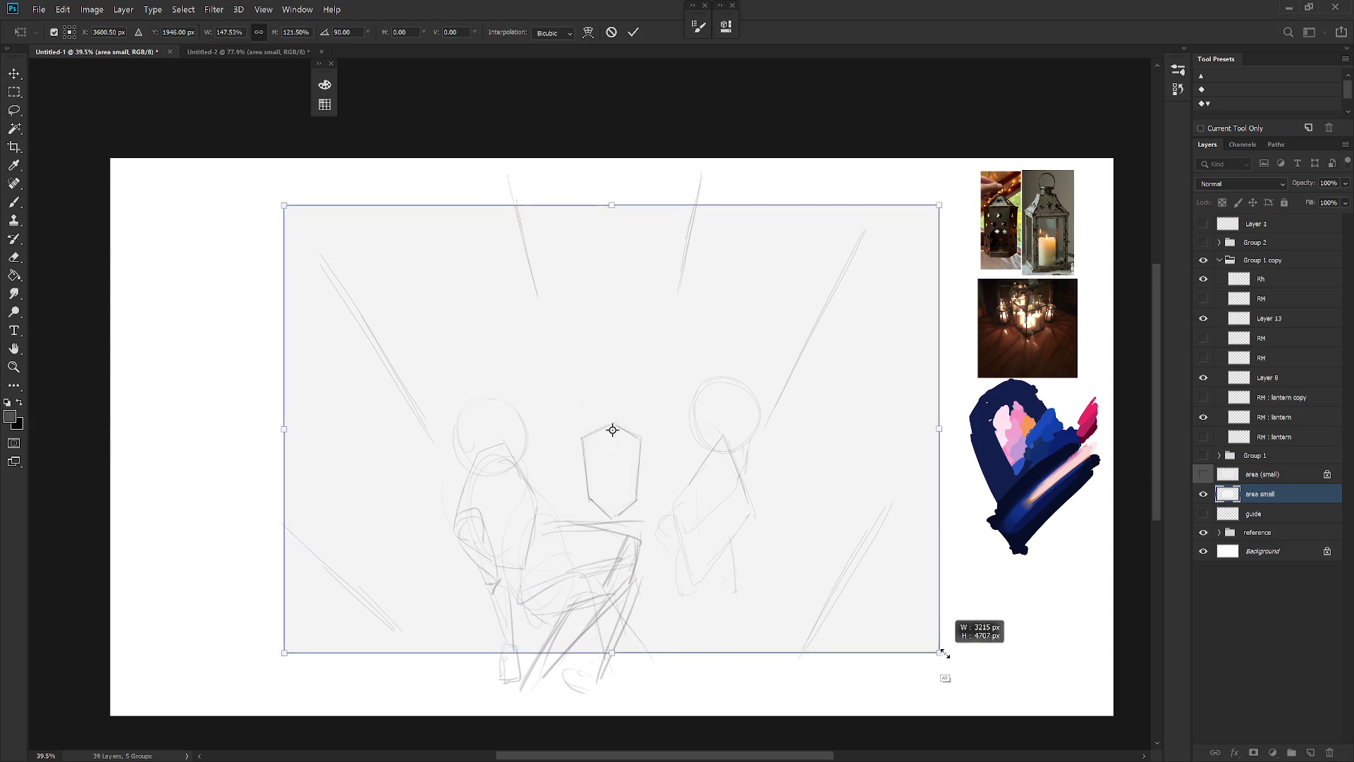
key(Return)
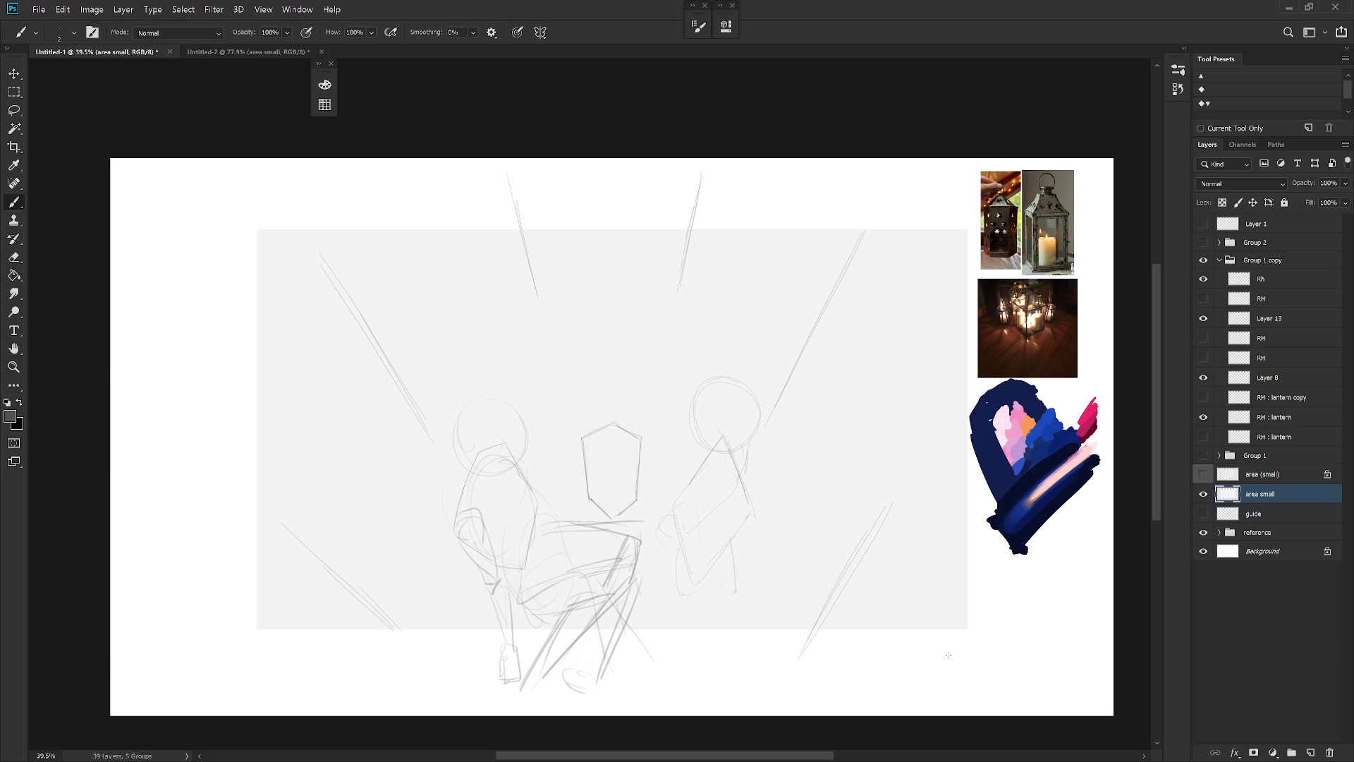
Toggle Layer 8, Layer 13, RH: lantern and Rh visibility to check the composition
click(1204, 379)
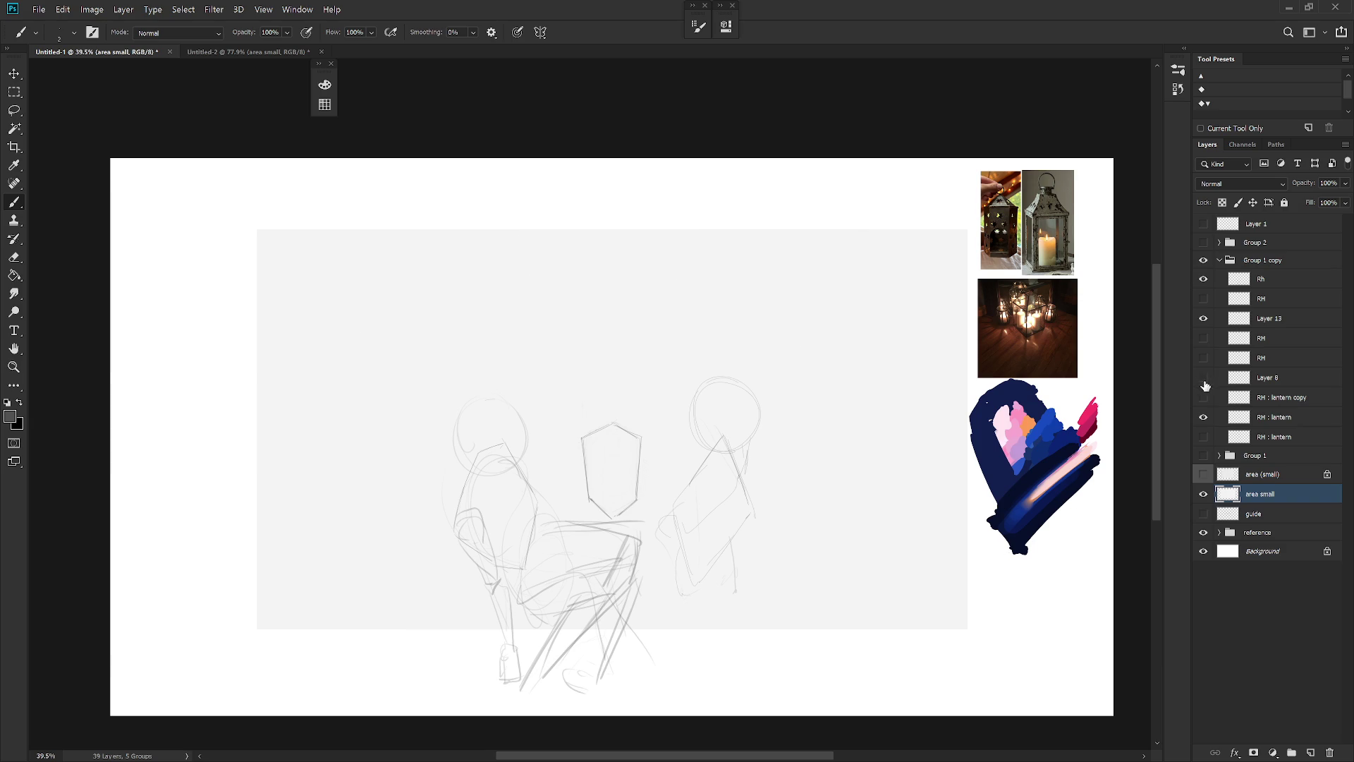
click(1205, 379)
click(1205, 318)
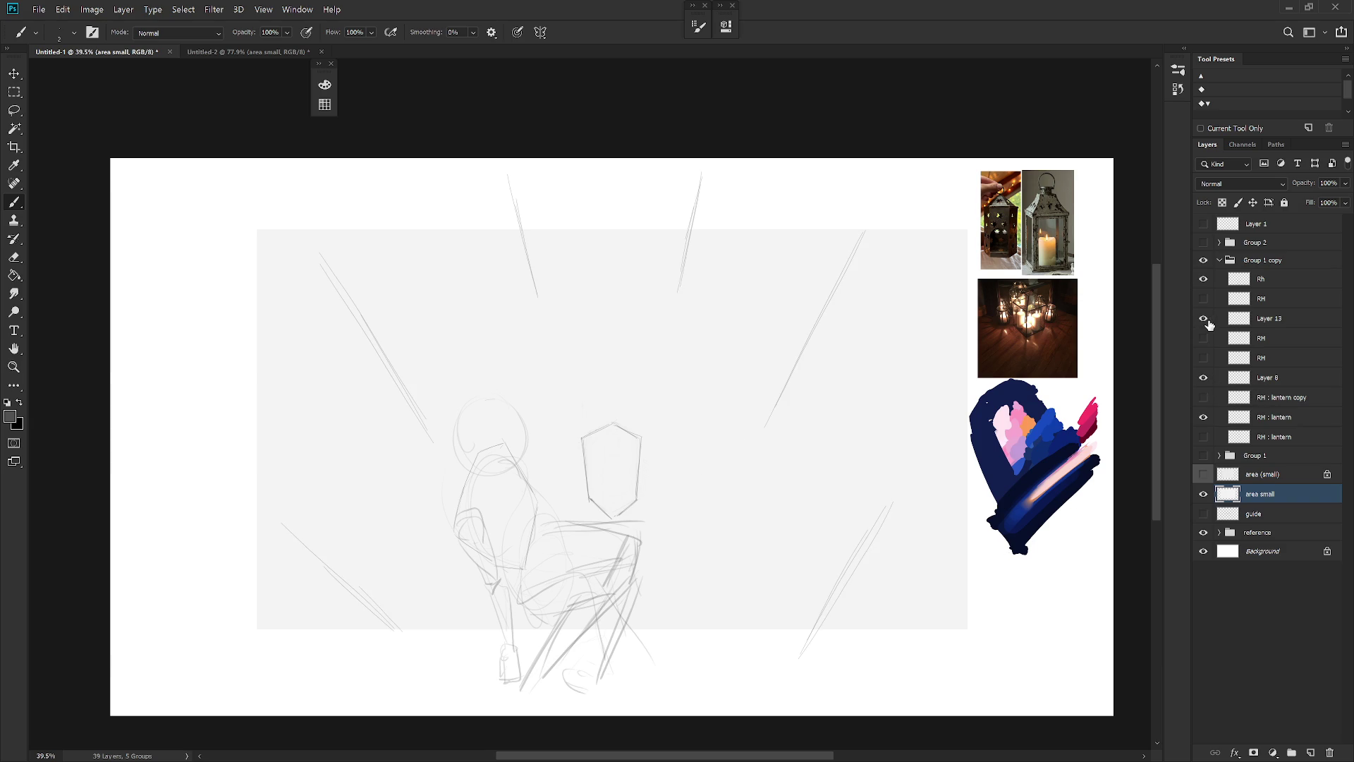
click(1204, 318)
click(1204, 379)
click(1203, 379)
click(1204, 418)
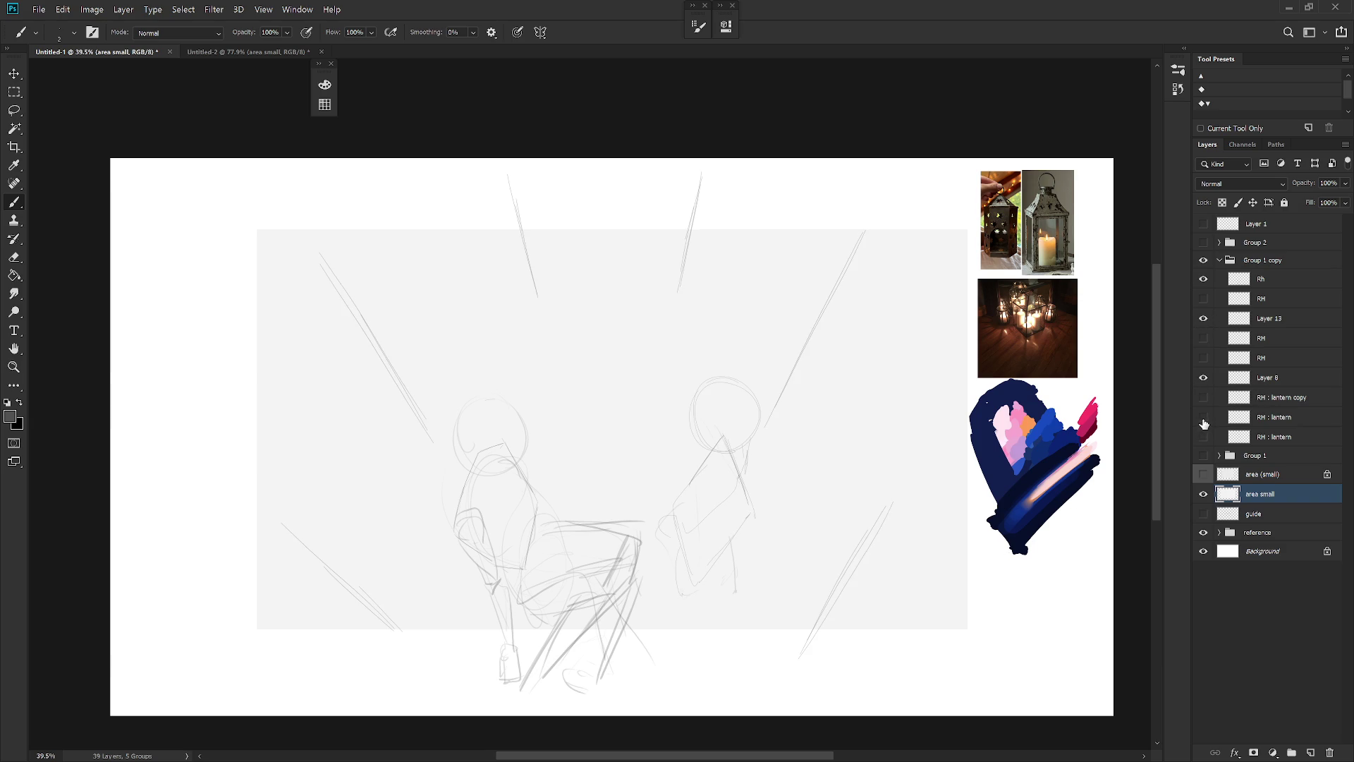
click(1204, 417)
click(1203, 279)
click(1203, 279)
Move the left figure on the Rh layer up and to the left
click(1269, 279)
key(v)
drag(703, 591, 599, 574)
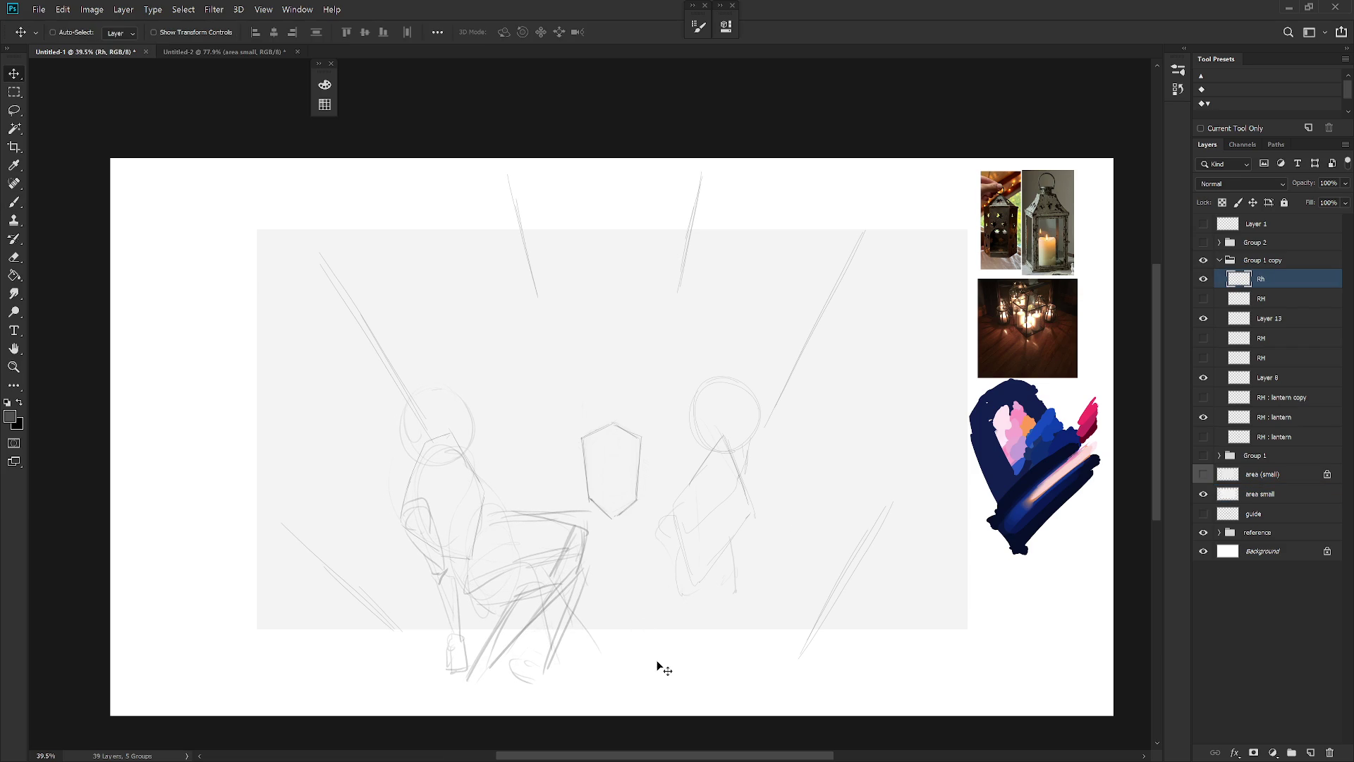
Hide the ray lines and lantern copy, show RH and Layer 13, and select Layer 13
click(1203, 398)
click(1204, 378)
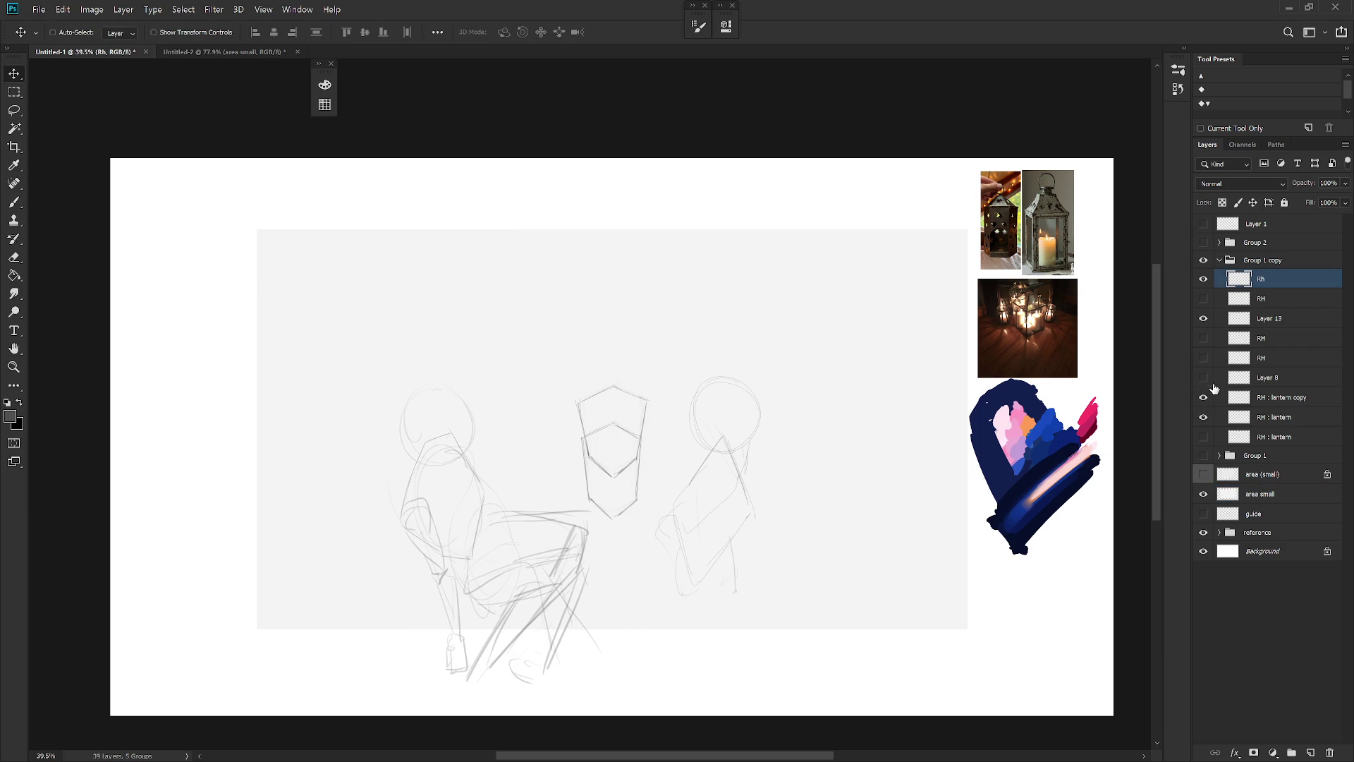
click(1205, 379)
click(1204, 397)
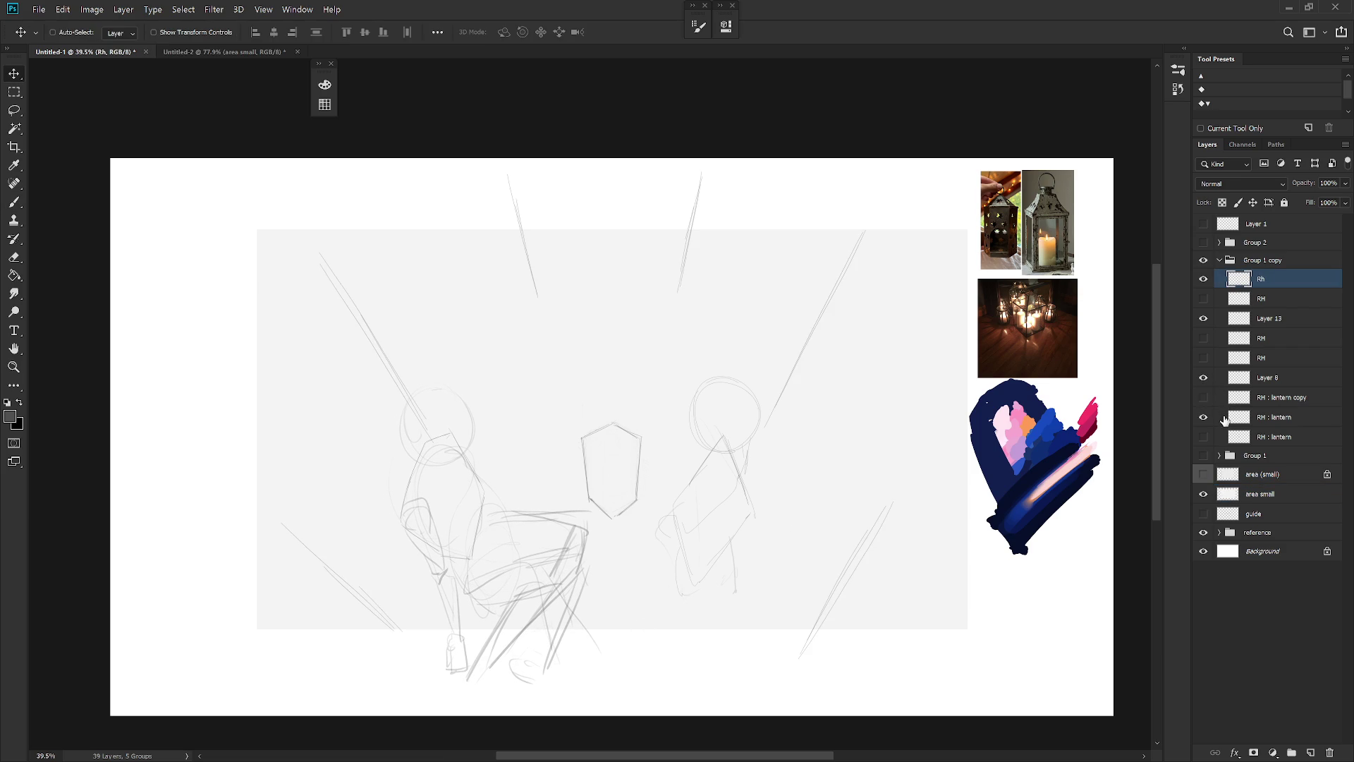
click(1203, 377)
click(1204, 318)
click(1206, 318)
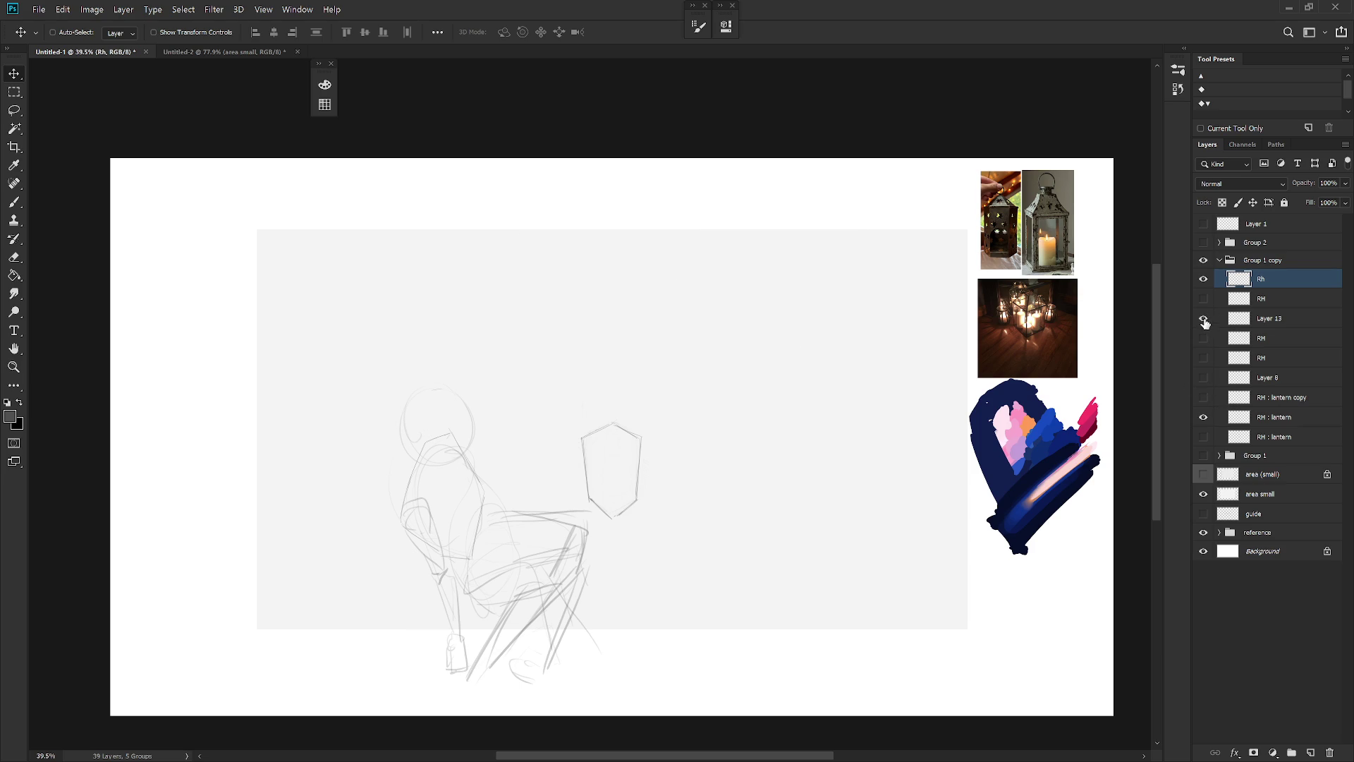
click(1205, 299)
click(1207, 320)
click(1207, 320)
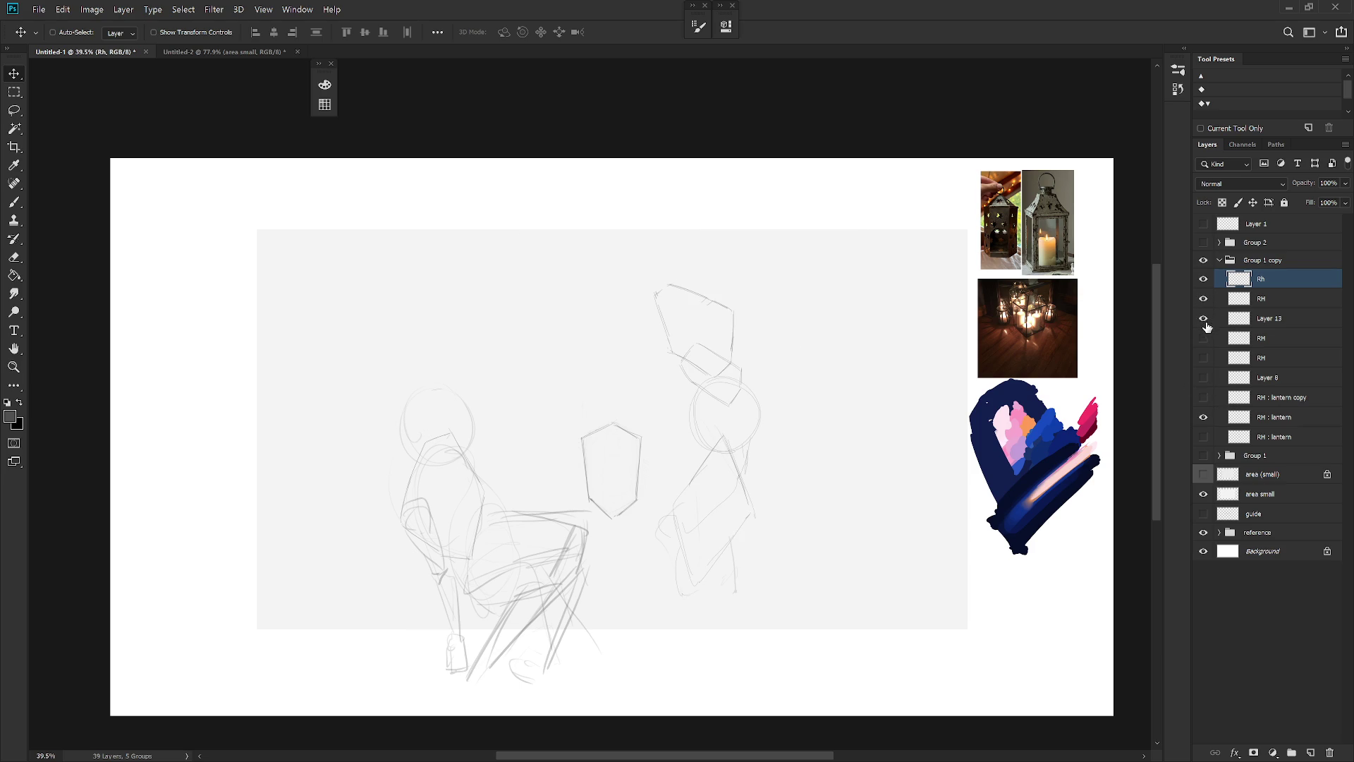
click(1283, 326)
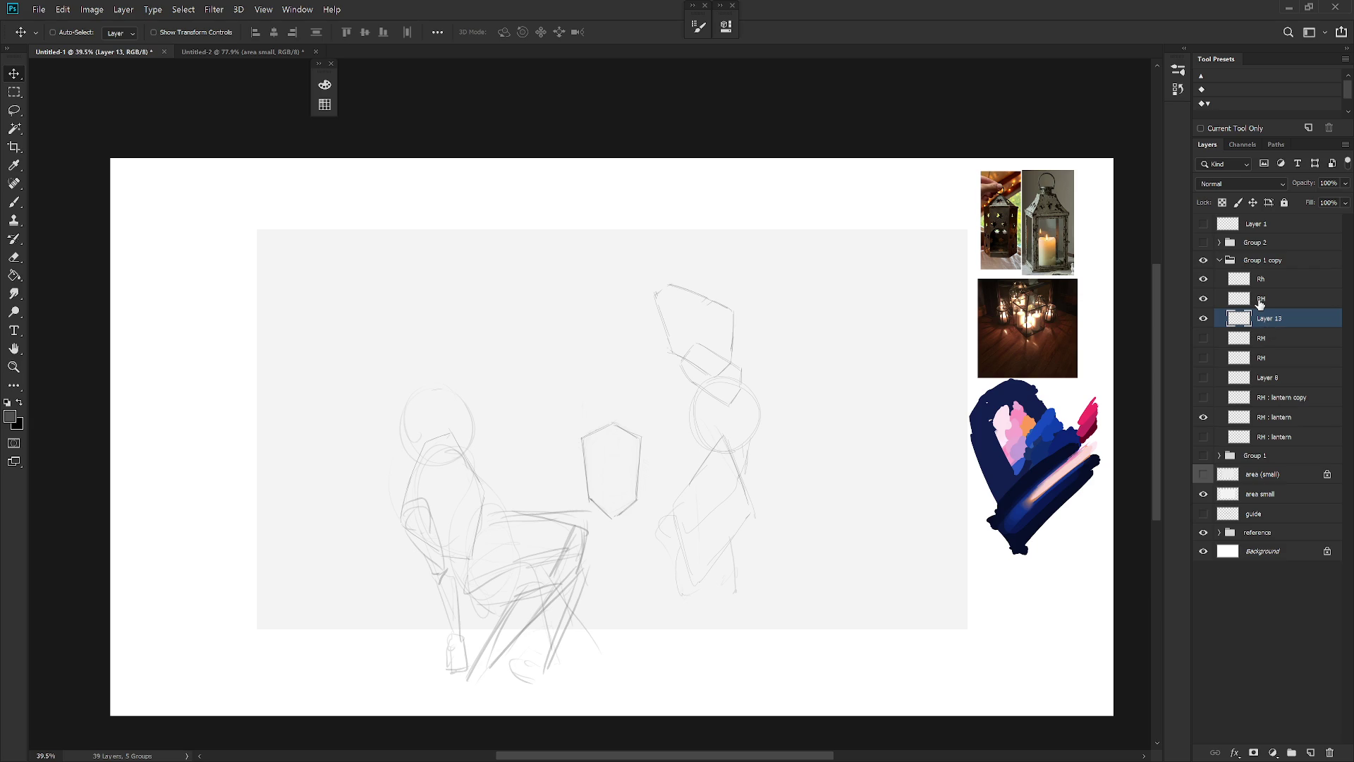
Hide the old right figure sketch and add a new Layer 14
click(1204, 319)
key(ctrl+shift+n)
key(Return)
Pencil the right figure's head circle and a cone-shaped body with base lines
key(b)
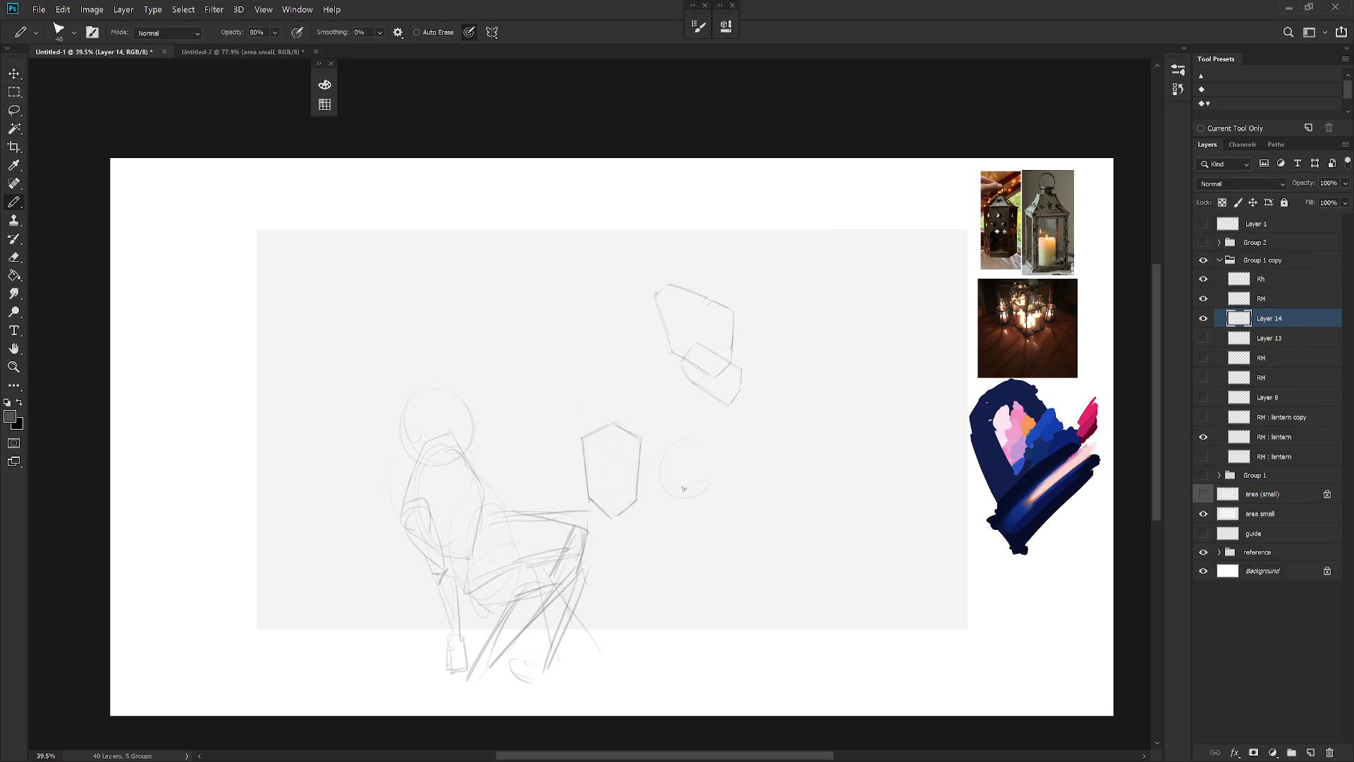
drag(697, 451, 714, 441)
drag(681, 487, 663, 559)
drag(672, 512, 731, 497)
mouse_move(656, 574)
mouse_down()
mouse_move(721, 557)
mouse_move(748, 518)
mouse_move(721, 479)
mouse_move(730, 500)
mouse_up()
mouse_move(715, 543)
mouse_down()
mouse_move(665, 564)
mouse_move(683, 639)
mouse_up()
mouse_move(660, 566)
mouse_down()
mouse_move(739, 582)
mouse_move(678, 651)
mouse_up()
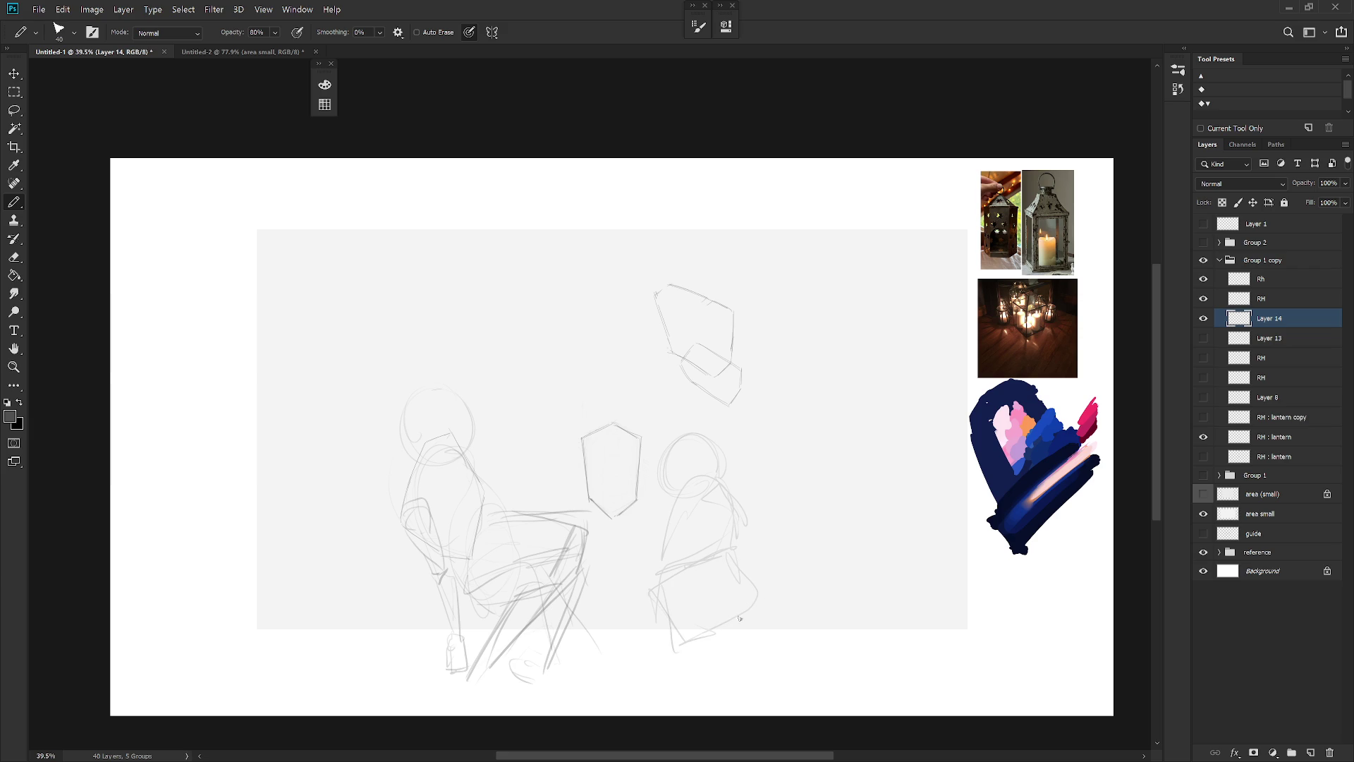
Lasso-delete the unwanted bottom and right-hand strokes, then draw a diagonal body line
key(l)
mouse_move(774, 590)
mouse_down()
mouse_move(735, 641)
mouse_move(677, 624)
mouse_up()
key(Delete)
key(ctrl+d)
key(b)
key(l)
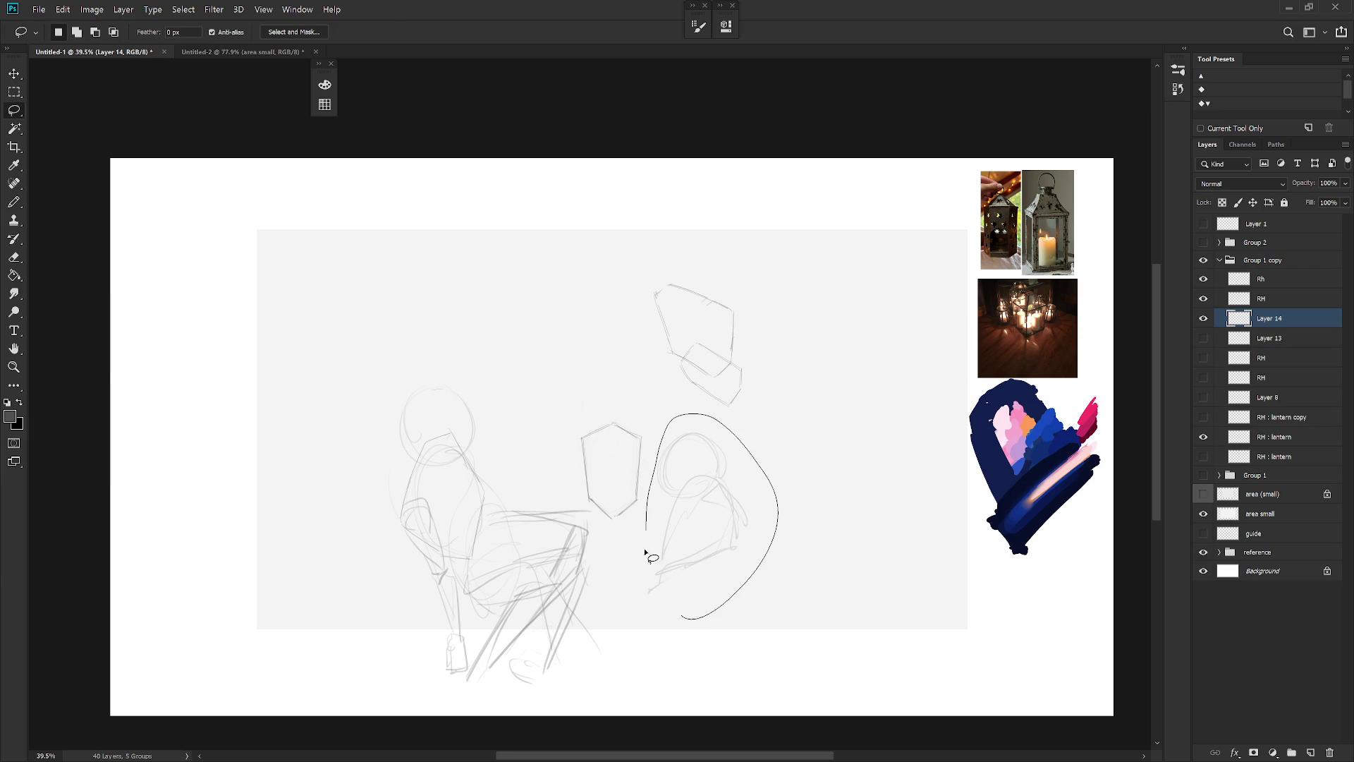
key(Delete)
key(ctrl+d)
key(b)
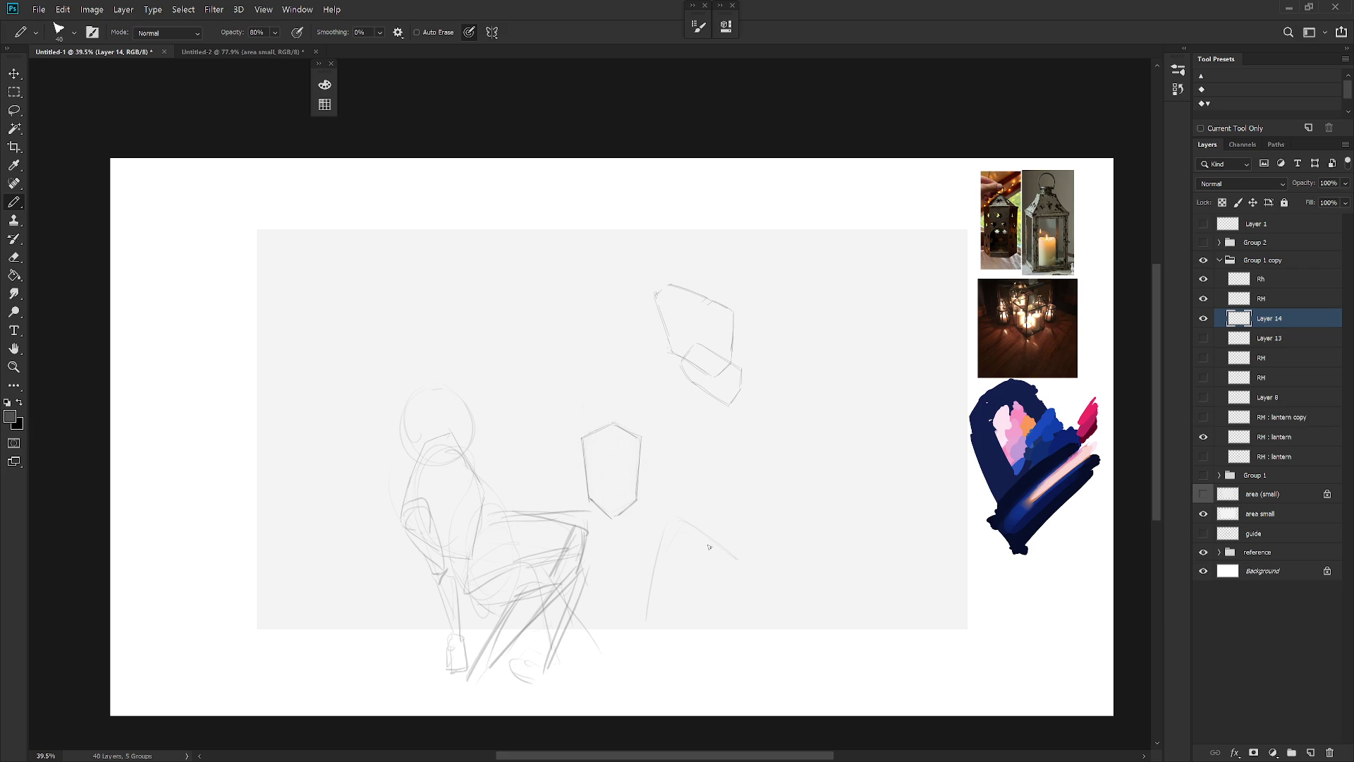
drag(736, 562, 664, 635)
Outline the faceted lantern's top, side and bottom edges with curves in pencil
drag(651, 592, 694, 553)
mouse_move(715, 424)
mouse_down()
mouse_move(786, 492)
mouse_move(758, 536)
mouse_move(708, 486)
mouse_move(747, 549)
mouse_up()
mouse_move(717, 508)
mouse_down()
mouse_move(752, 535)
mouse_move(701, 546)
mouse_move(737, 578)
mouse_up()
drag(670, 516, 700, 508)
mouse_move(765, 551)
mouse_down()
mouse_move(752, 584)
mouse_move(721, 590)
mouse_move(734, 564)
mouse_move(652, 643)
mouse_up()
mouse_move(660, 533)
mouse_down()
mouse_move(654, 621)
mouse_move(635, 635)
mouse_up()
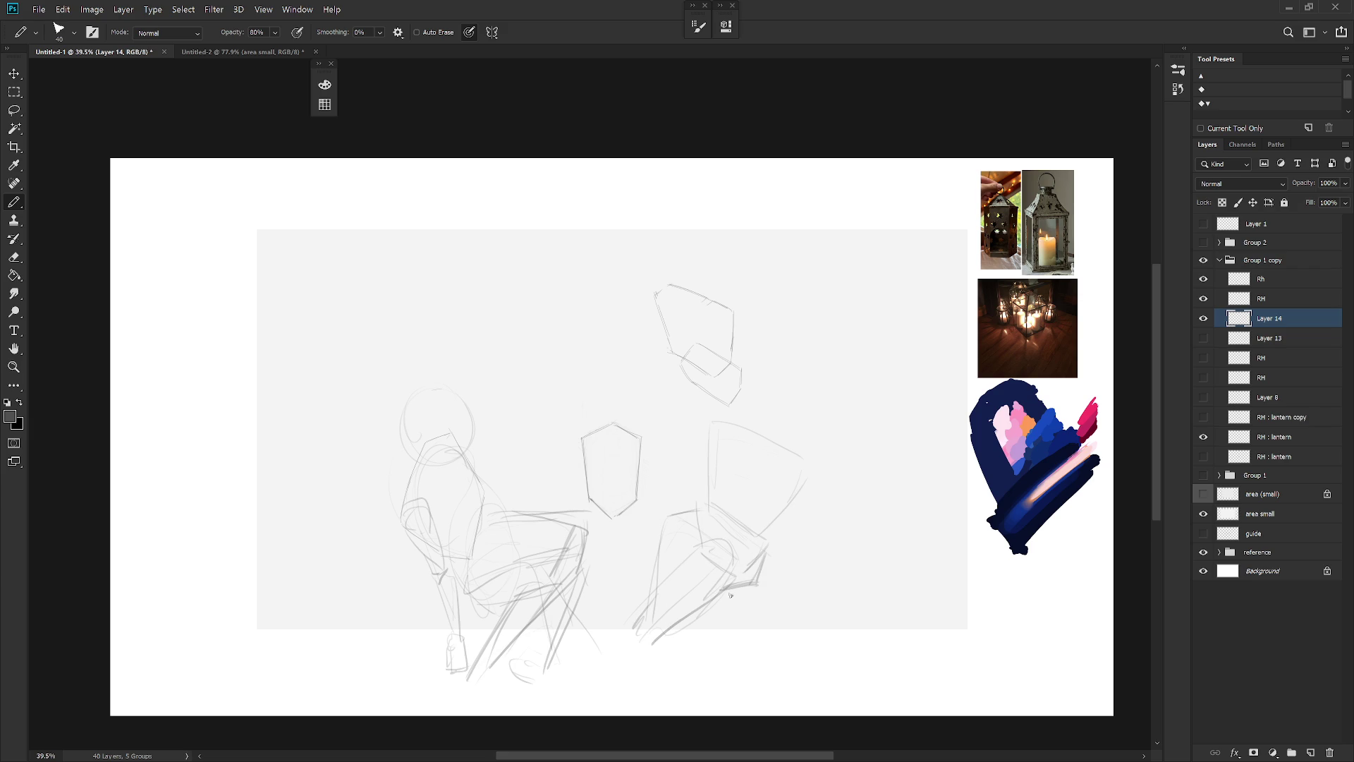
drag(723, 545, 728, 572)
mouse_move(674, 521)
mouse_down()
mouse_move(707, 544)
mouse_move(669, 531)
mouse_move(683, 517)
mouse_up()
drag(778, 516, 766, 557)
Darken the head arc and redraw the lantern's left and right sides, erasing stray strokes
drag(757, 438, 788, 424)
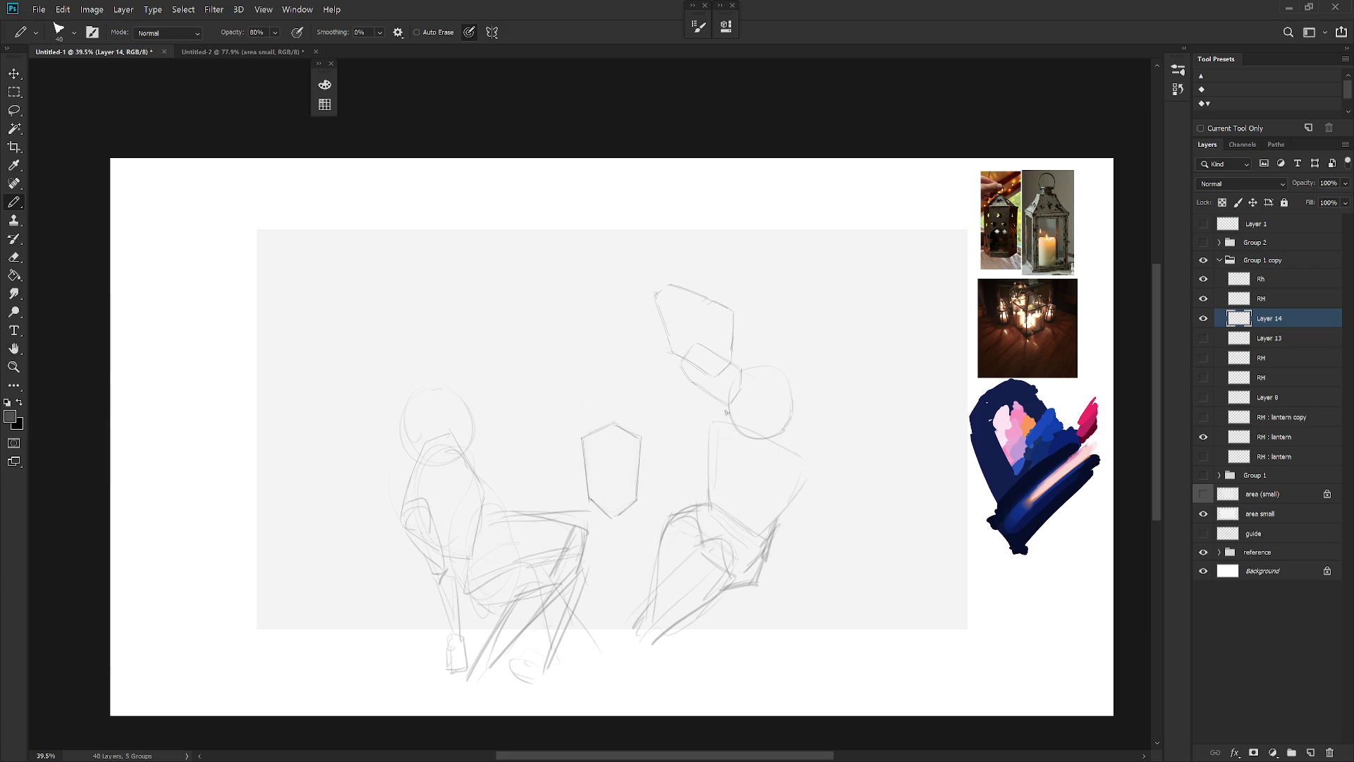
drag(788, 458, 796, 519)
key(ctrl+z)
drag(728, 503, 749, 539)
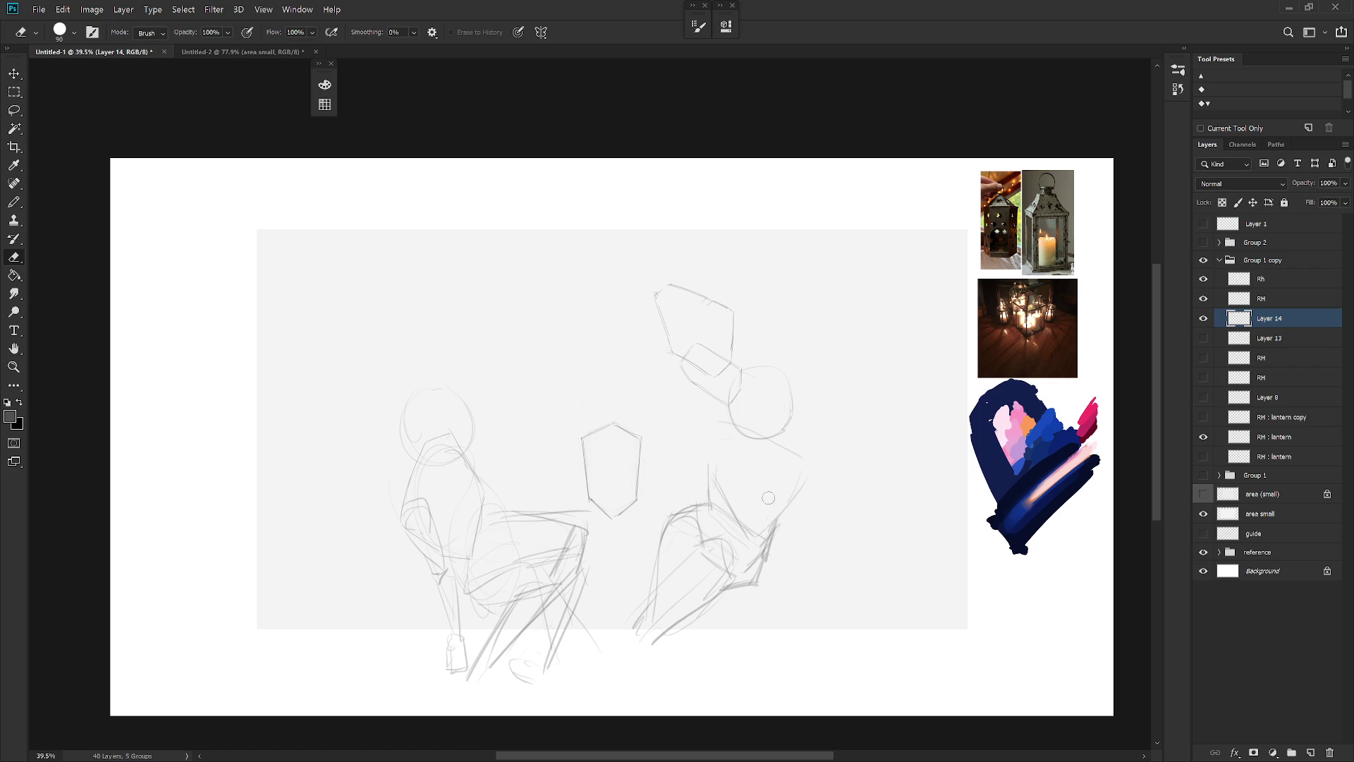
mouse_move(710, 472)
mouse_down()
mouse_move(723, 414)
mouse_move(714, 480)
mouse_move(755, 528)
mouse_up()
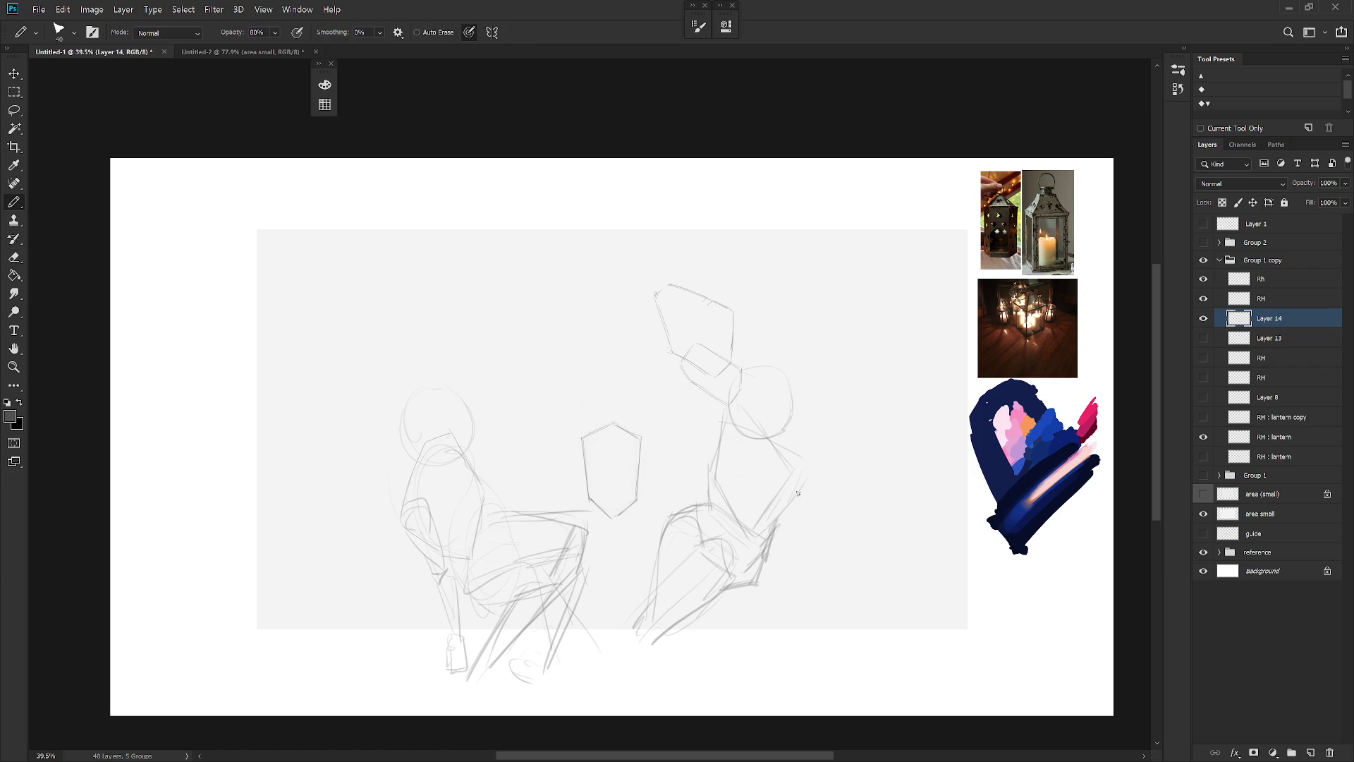
drag(808, 451, 769, 554)
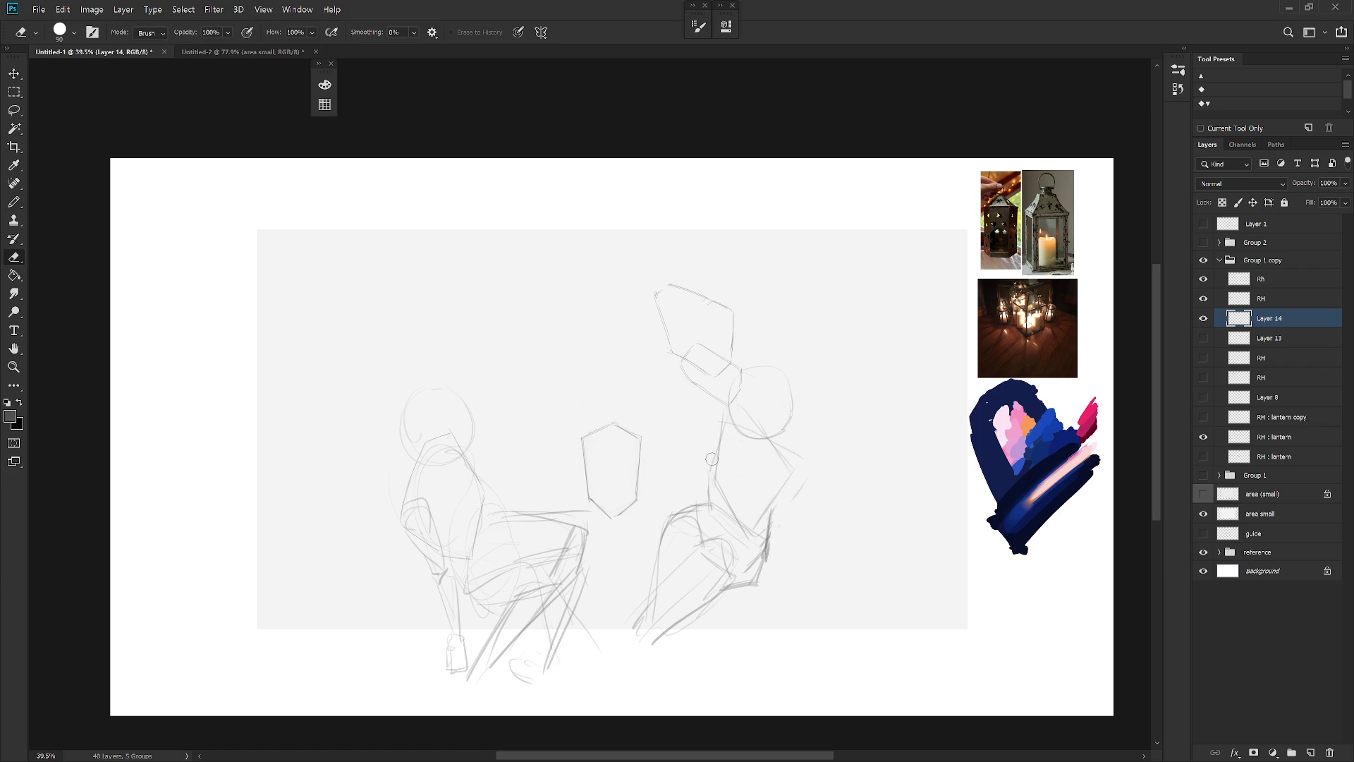
drag(712, 437, 714, 506)
drag(802, 483, 769, 558)
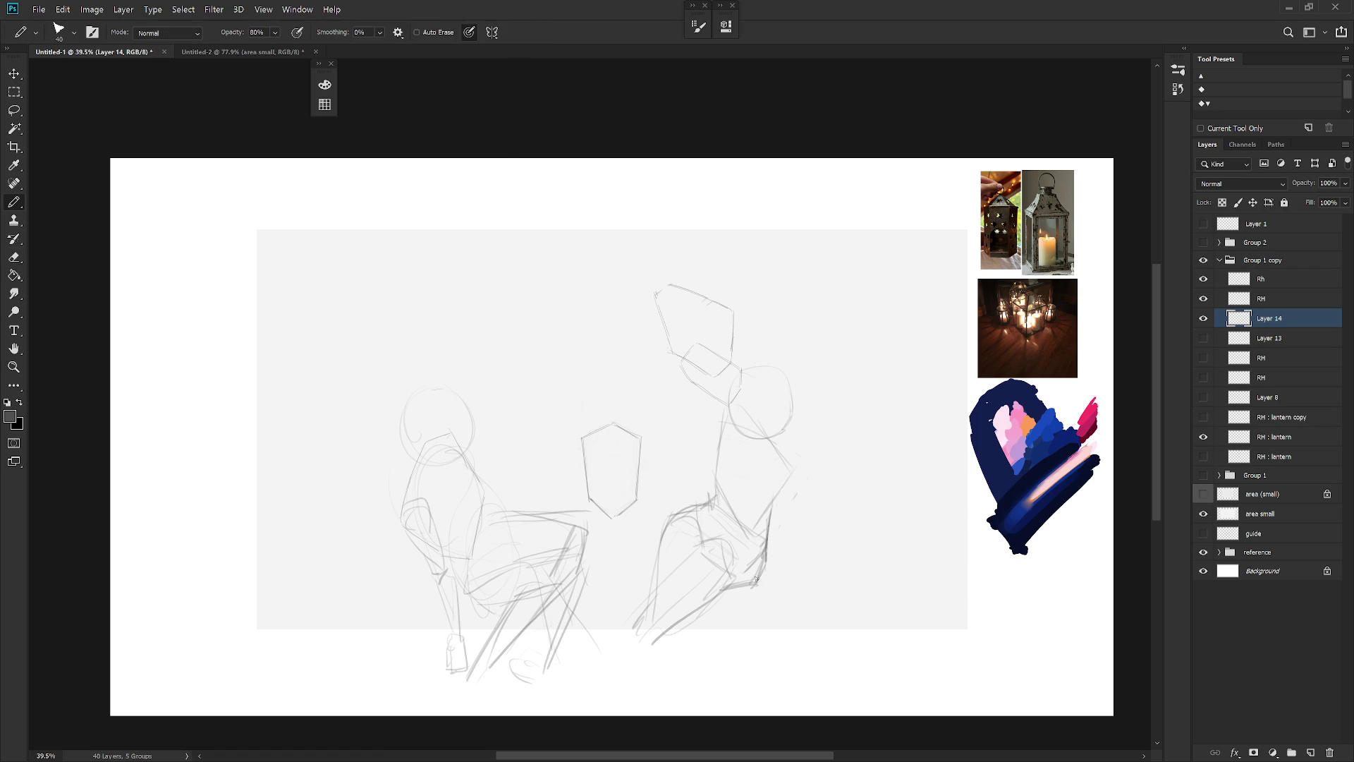
mouse_move(713, 541)
mouse_down()
mouse_move(732, 582)
mouse_move(732, 656)
mouse_up()
drag(701, 524, 678, 557)
Clear stray lower strokes, add diagonal leg lines and a small circle beside the arm
key(l)
drag(692, 614, 710, 613)
key(ctrl+d)
key(b)
drag(646, 564, 623, 639)
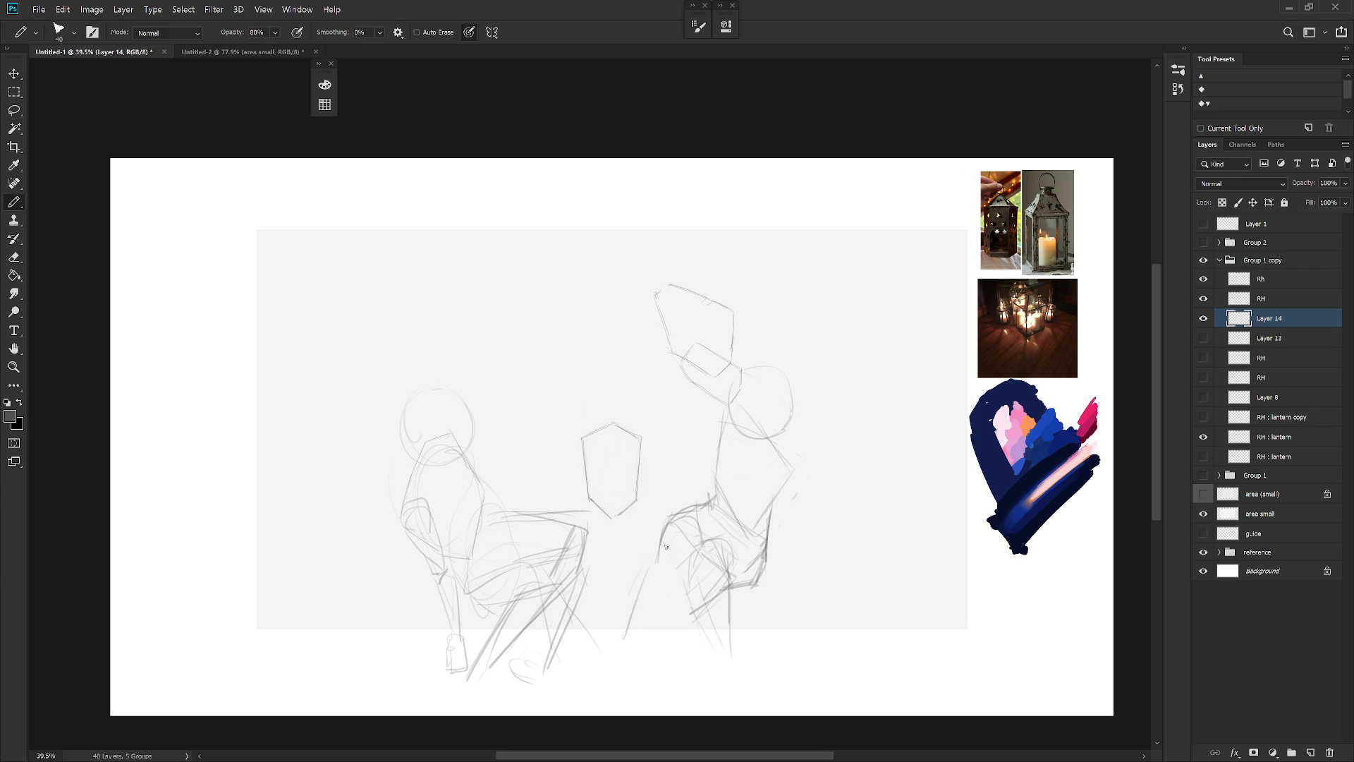
drag(675, 595, 634, 659)
drag(658, 463, 666, 455)
mouse_move(735, 424)
mouse_down()
mouse_move(784, 400)
mouse_move(760, 418)
mouse_up()
key(ctrl+z)
key(ctrl+z)
drag(782, 467, 788, 474)
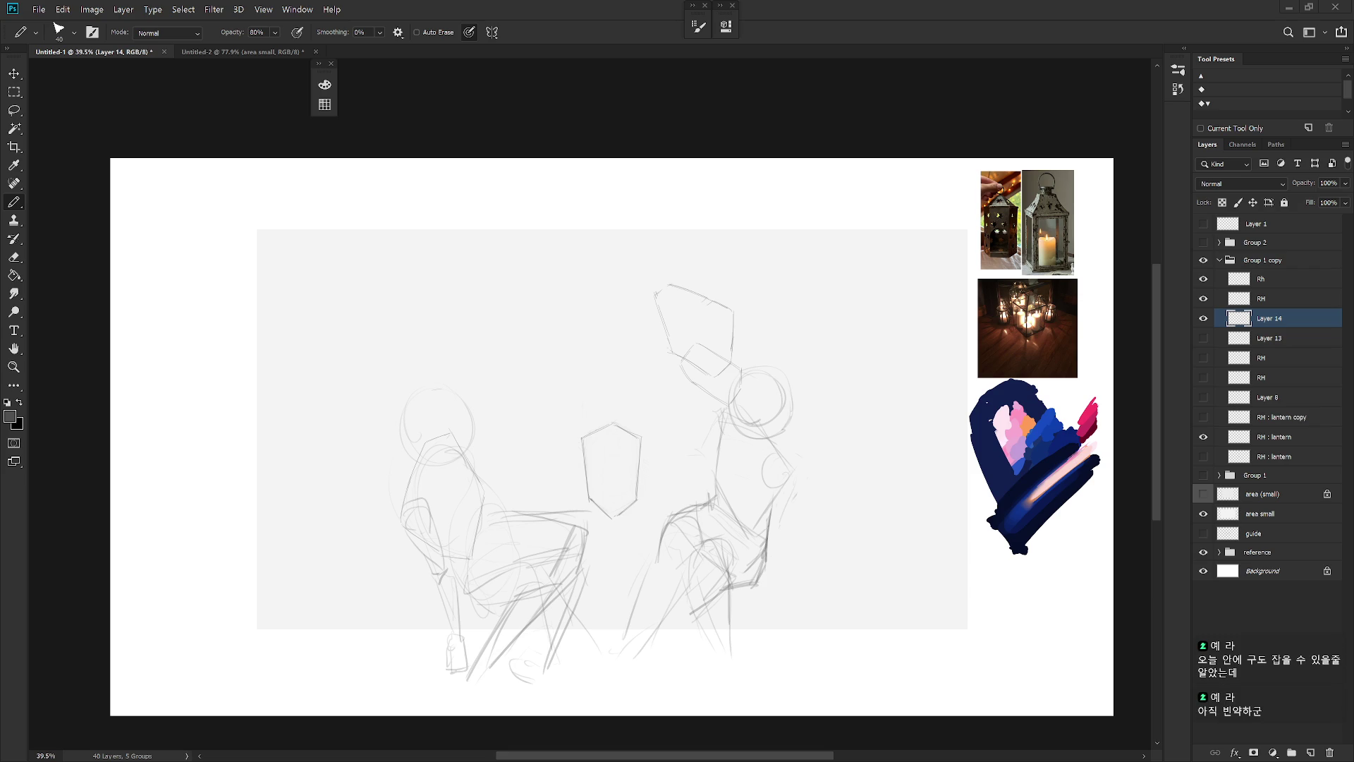
Add Layer 15 and try long diagonal lines across the top, undoing failed attempts
key(ctrl+shift+n)
key(Return)
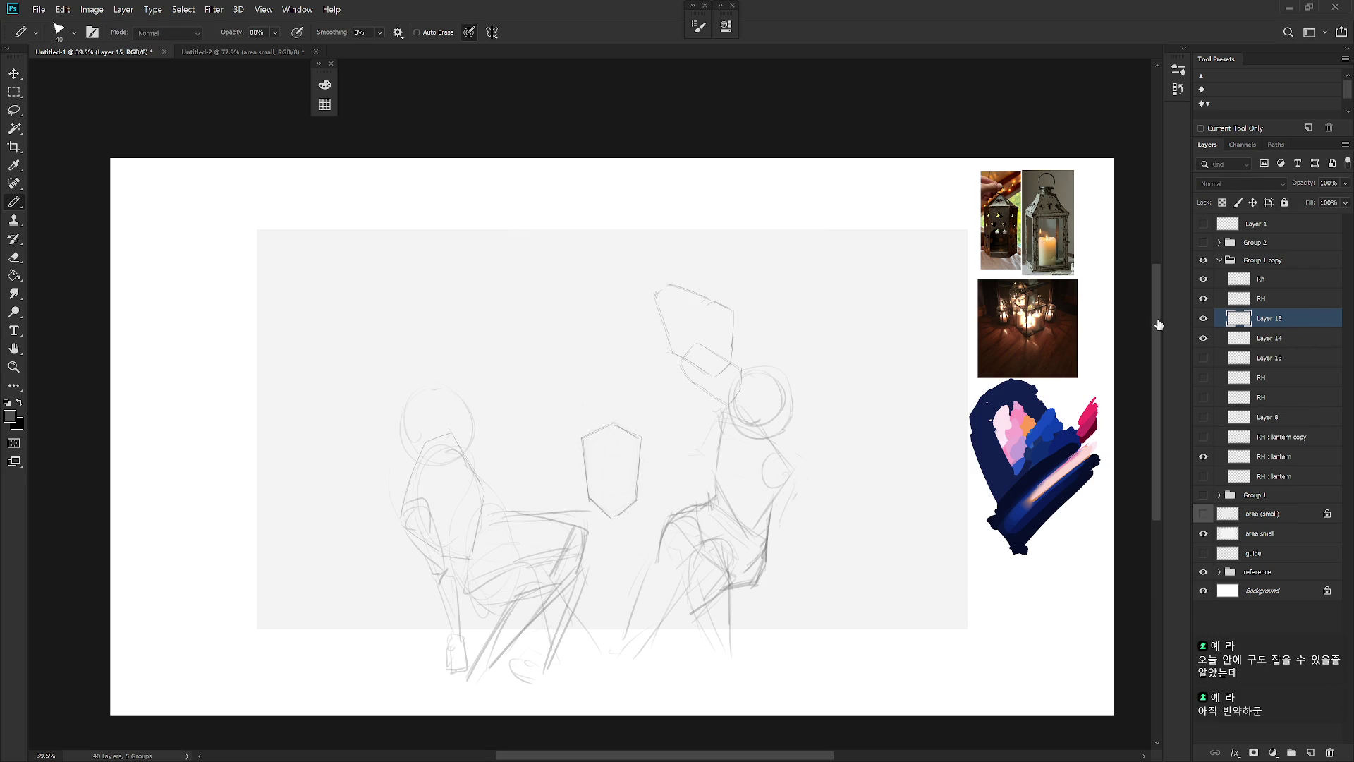
mouse_move(608, 325)
mouse_down()
mouse_move(451, 407)
mouse_move(611, 305)
mouse_up()
key(ctrl+z)
mouse_move(403, 384)
mouse_down()
mouse_move(625, 300)
mouse_move(639, 369)
mouse_up()
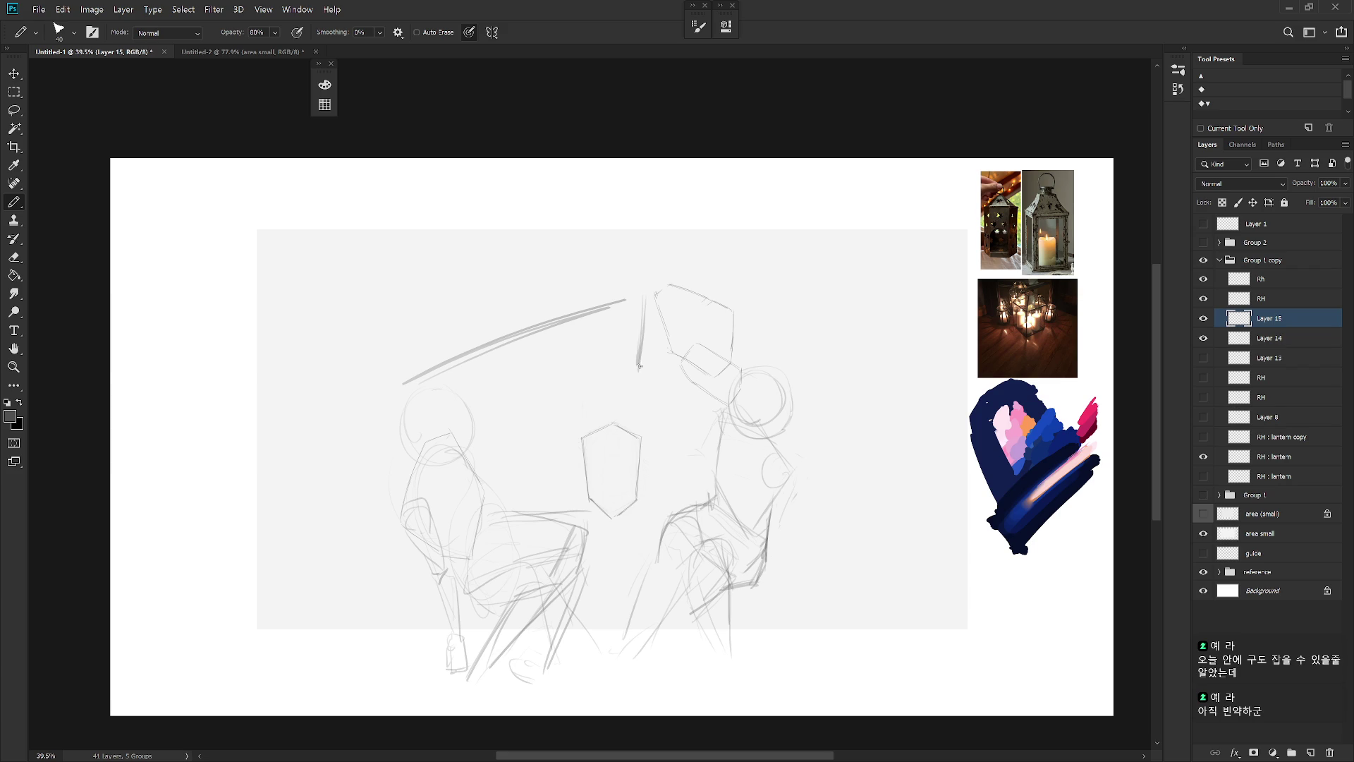
mouse_move(385, 402)
mouse_down()
mouse_move(427, 455)
mouse_move(639, 371)
mouse_up()
key(ctrl+z)
key(ctrl+z)
key(ctrl+z)
key(ctrl+z)
Add vertical and diagonal lines at the left and top, then delete Layer 15
key(ctrl+z)
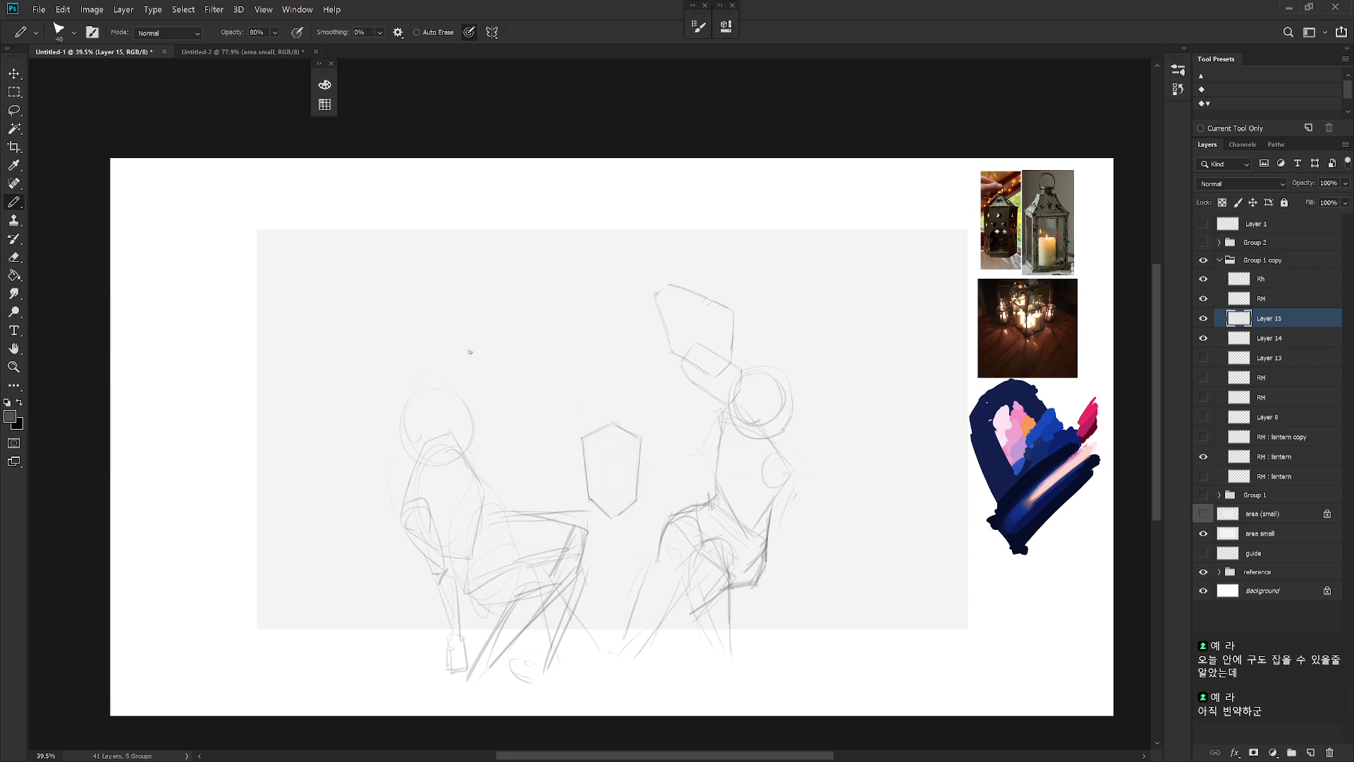
mouse_move(418, 379)
mouse_down()
mouse_move(614, 298)
mouse_move(630, 371)
mouse_up()
drag(637, 302, 640, 363)
key(ctrl+z)
key(ctrl+z)
drag(634, 298, 635, 331)
mouse_move(413, 394)
mouse_down()
mouse_move(452, 441)
mouse_move(663, 361)
mouse_up()
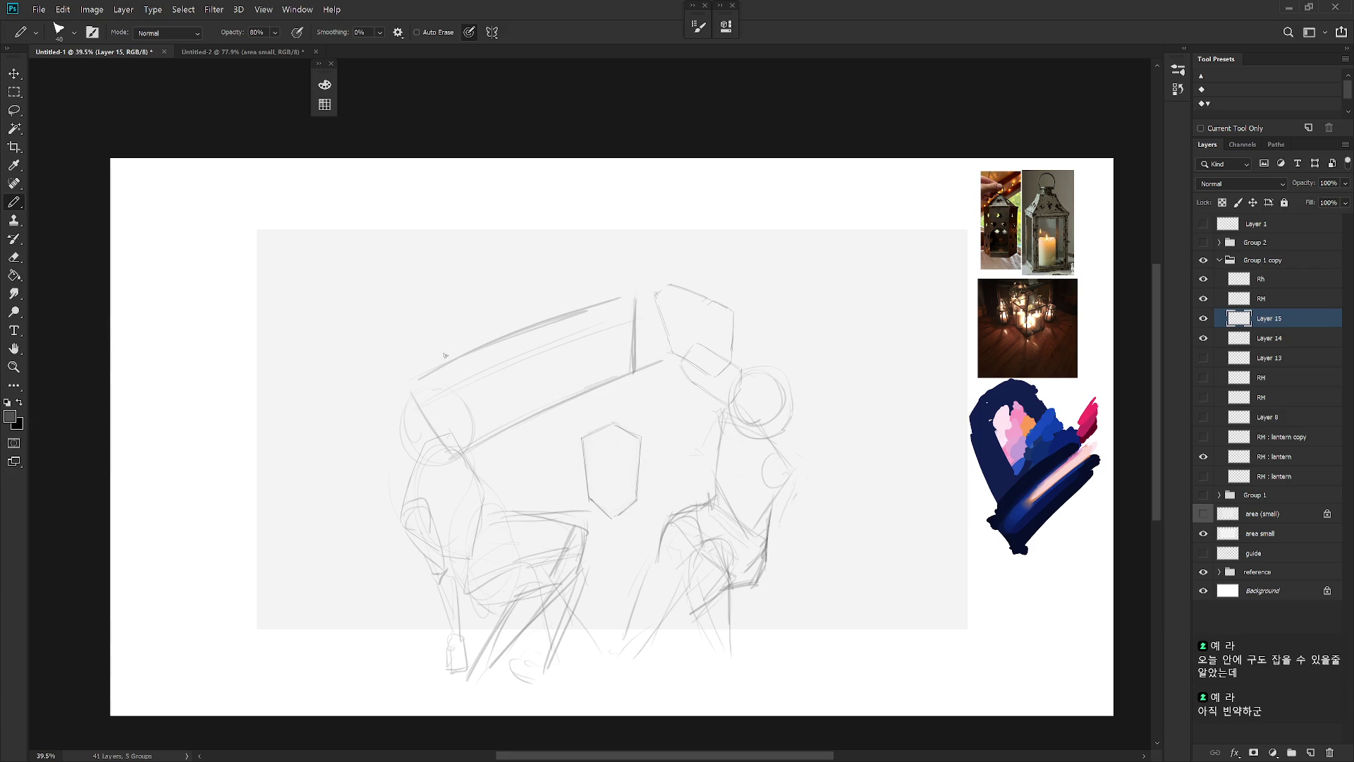
drag(393, 378, 396, 388)
mouse_move(361, 321)
mouse_down()
mouse_move(361, 413)
mouse_move(347, 422)
mouse_up()
drag(592, 218, 650, 252)
key(Delete)
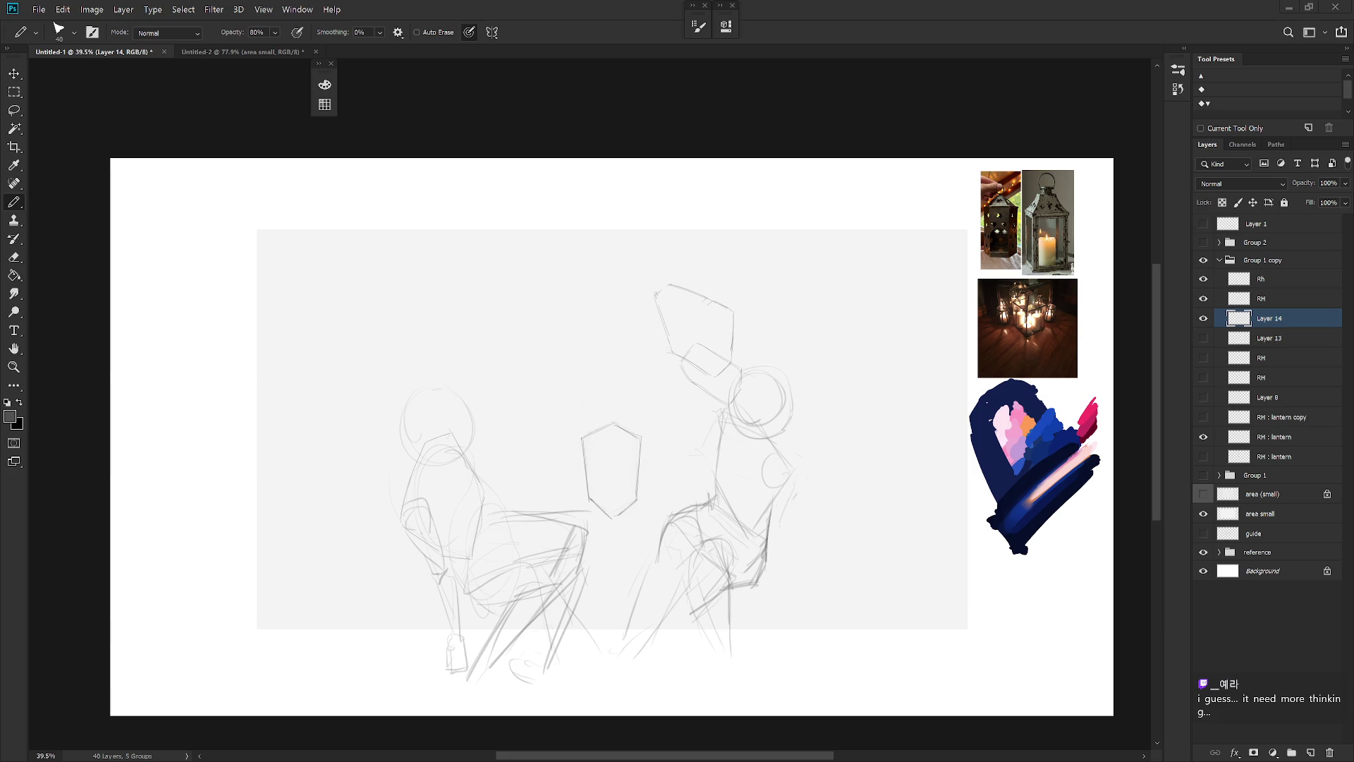
Add a new top layer and set up a larger black Draw 02 brush
click(1288, 231)
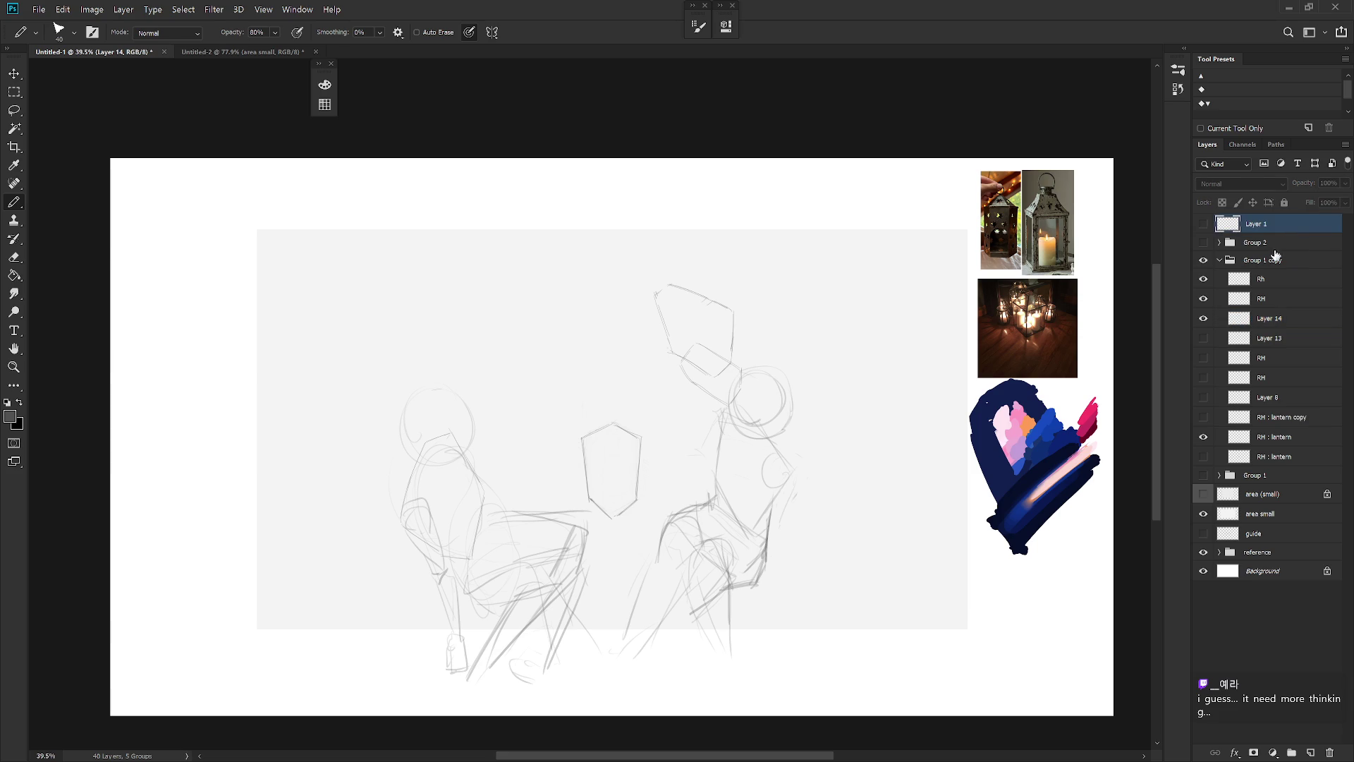
key(ctrl+shift+n)
key(Return)
key(b)
right_click(720, 388)
scroll(727, 564, up, 5)
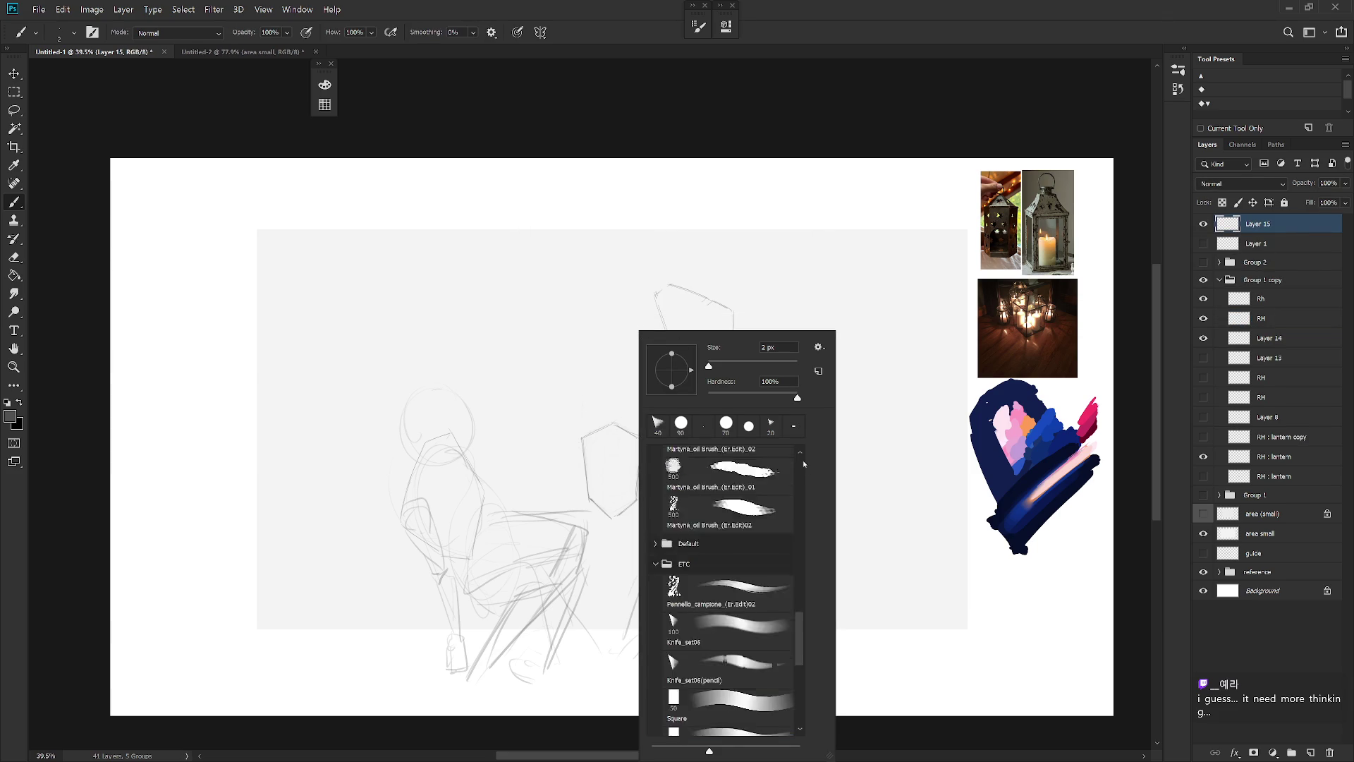
scroll(726, 564, up, 10)
click(727, 625)
key(Return)
key(d)
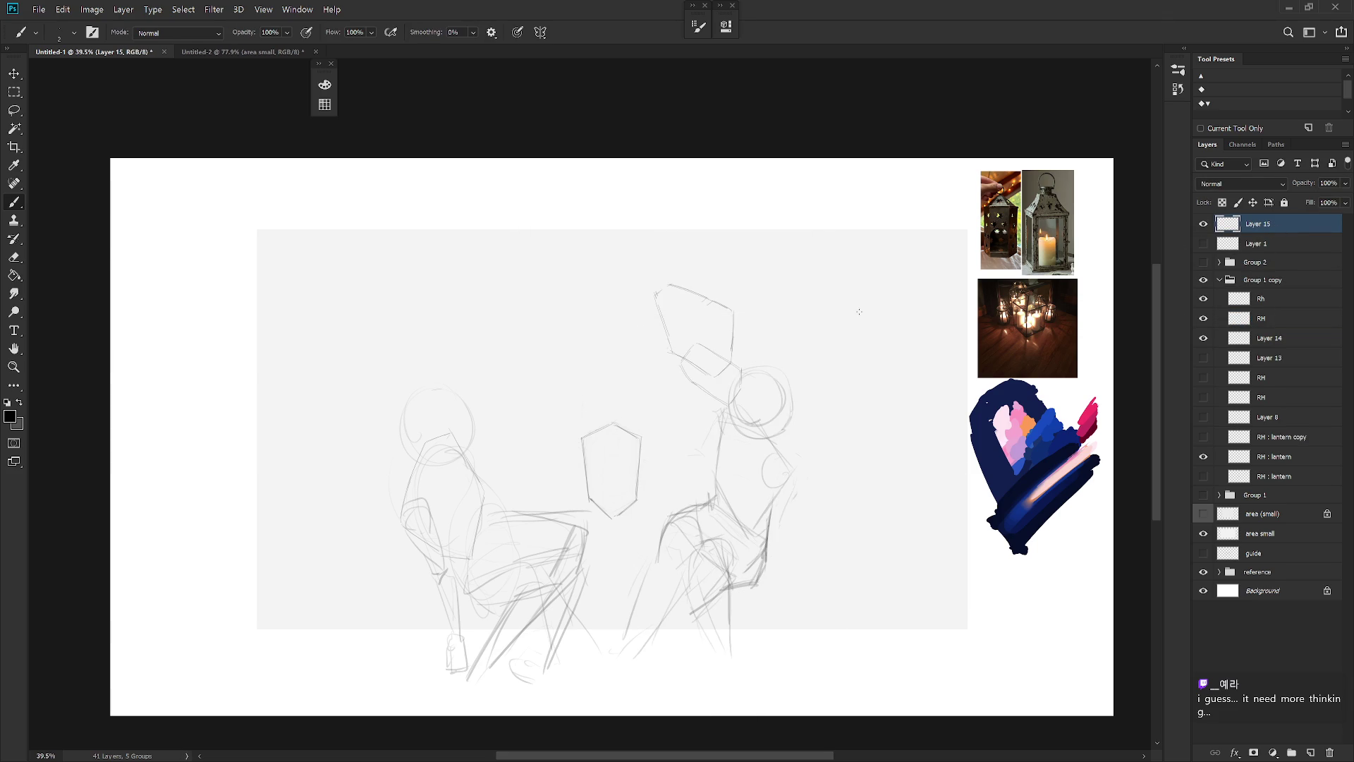
key(])
key(])
key(])
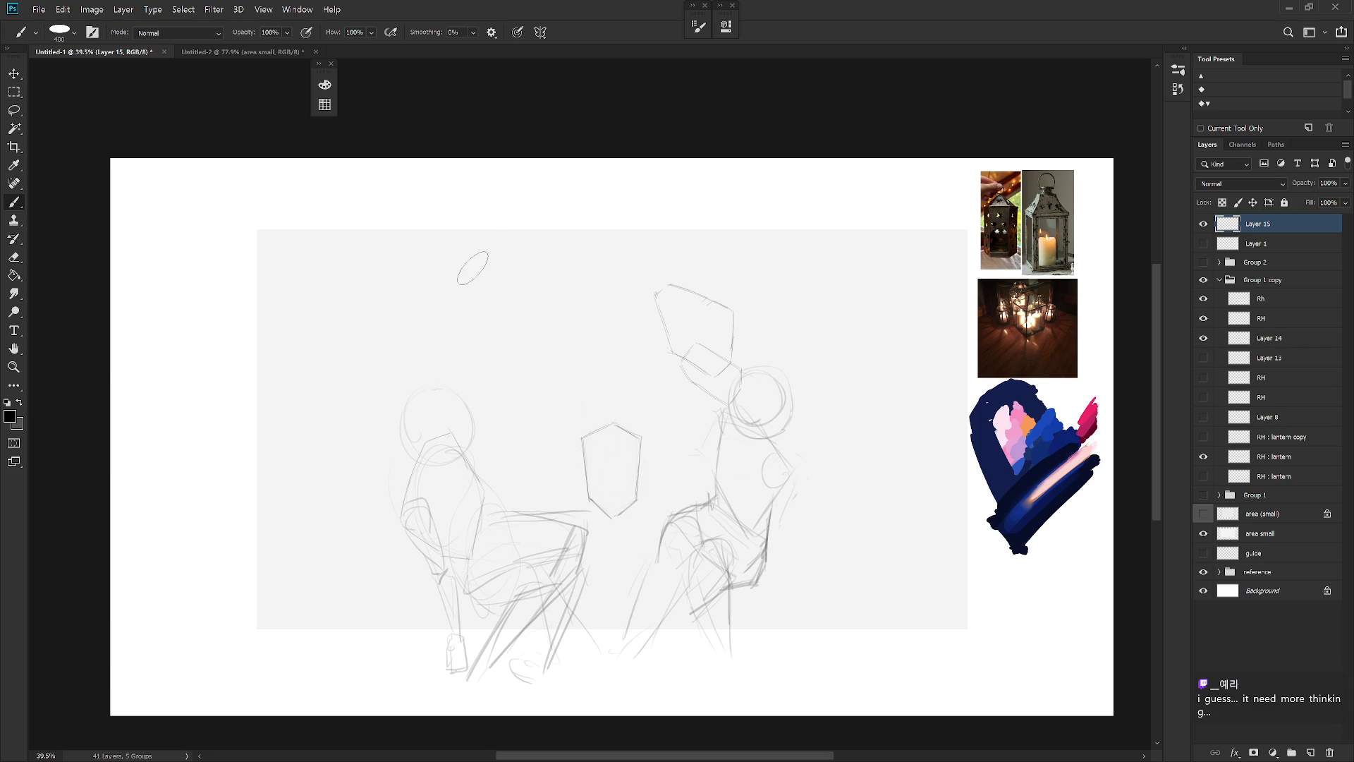